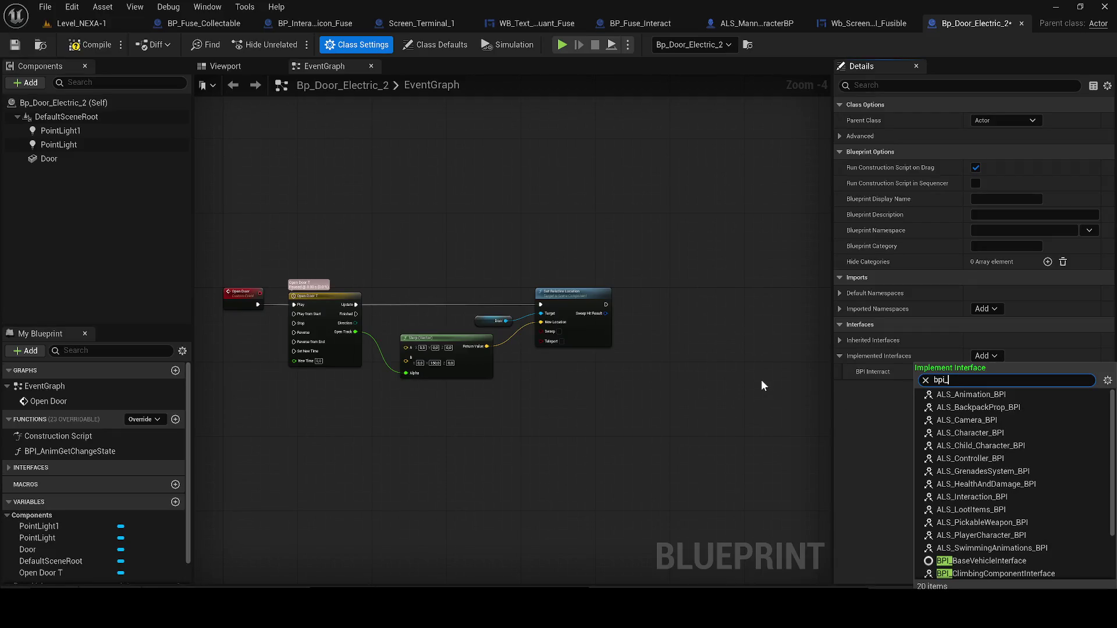
Search the Content root for 'bpi_' and locate the BPI_Door interface asset.
{"action": "left_click", "coordinate": [29, 596]}
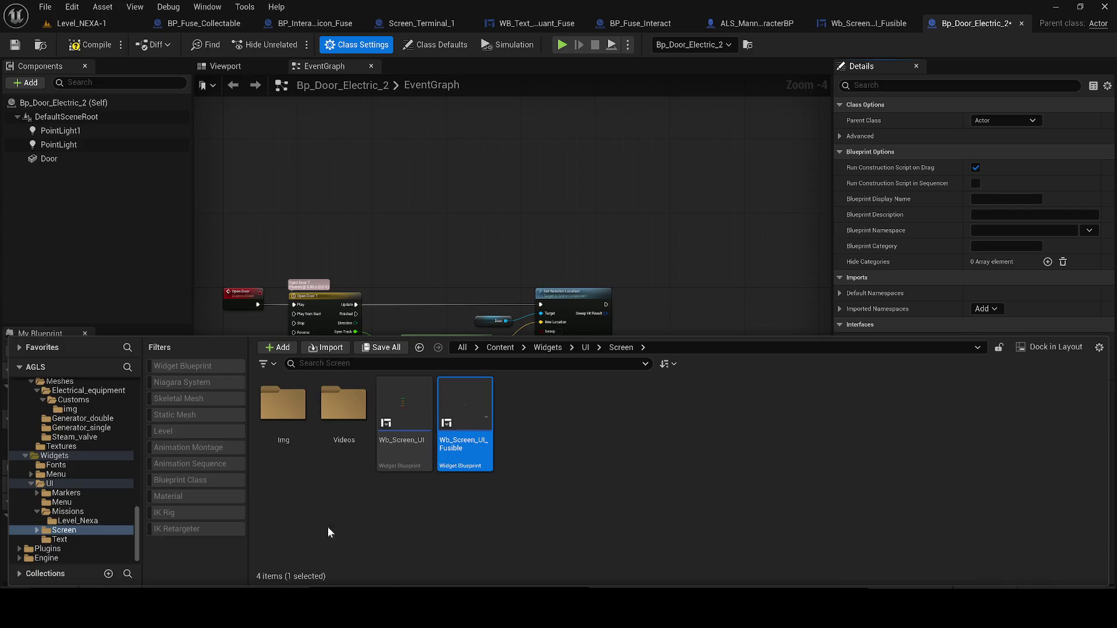
{"action": "left_click", "coordinate": [586, 348]}
{"action": "left_click", "coordinate": [476, 347]}
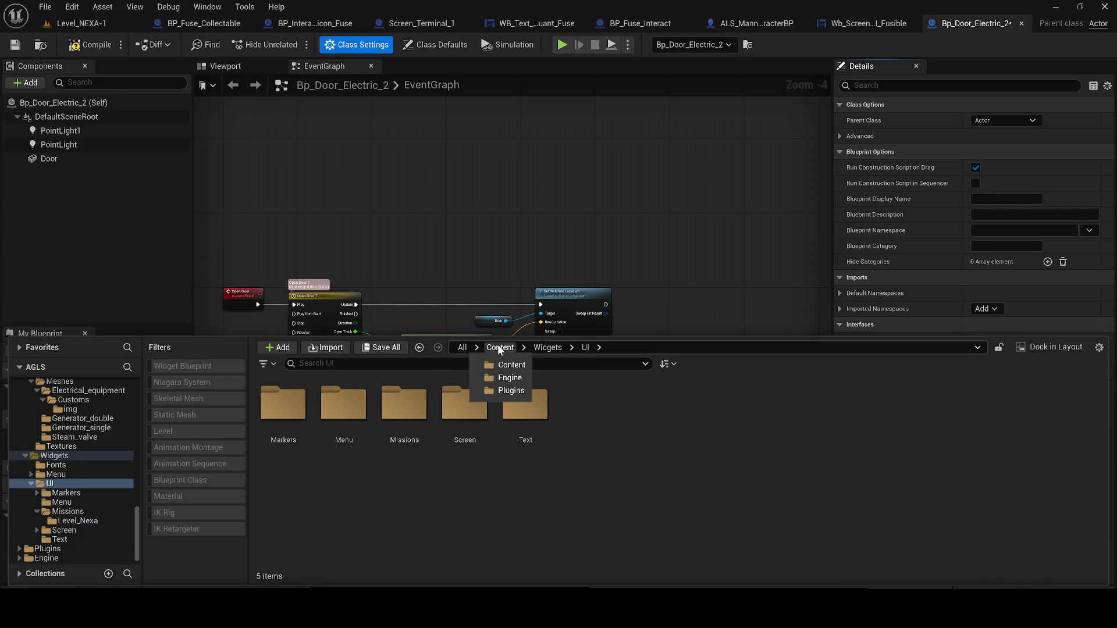
{"action": "left_click", "coordinate": [498, 347]}
{"action": "left_click", "coordinate": [483, 363]}
{"action": "type", "text": "bpi_"}
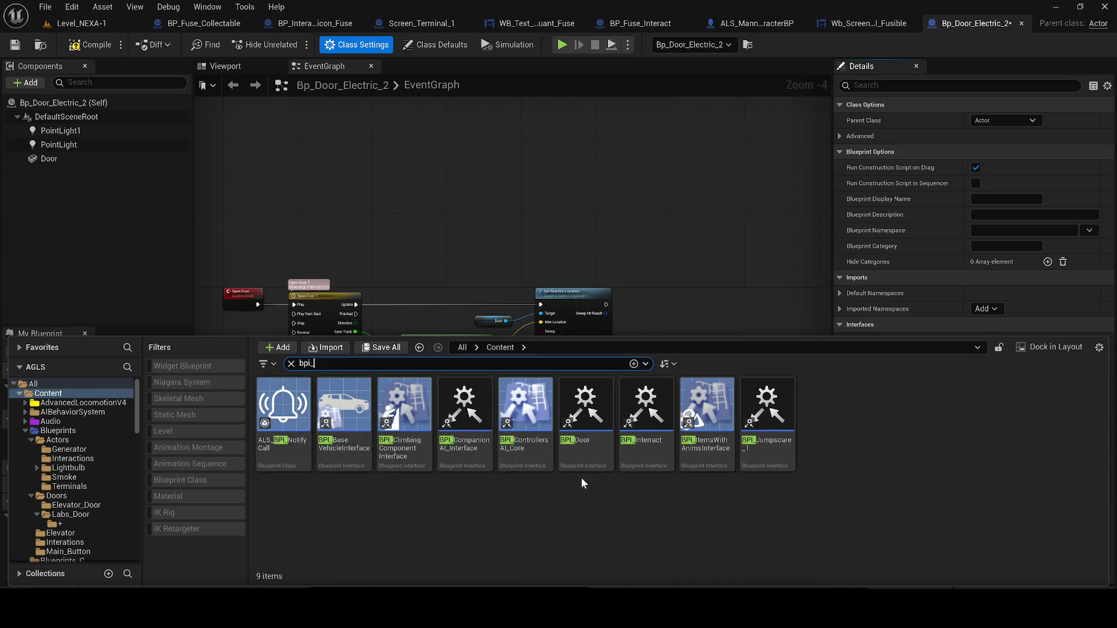
{"action": "left_click", "coordinate": [586, 407]}
{"action": "left_click", "coordinate": [670, 224]}
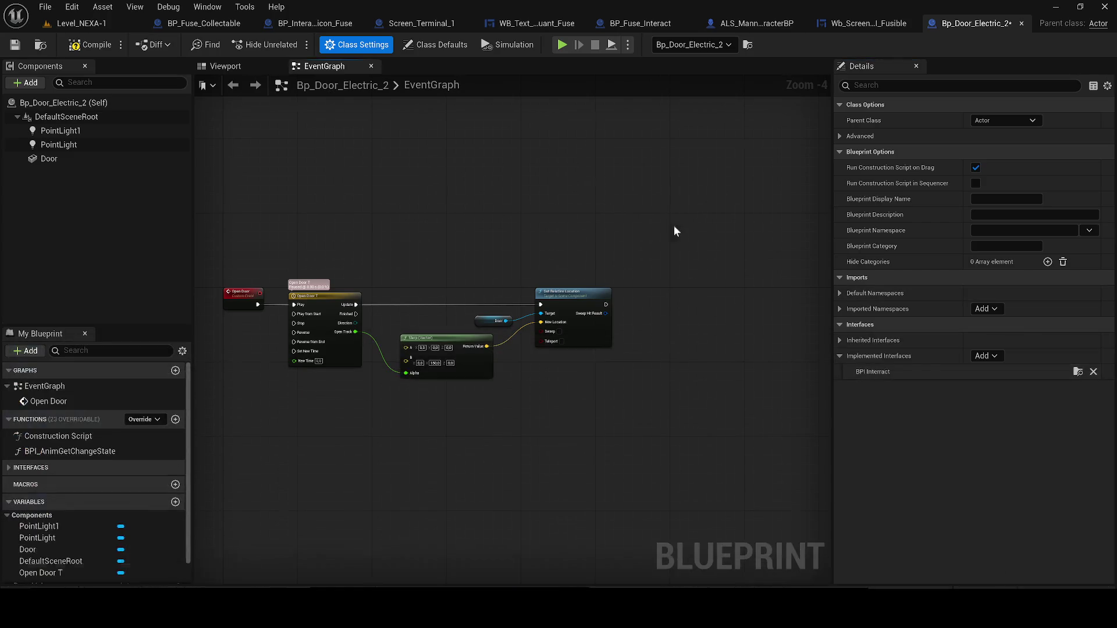
Add BPI_Door to the door Blueprint's Implemented Interfaces alongside BPI Interact.
{"action": "left_click", "coordinate": [975, 356]}
{"action": "type", "text": "bpi_doo"}
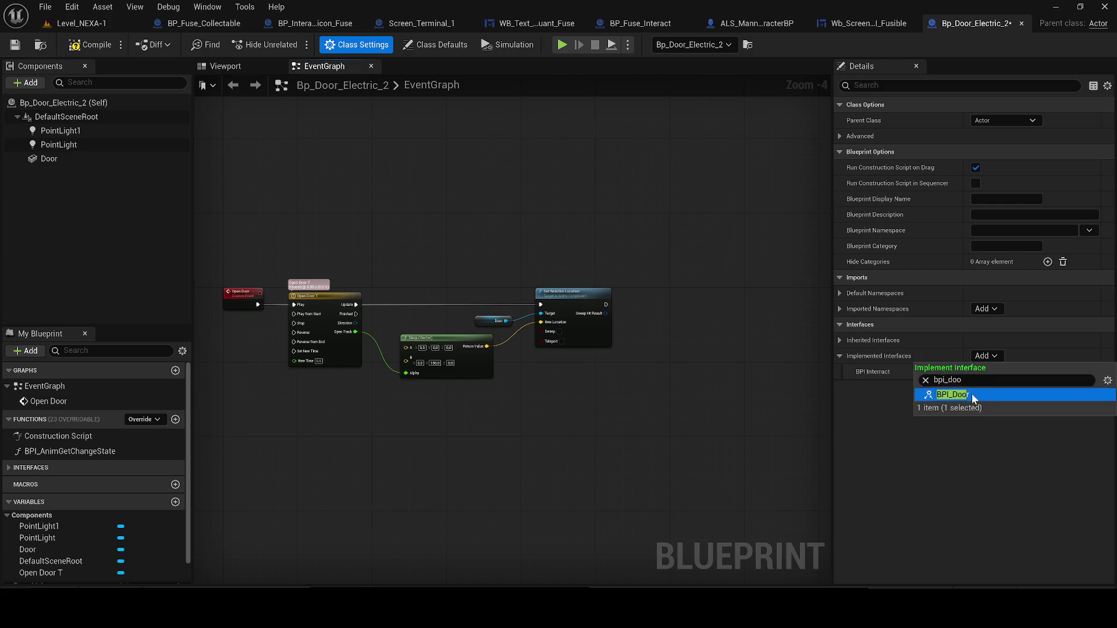
{"action": "left_click", "coordinate": [971, 393]}
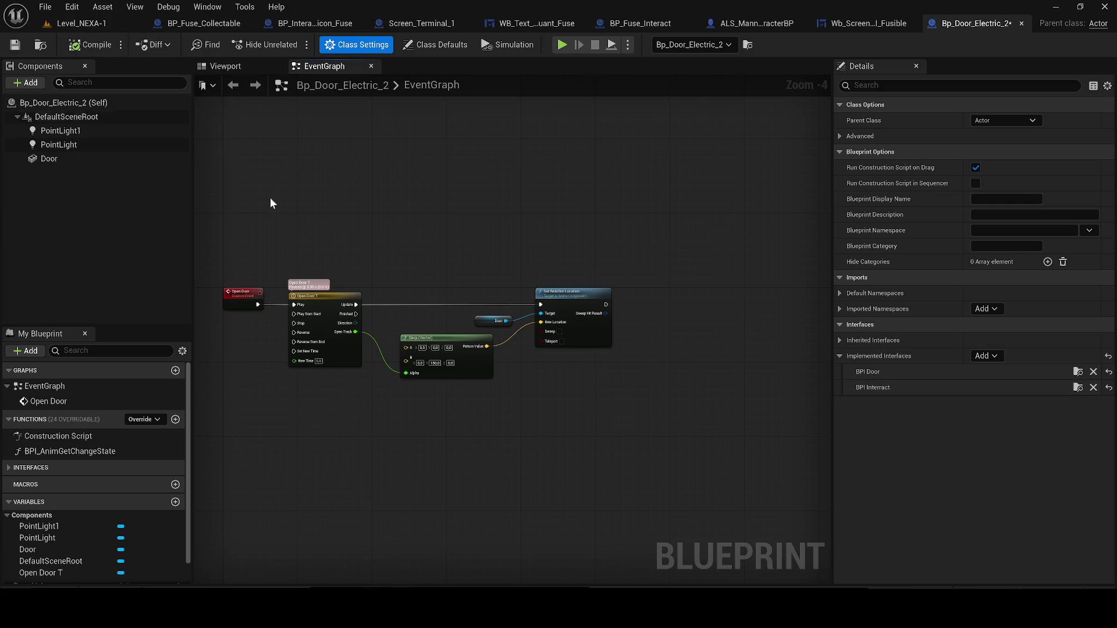
Add Event Interact and Event Pick Up Fuse nodes from Interfaces and move them lower.
{"action": "left_click", "coordinate": [30, 467]}
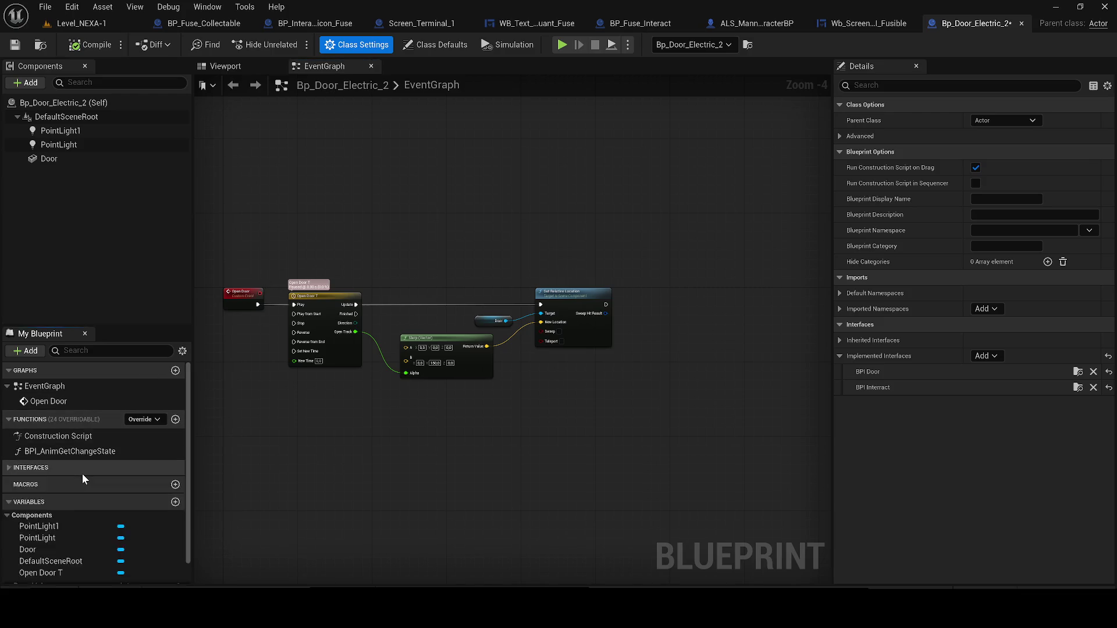
{"action": "double_click", "coordinate": [58, 482]}
{"action": "double_click", "coordinate": [57, 511]}
{"action": "mouse_move", "coordinate": [629, 393]}
{"action": "left_mouse_down"}
{"action": "mouse_move", "coordinate": [476, 220]}
{"action": "mouse_move", "coordinate": [478, 198]}
{"action": "left_mouse_up"}
{"action": "left_click_drag", "start_coordinate": [478, 198], "coordinate": [479, 329]}
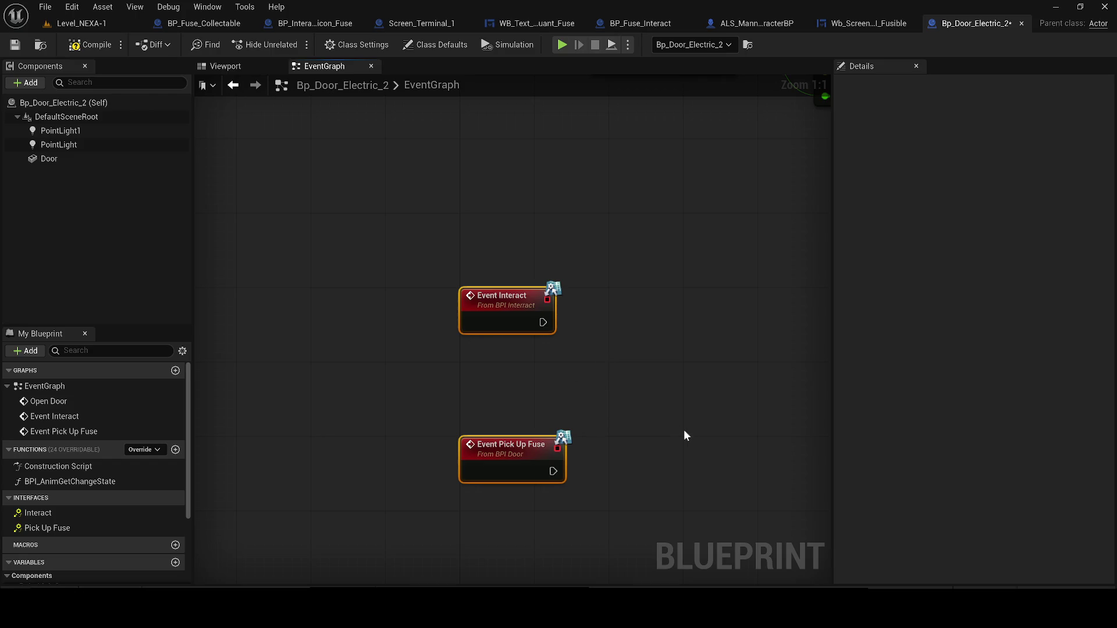
Create a Boolean variable 'Has Fuse ?', compile, and drop its setter after Event Pick Up Fuse.
{"action": "left_click", "coordinate": [175, 562]}
{"action": "type", "text": "Has Fuse ?"}
{"action": "key", "text": "Return"}
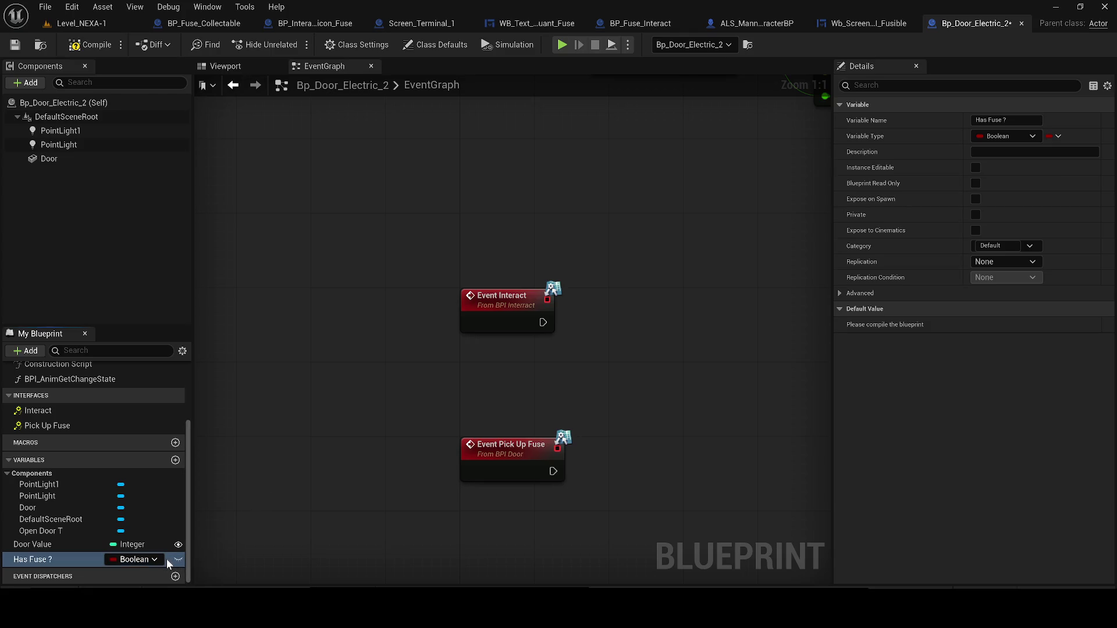
{"action": "key", "text": "F7"}
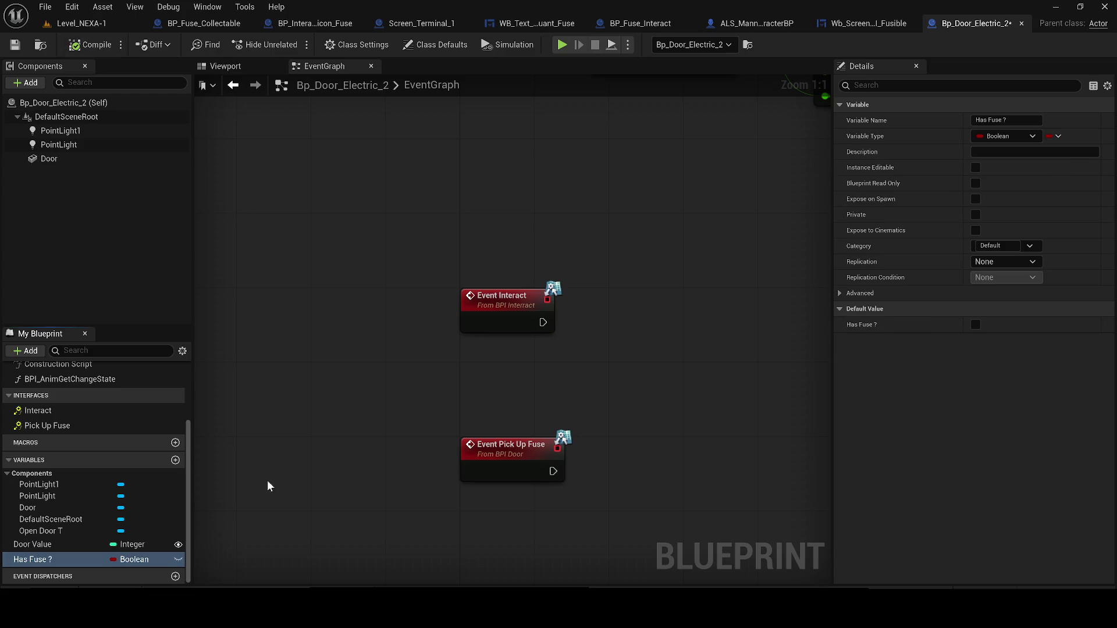
{"action": "left_click_drag", "start_coordinate": [35, 559], "coordinate": [602, 462]}
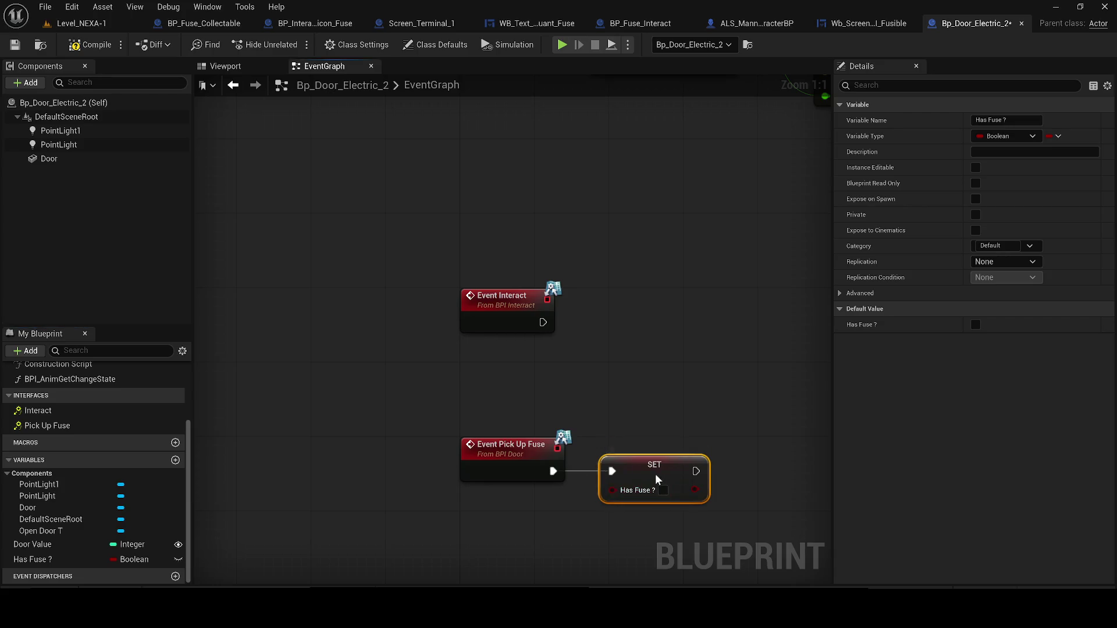
Tick the Has Fuse ? setter to true and add a Branch on Has Fuse ? after Event Interact.
{"action": "left_click", "coordinate": [664, 490]}
{"action": "left_click_drag", "start_coordinate": [643, 375], "coordinate": [533, 437]}
{"action": "left_click_drag", "start_coordinate": [410, 354], "coordinate": [402, 287]}
{"action": "mouse_move", "coordinate": [29, 559]}
{"action": "left_mouse_down"}
{"action": "mouse_move", "coordinate": [402, 345]}
{"action": "mouse_move", "coordinate": [510, 364]}
{"action": "mouse_move", "coordinate": [431, 319]}
{"action": "left_mouse_up"}
{"action": "left_click", "coordinate": [437, 371]}
{"action": "left_click", "coordinate": [498, 320]}
{"action": "left_click_drag", "start_coordinate": [551, 331], "coordinate": [569, 295]}
{"action": "left_click_drag", "start_coordinate": [379, 312], "coordinate": [379, 303]}
{"action": "left_click_drag", "start_coordinate": [402, 343], "coordinate": [411, 352]}
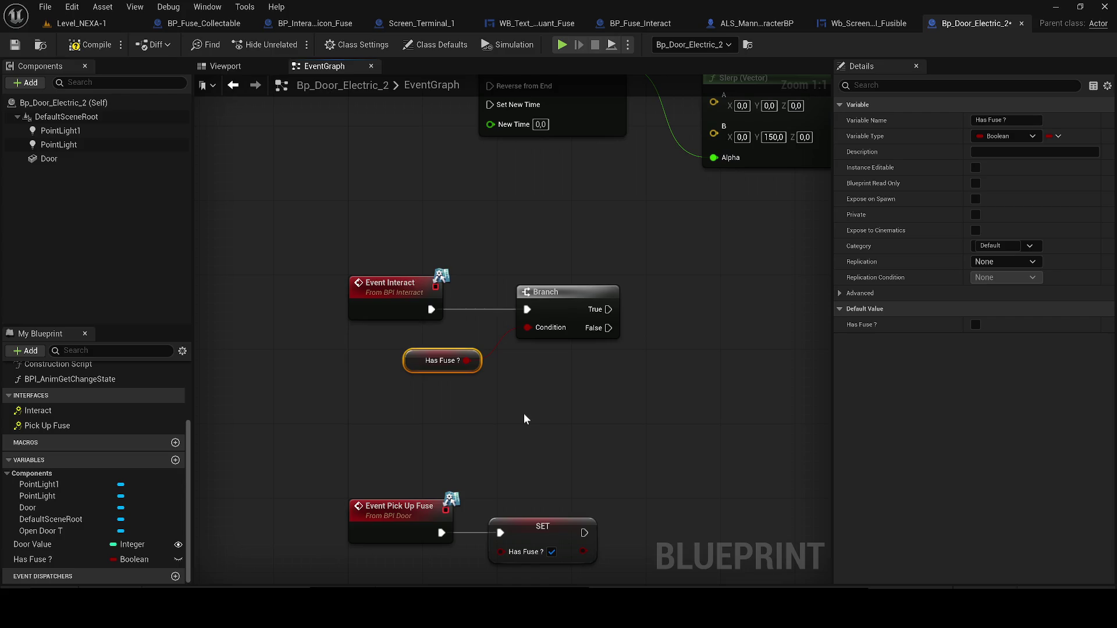
Add a Flip Flop on the Branch True output feeding Open Door, then compile.
{"action": "left_click_drag", "start_coordinate": [523, 413], "coordinate": [351, 418]}
{"action": "left_click_drag", "start_coordinate": [435, 314], "coordinate": [573, 335]}
{"action": "type", "text": "flip flo"}
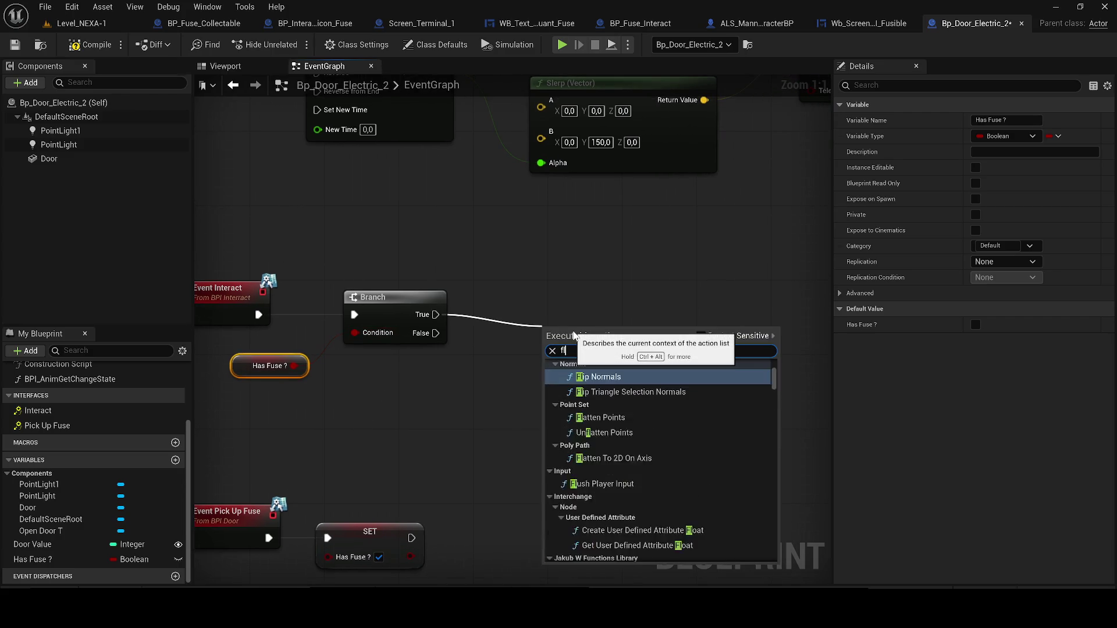
{"action": "key", "text": "Return"}
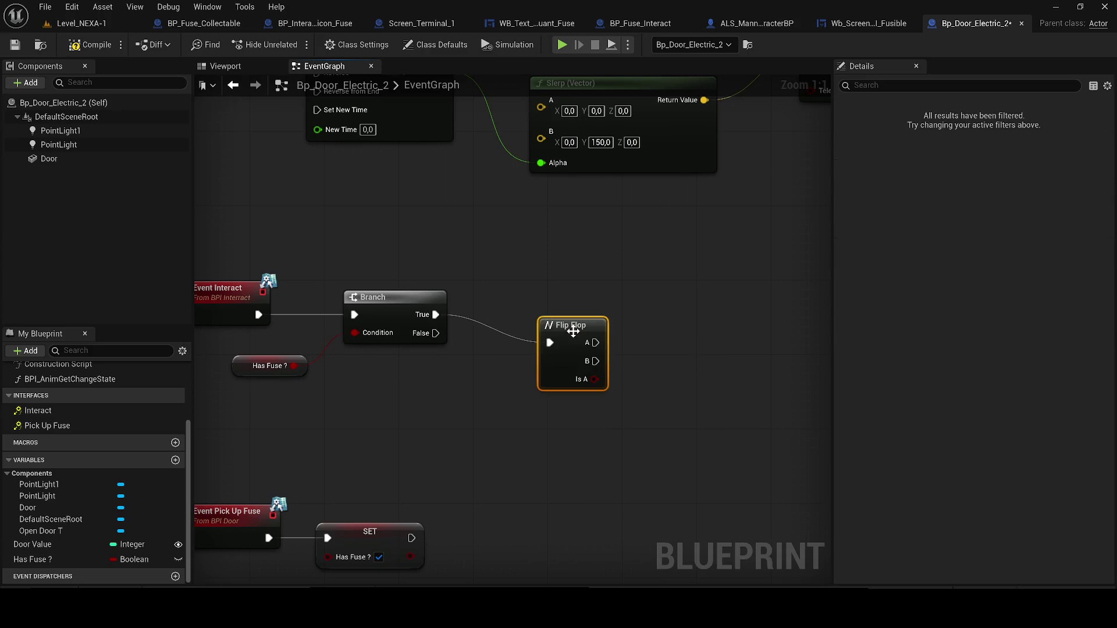
{"action": "left_click_drag", "start_coordinate": [571, 327], "coordinate": [556, 298]}
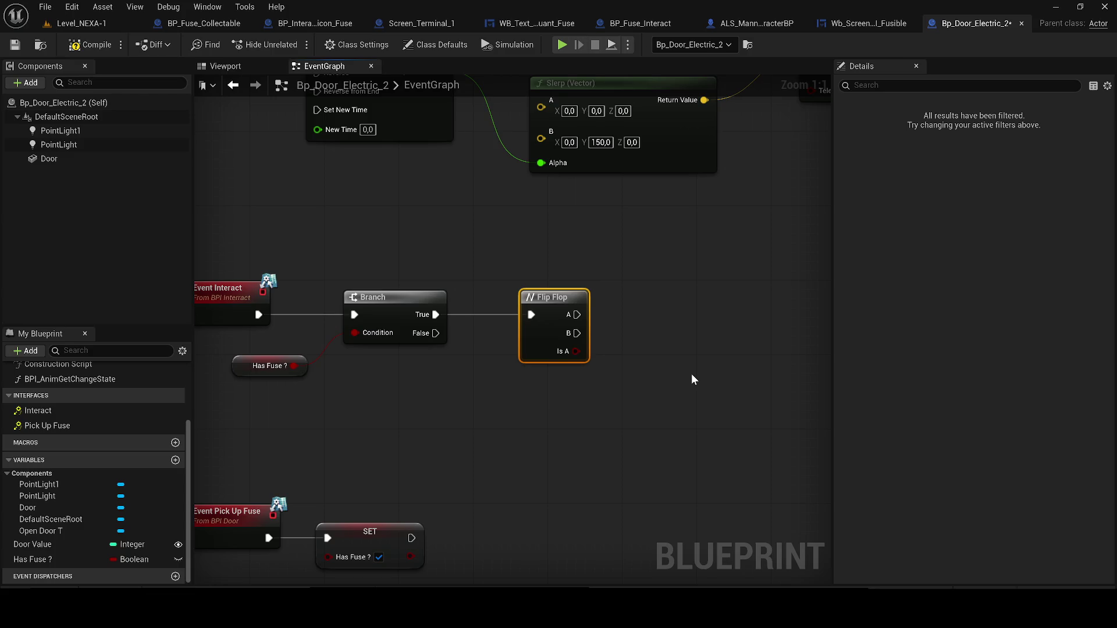
{"action": "scroll", "coordinate": [463, 324], "scroll_direction": "down", "scroll_amount": 2}
{"action": "mouse_move", "coordinate": [545, 427]}
{"action": "left_mouse_down"}
{"action": "mouse_move", "coordinate": [349, 198]}
{"action": "mouse_move", "coordinate": [545, 427]}
{"action": "left_mouse_up"}
{"action": "key", "text": "Escape"}
{"action": "left_click", "coordinate": [97, 45]}
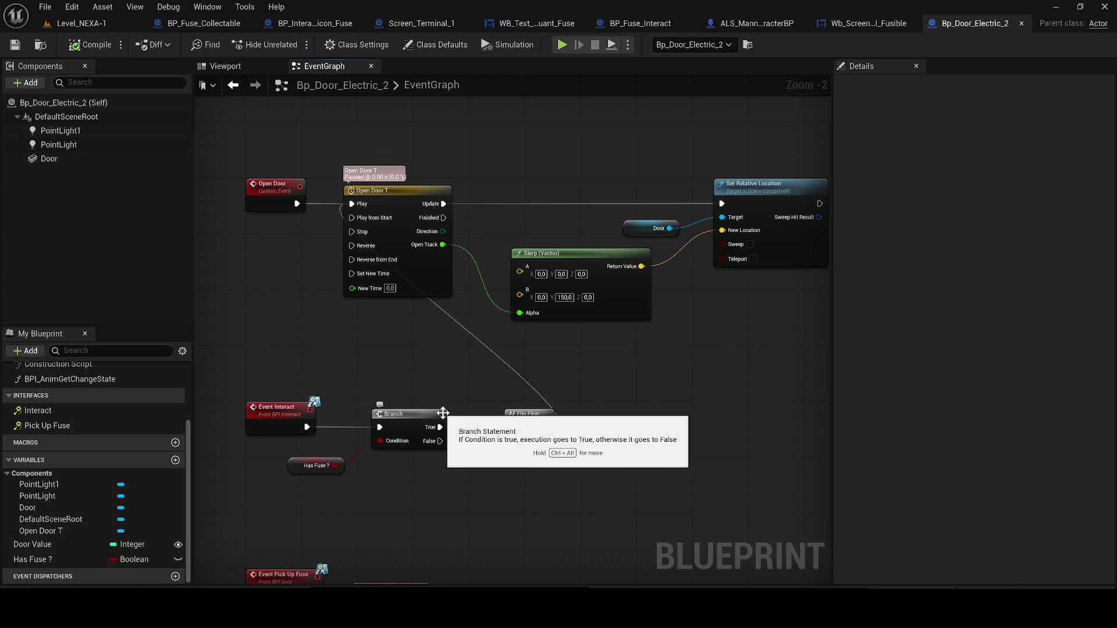
Save all assets and start a play test of Level_NEXA-1.
{"action": "left_click", "coordinate": [18, 46]}
{"action": "left_click", "coordinate": [79, 24]}
{"action": "left_click", "coordinate": [291, 45]}
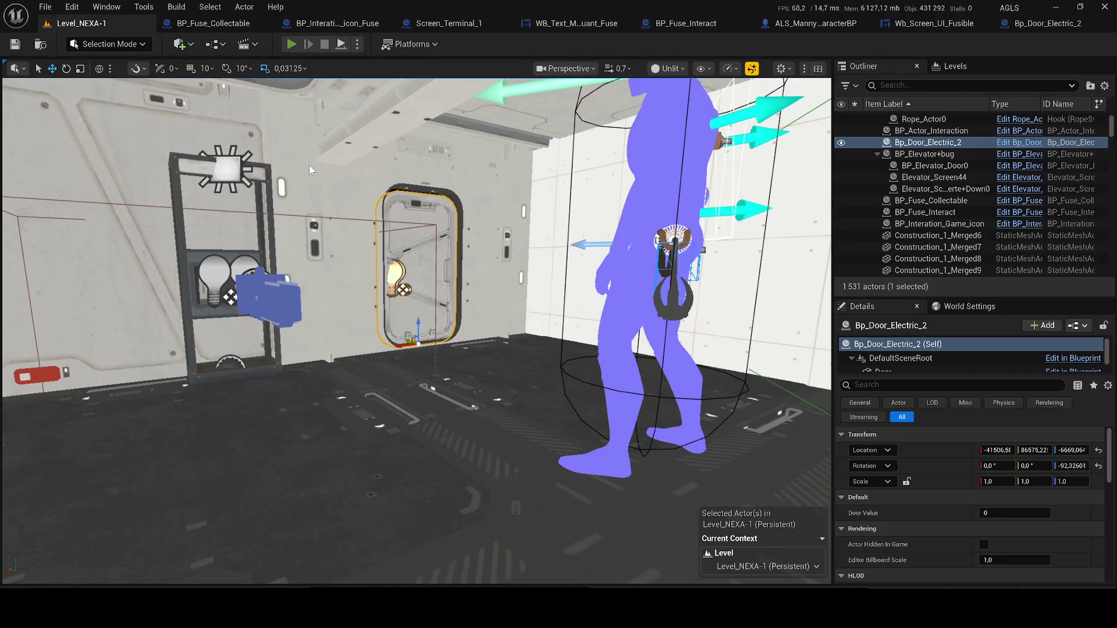
Walk through the crate room to the fuse panel and electric door, then stop playing.
{"action": "key", "text": "w"}
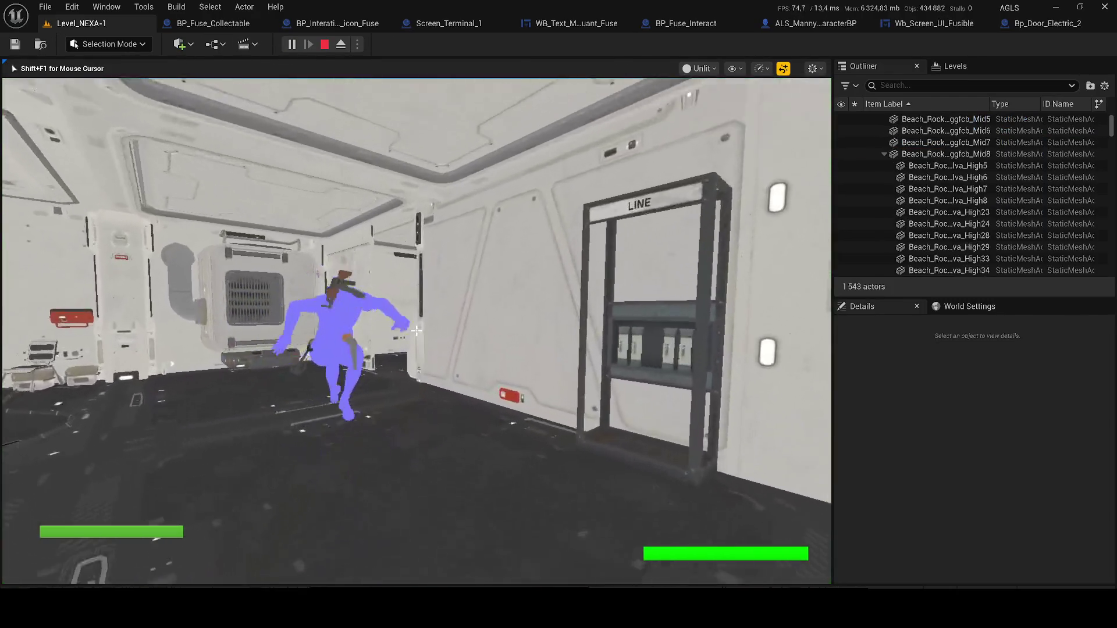
{"action": "key", "text": "w"}
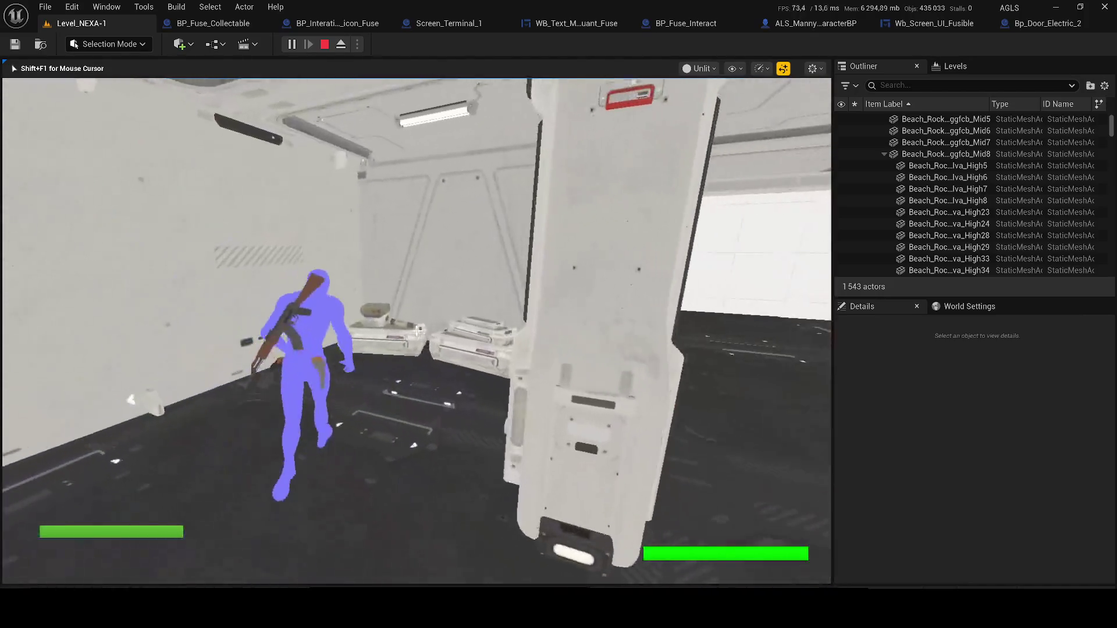
{"action": "key", "text": "w"}
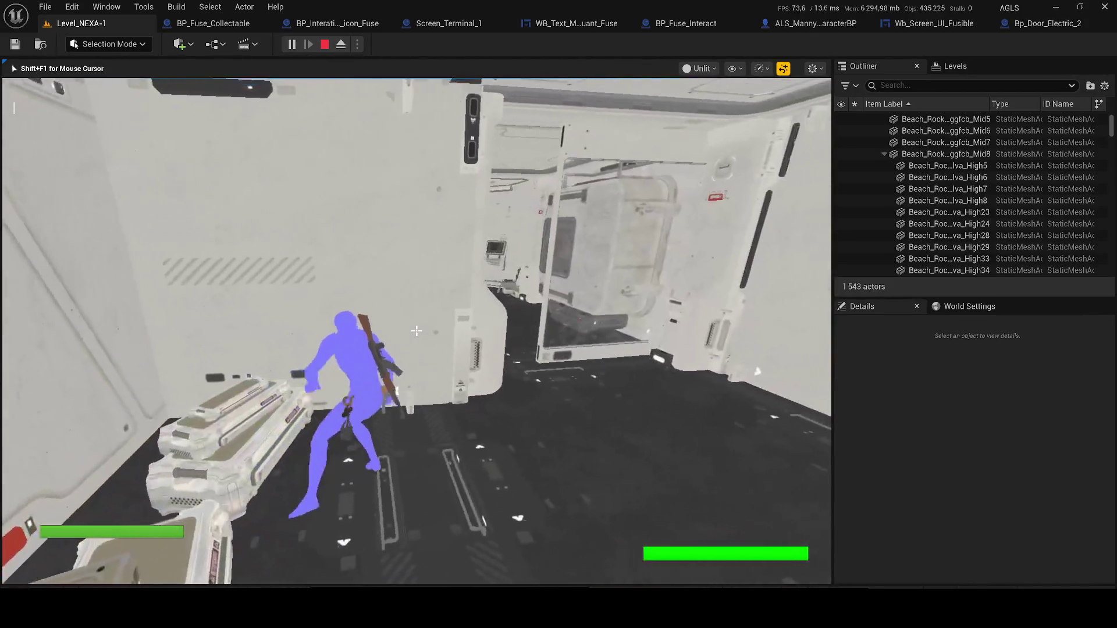
{"action": "key", "text": "w"}
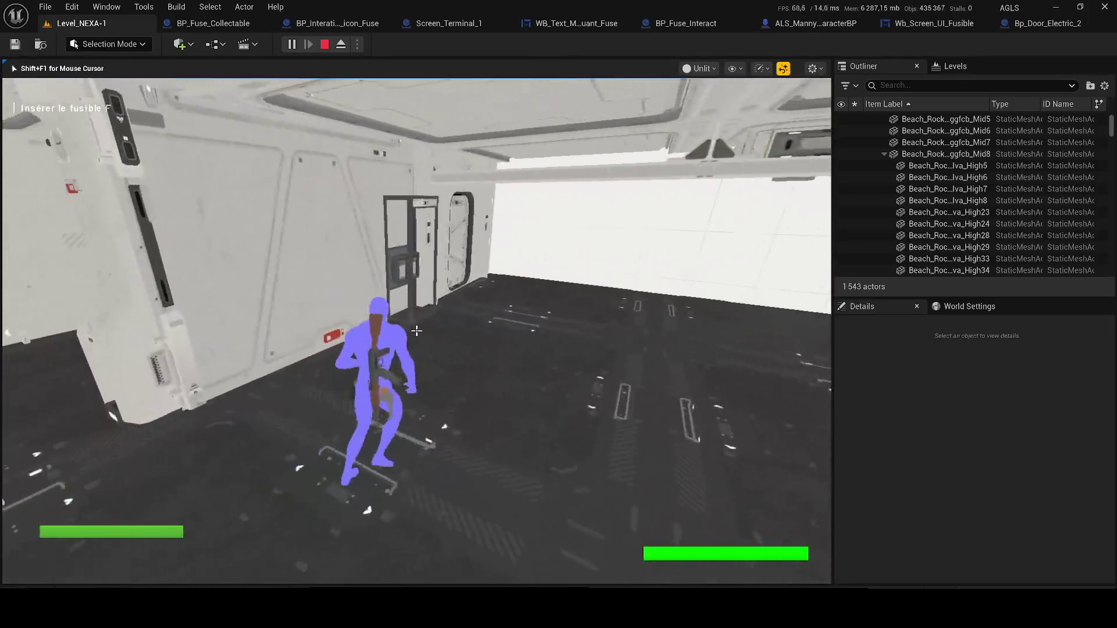
{"action": "key", "text": "w"}
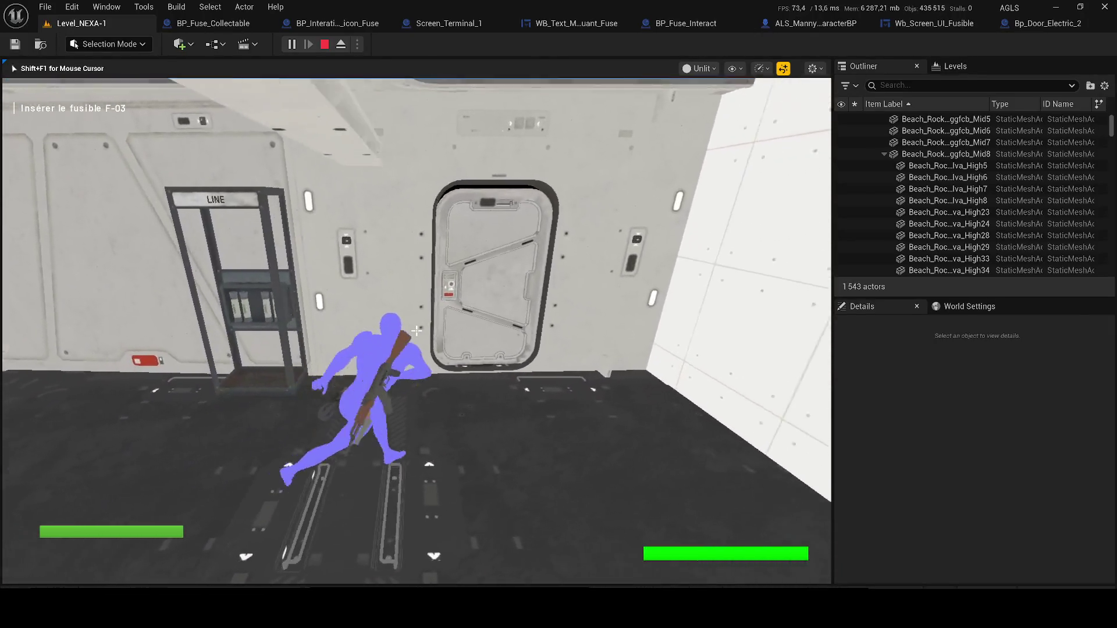
{"action": "key", "text": "w"}
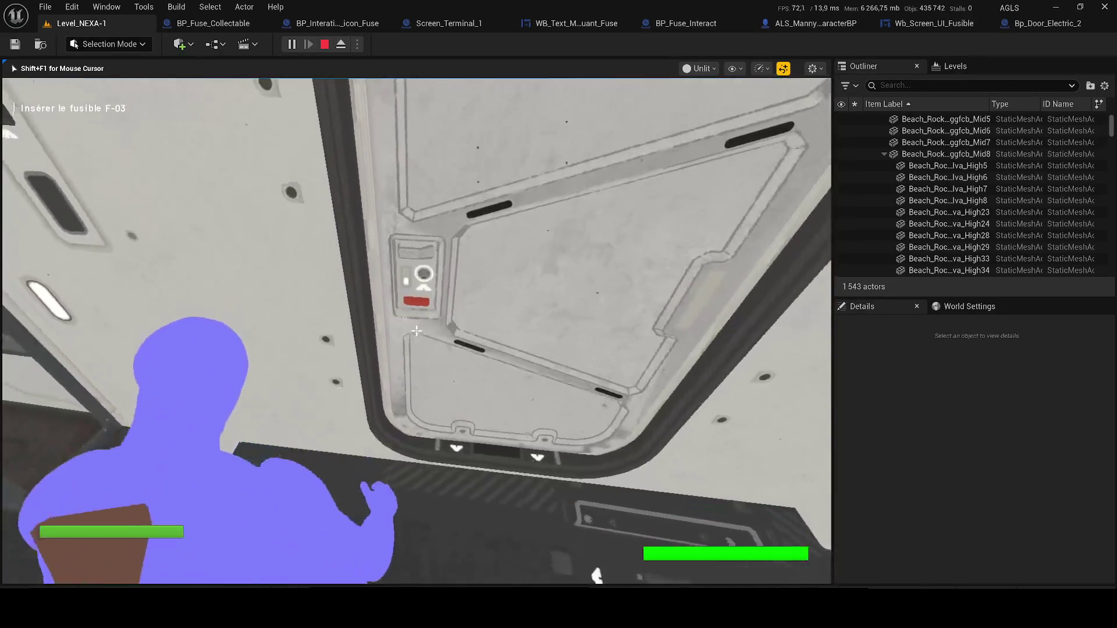
{"action": "key", "text": "Escape"}
{"action": "double_click", "coordinate": [927, 142]}
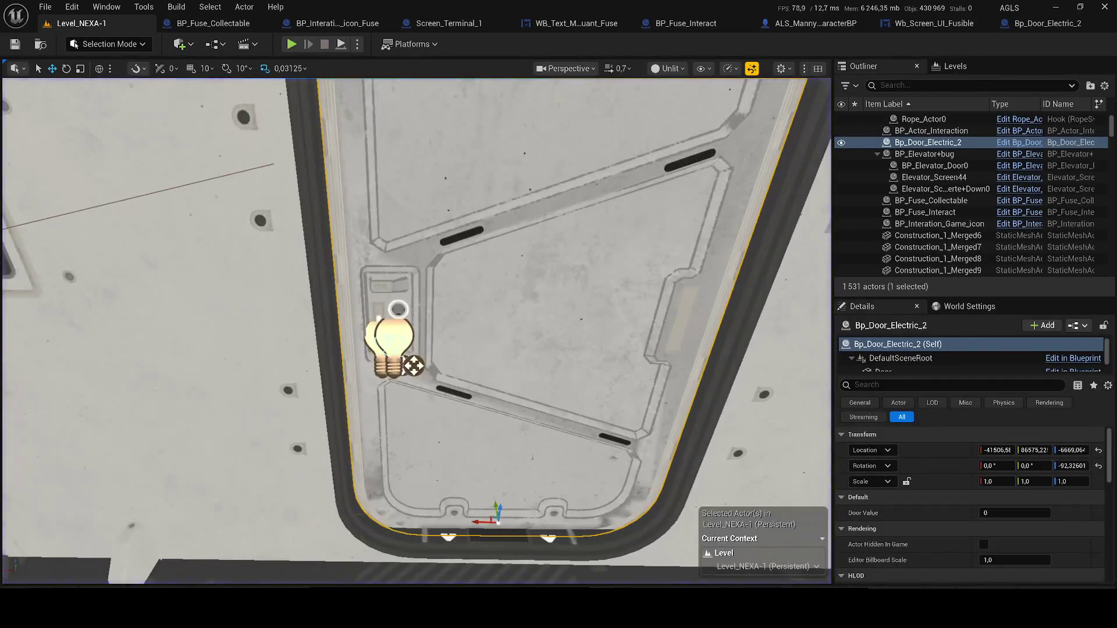
Raise Bp_Door_Electric_2 slightly in its frame, save the map, and select the nearby fuse.
{"action": "left_click_drag", "start_coordinate": [450, 494], "coordinate": [435, 512]}
{"action": "key", "text": "ctrl+s"}
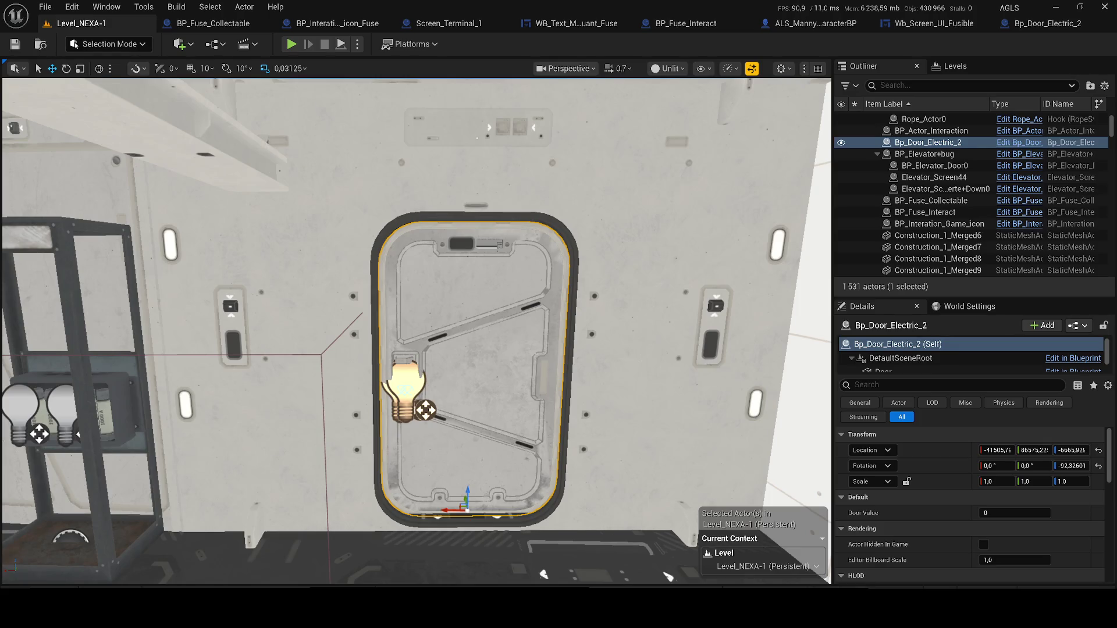
{"action": "left_click_drag", "start_coordinate": [416, 330], "coordinate": [361, 329]}
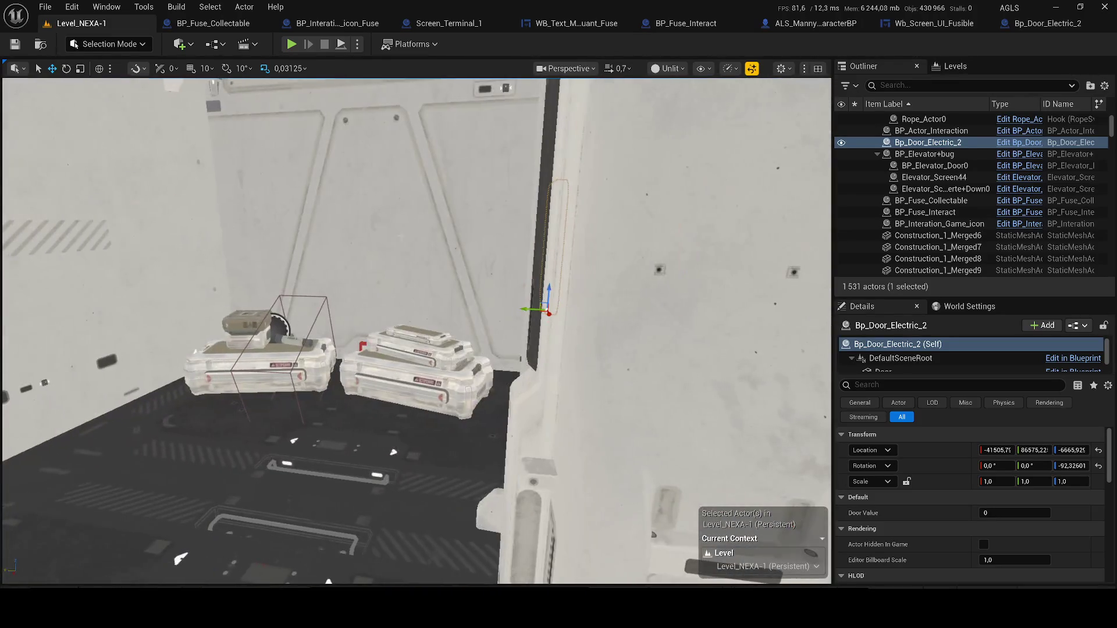
{"action": "left_click", "coordinate": [282, 339]}
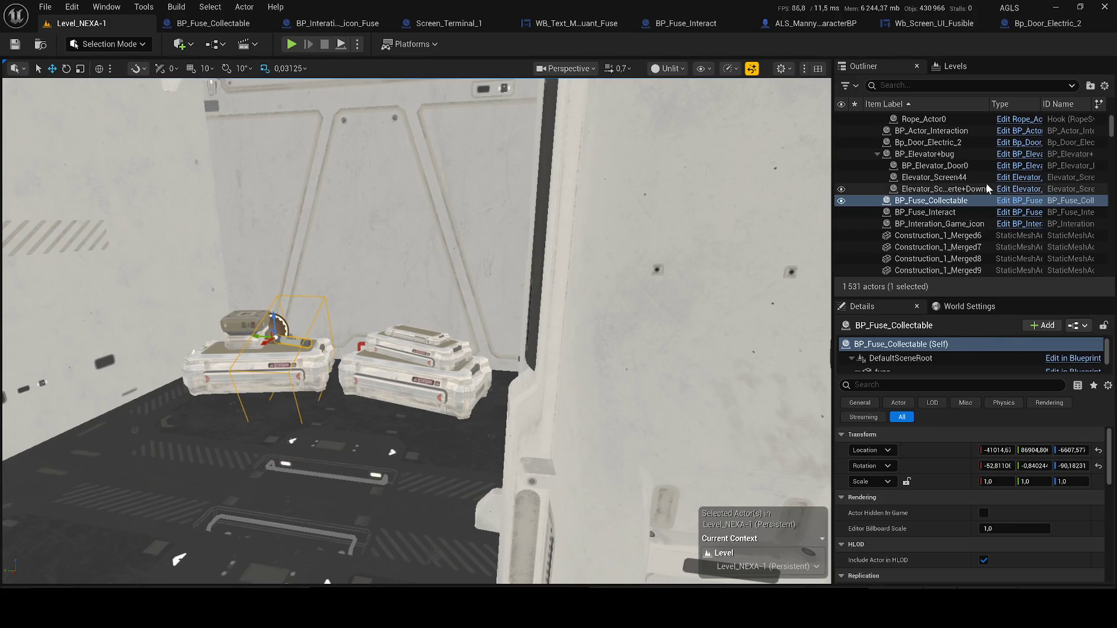
Make BP_Fuse_Collectable's fuse_key variable Instance Editable.
{"action": "left_click", "coordinate": [1020, 200]}
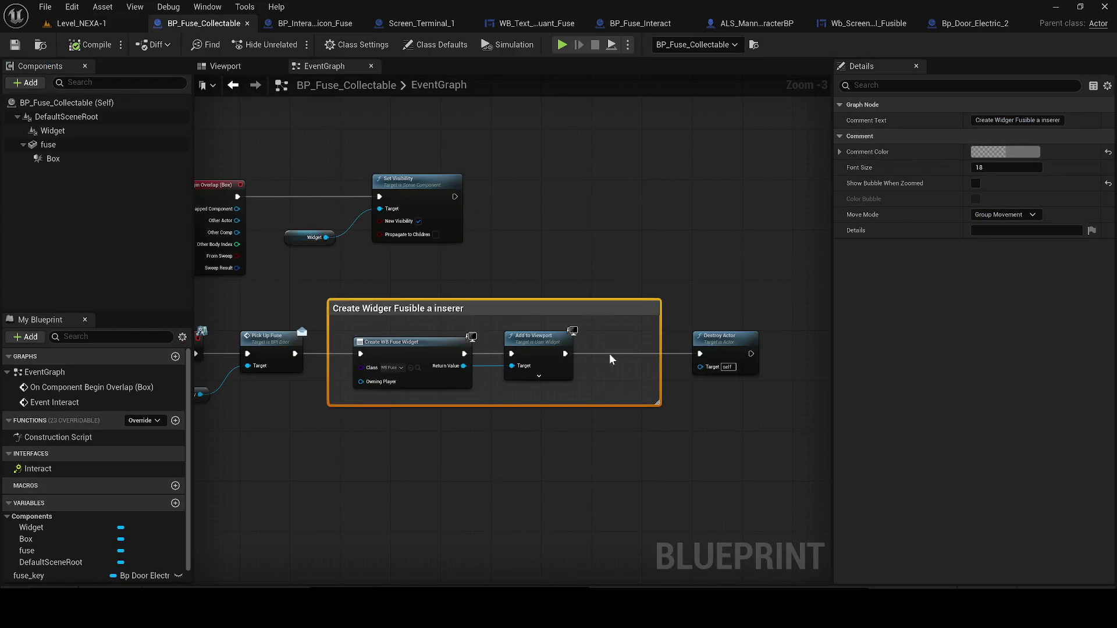
{"action": "left_click", "coordinate": [97, 577]}
{"action": "left_click", "coordinate": [179, 576]}
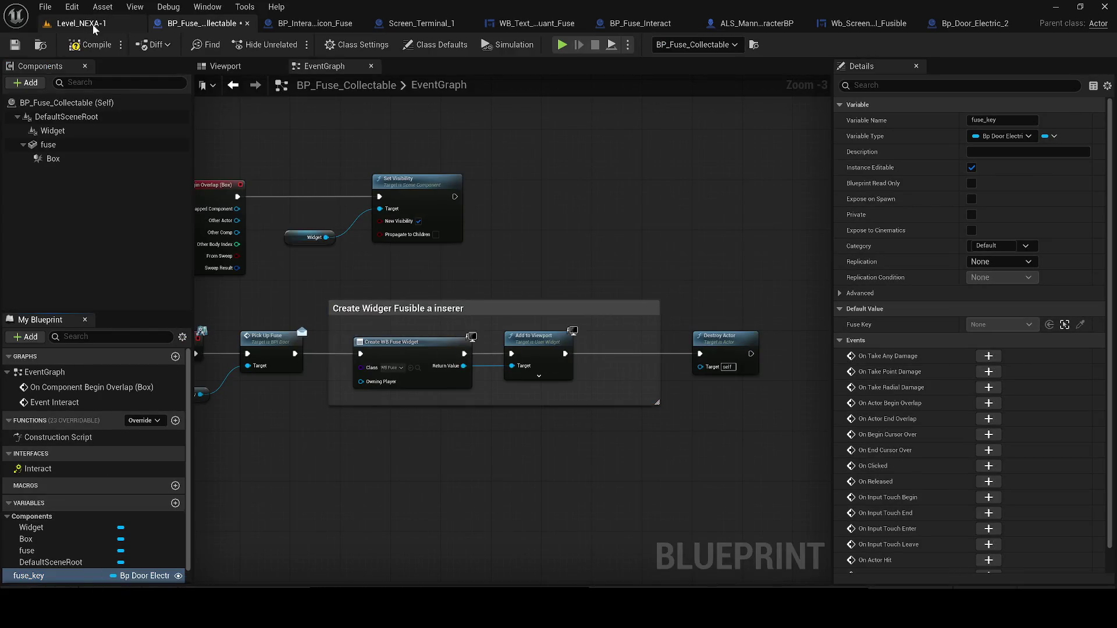
Eyedrop Bp_Door_Electric_2 into the placed fuse's Fuse Key and save the level.
{"action": "left_click", "coordinate": [91, 23]}
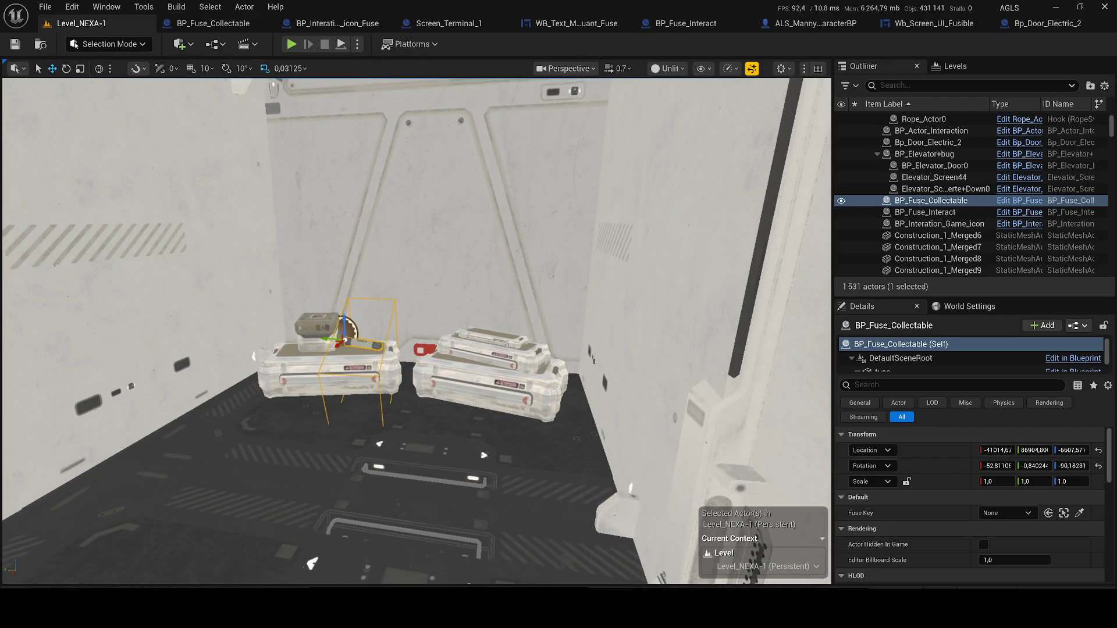
{"action": "left_click", "coordinate": [1079, 513]}
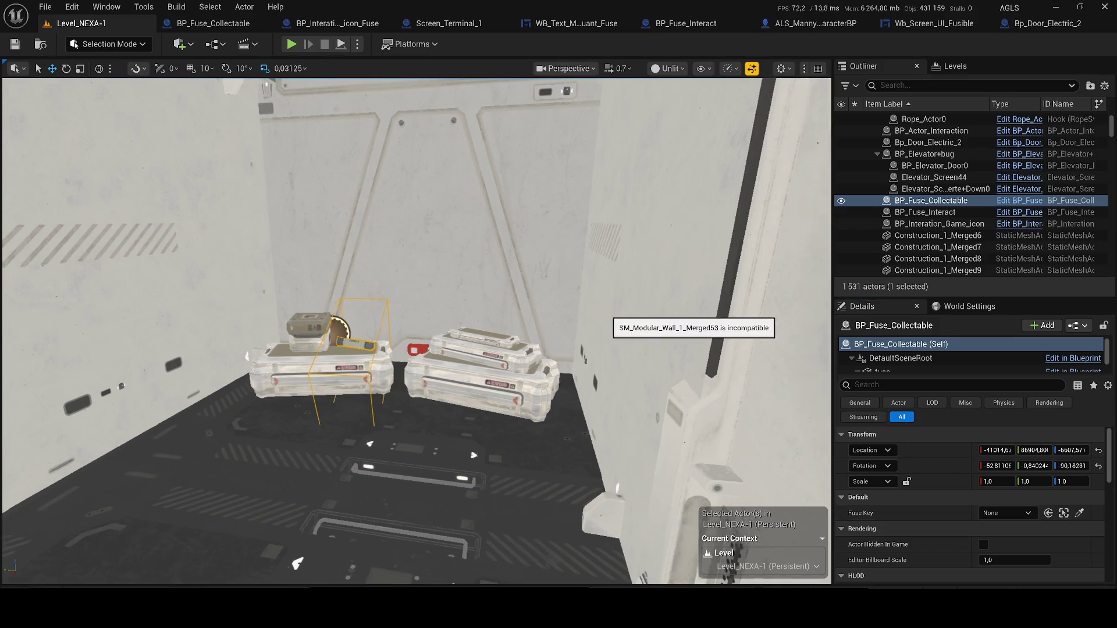
{"action": "left_click", "coordinate": [318, 222]}
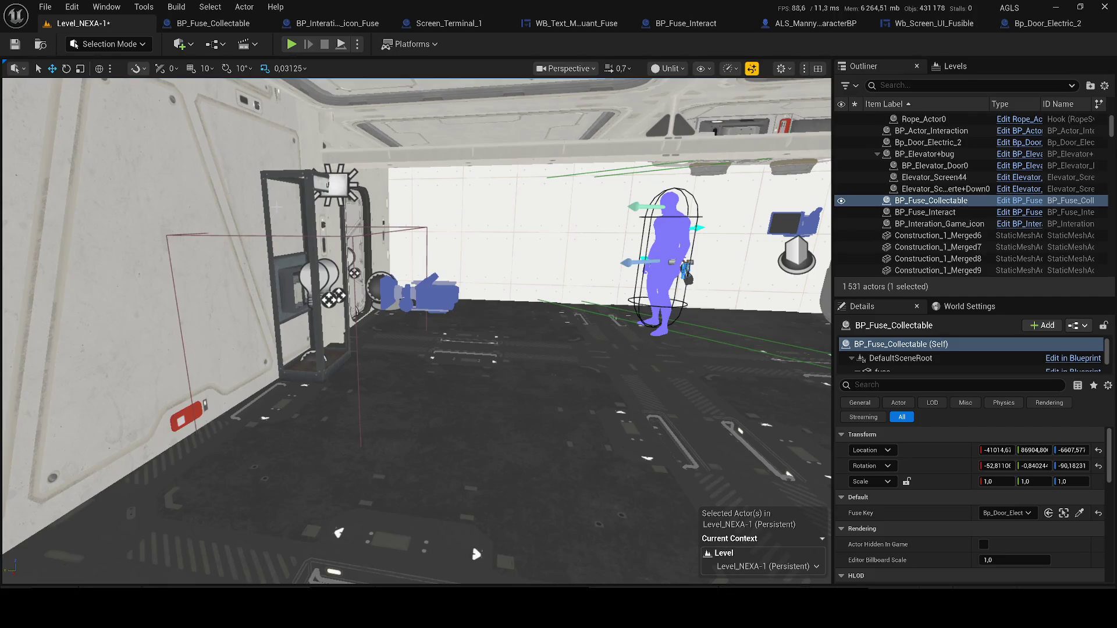
{"action": "left_click", "coordinate": [15, 44]}
{"action": "left_click", "coordinate": [292, 45]}
Walk the character through the side room to the fuse panel and door.
{"action": "key", "text": "w"}
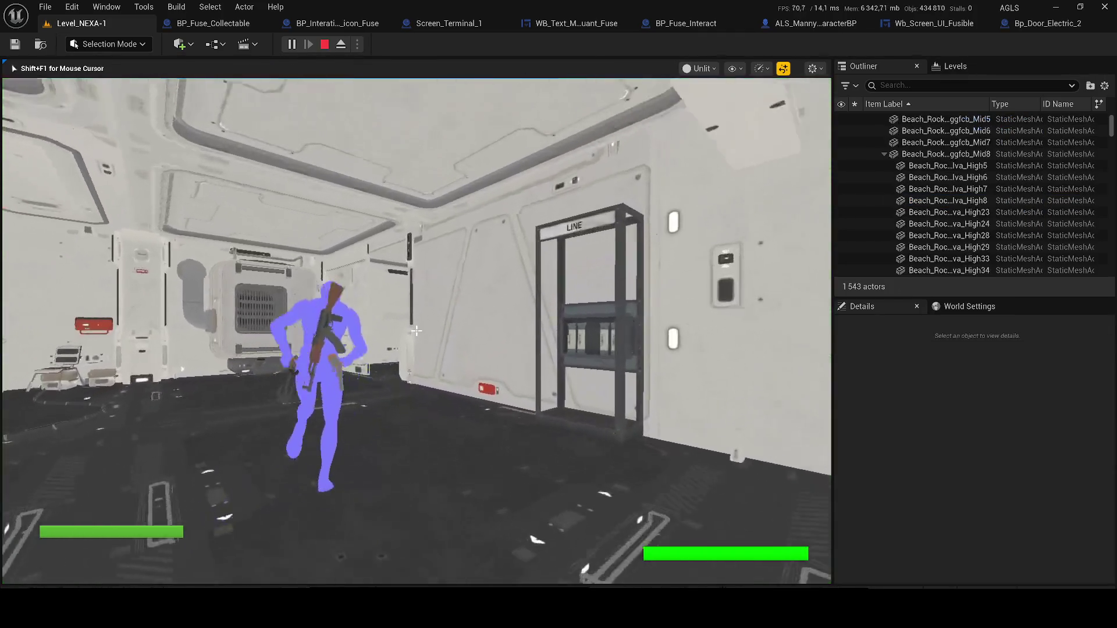
{"action": "key", "text": "s"}
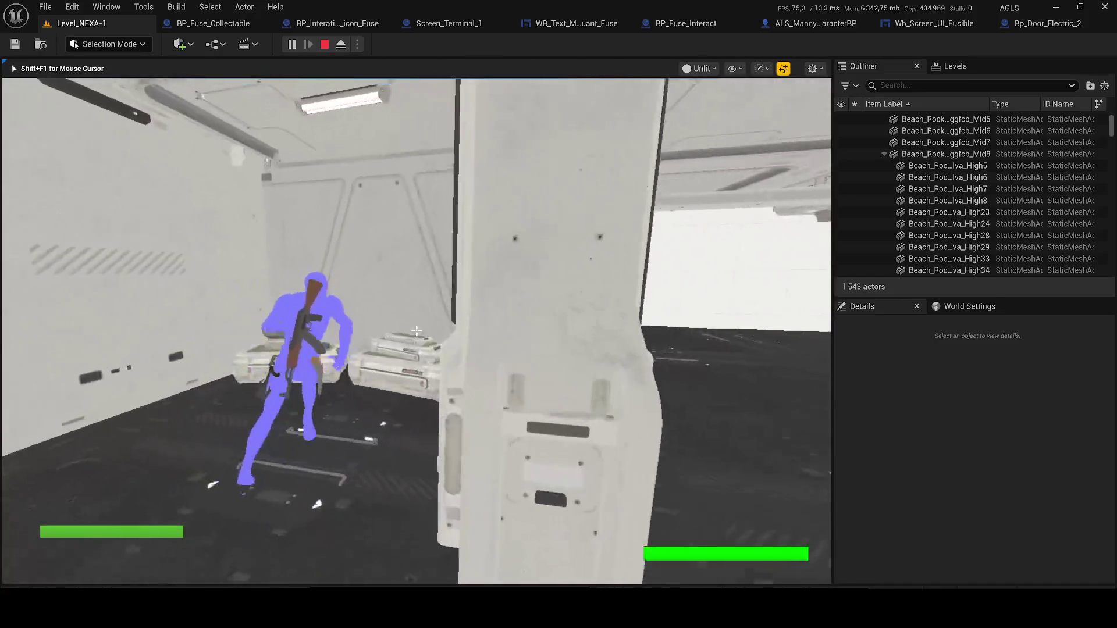
{"action": "key", "text": "w"}
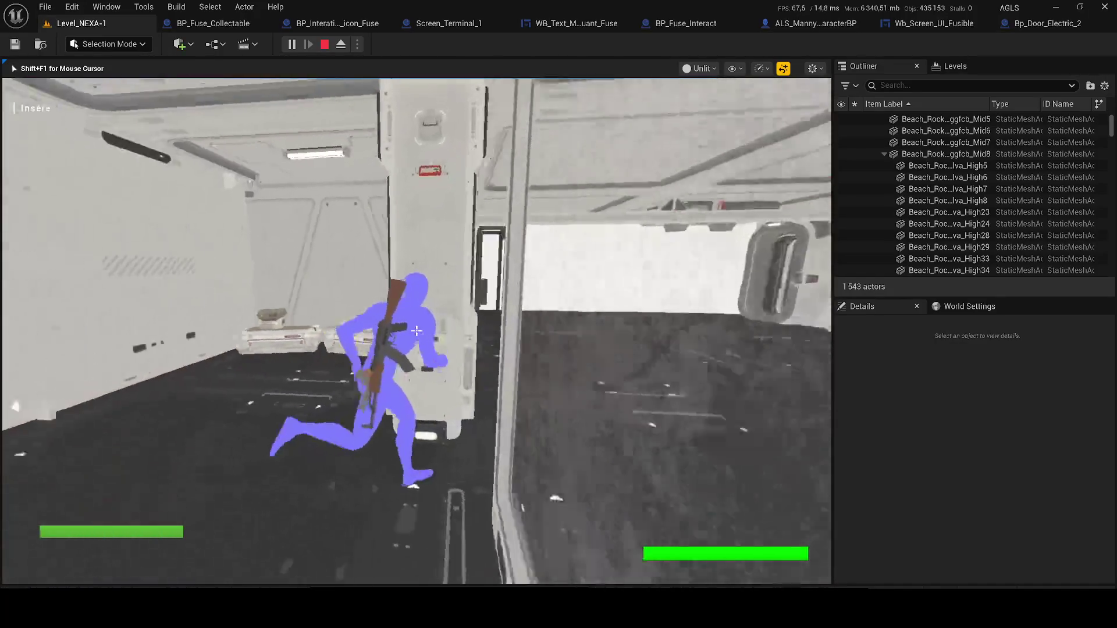
{"action": "key", "text": "w"}
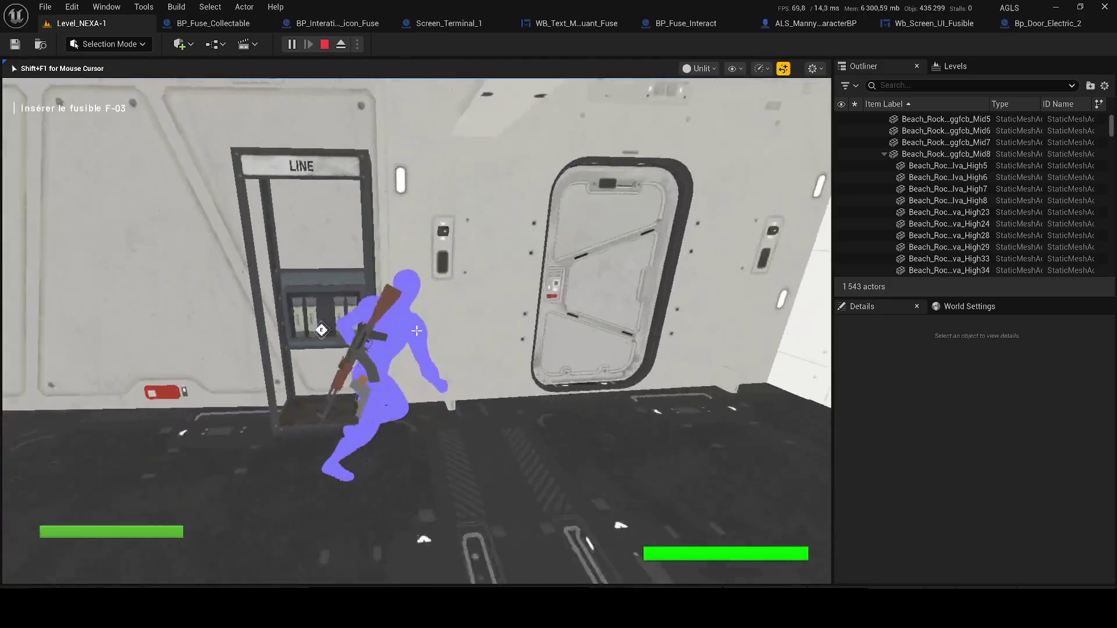
{"action": "key", "text": "w"}
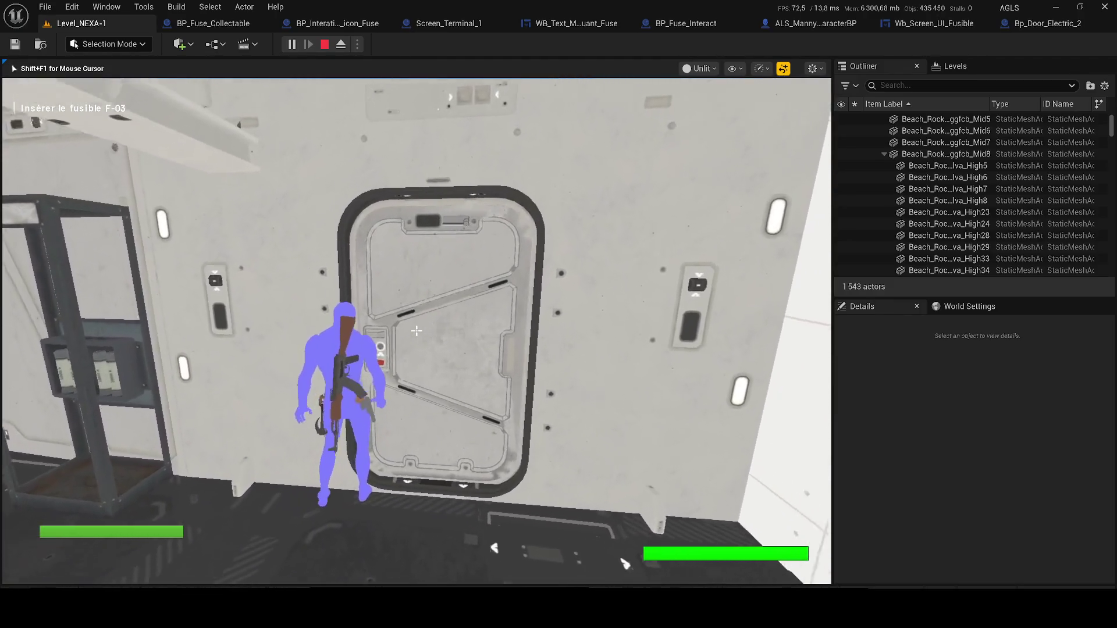
Interact with the fuse panel, line up with the shut door, then stop playing.
{"action": "key", "text": "e"}
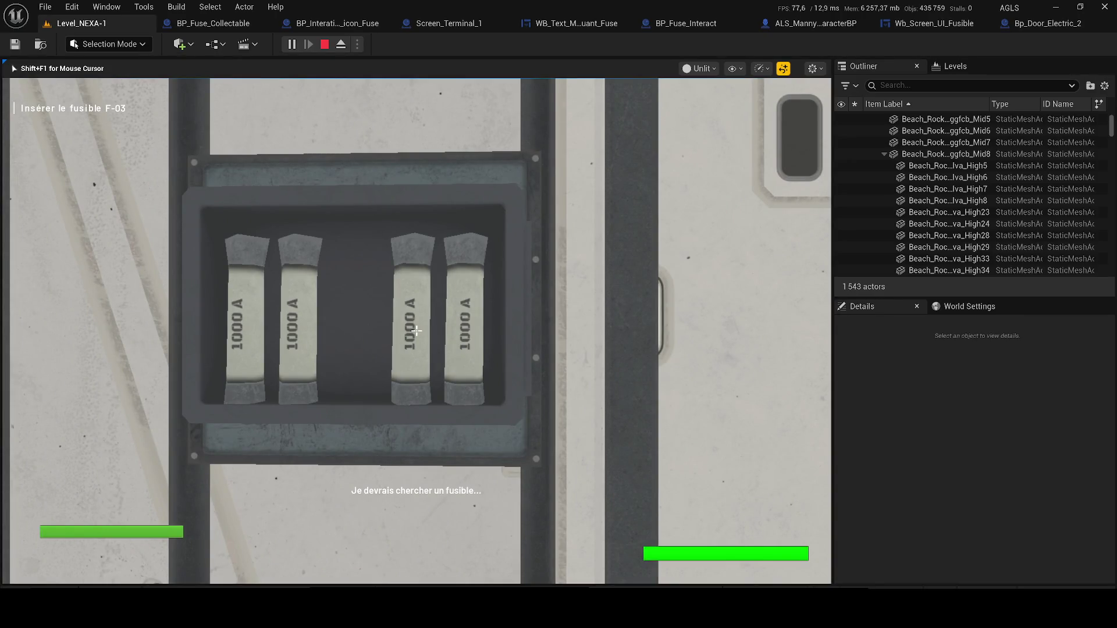
{"action": "key", "text": "e"}
{"action": "key", "text": "a"}
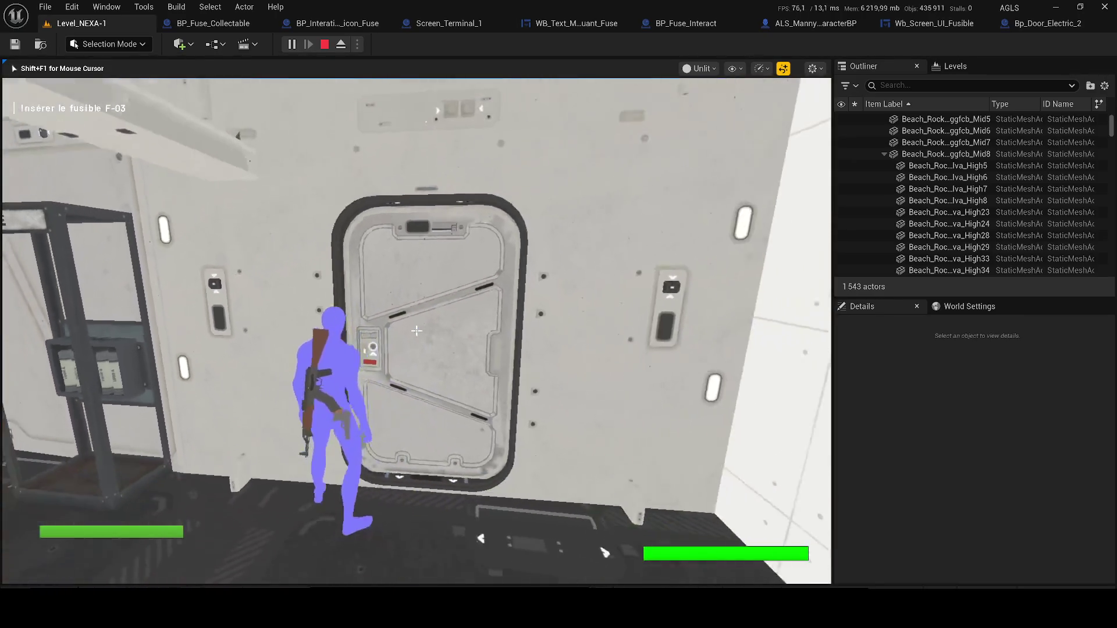
{"action": "key", "text": "a"}
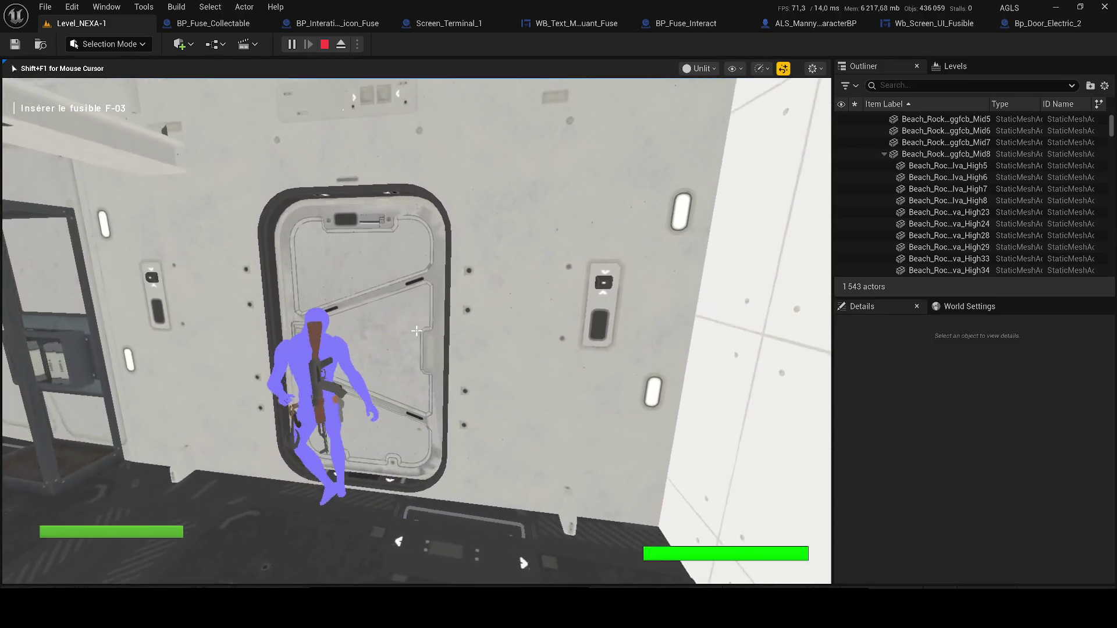
{"action": "key", "text": "s"}
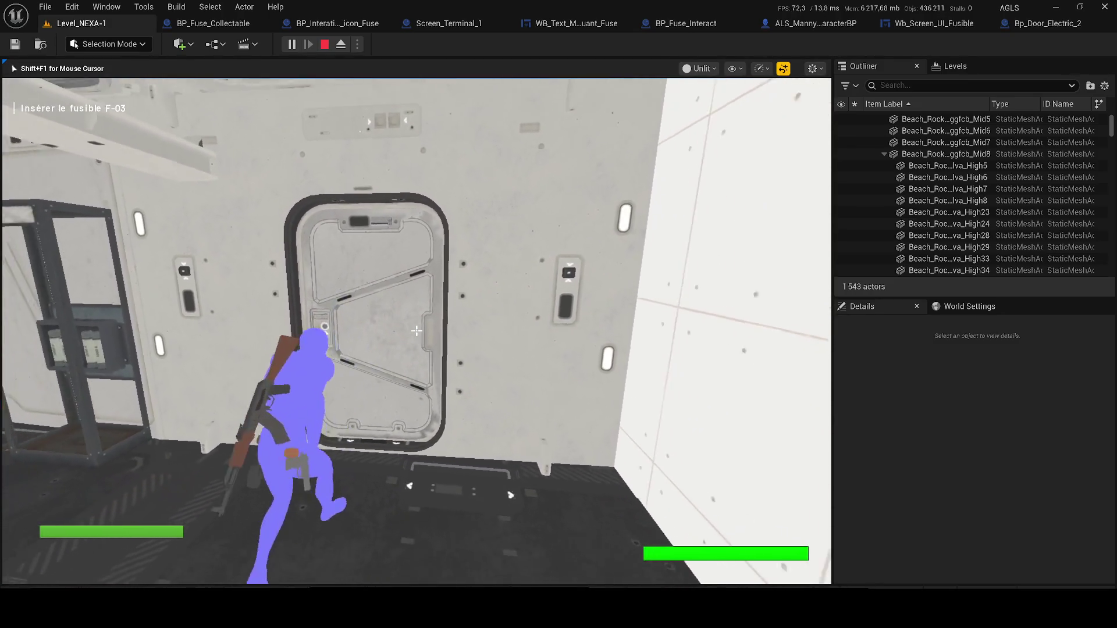
{"action": "key", "text": "Escape"}
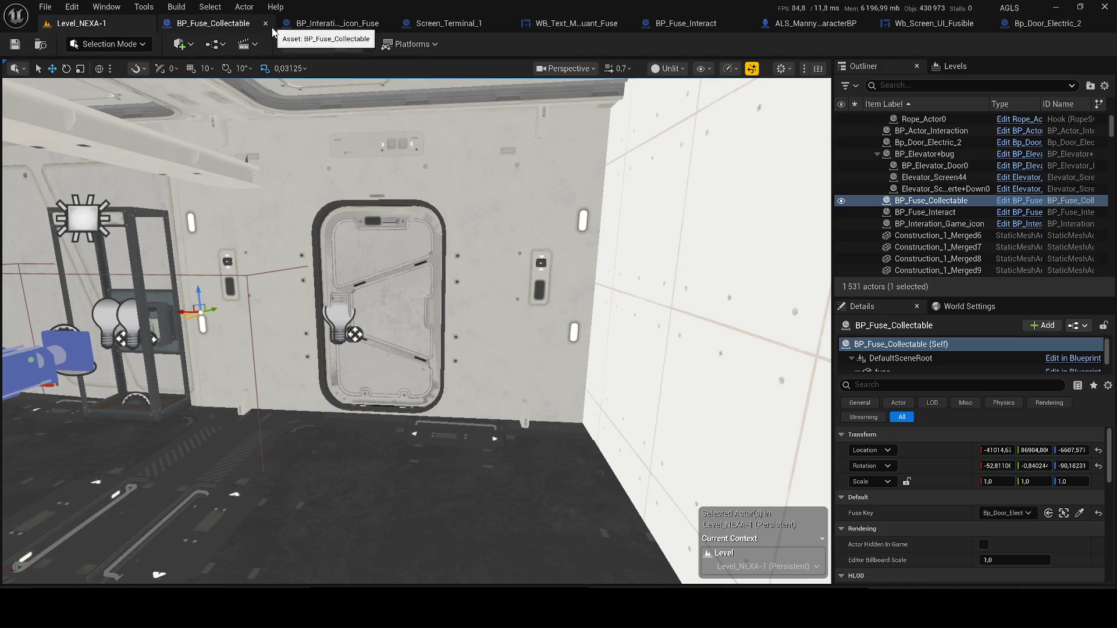
Add an Open Door call from the Flip Flop A output in Bp_Door_Electric_2's graph.
{"action": "left_click", "coordinate": [1042, 23]}
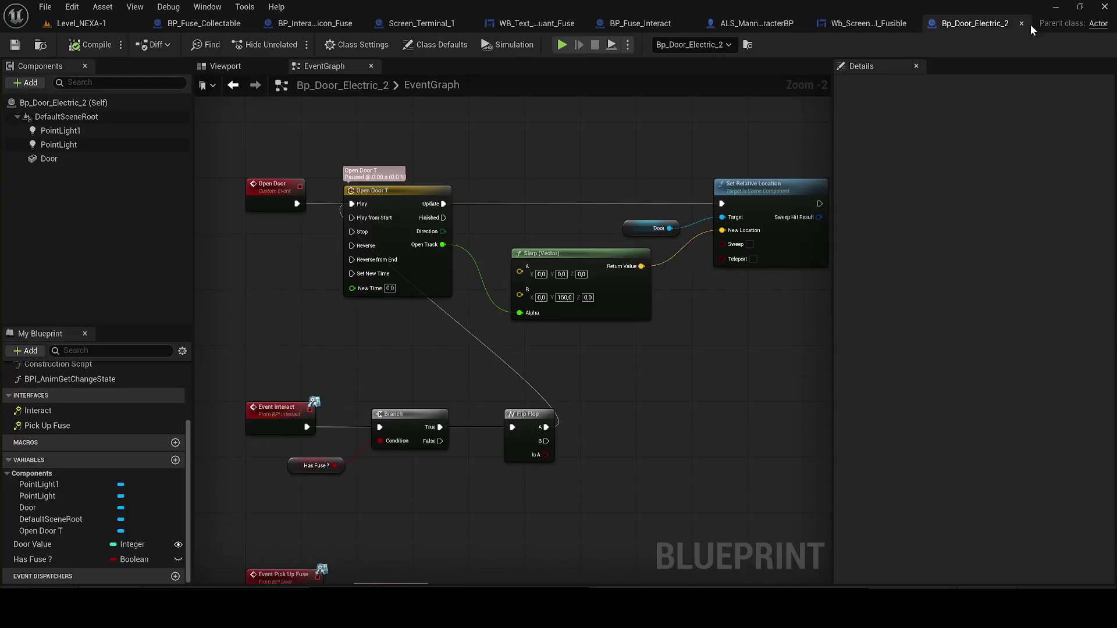
{"action": "left_click_drag", "start_coordinate": [356, 193], "coordinate": [349, 269]}
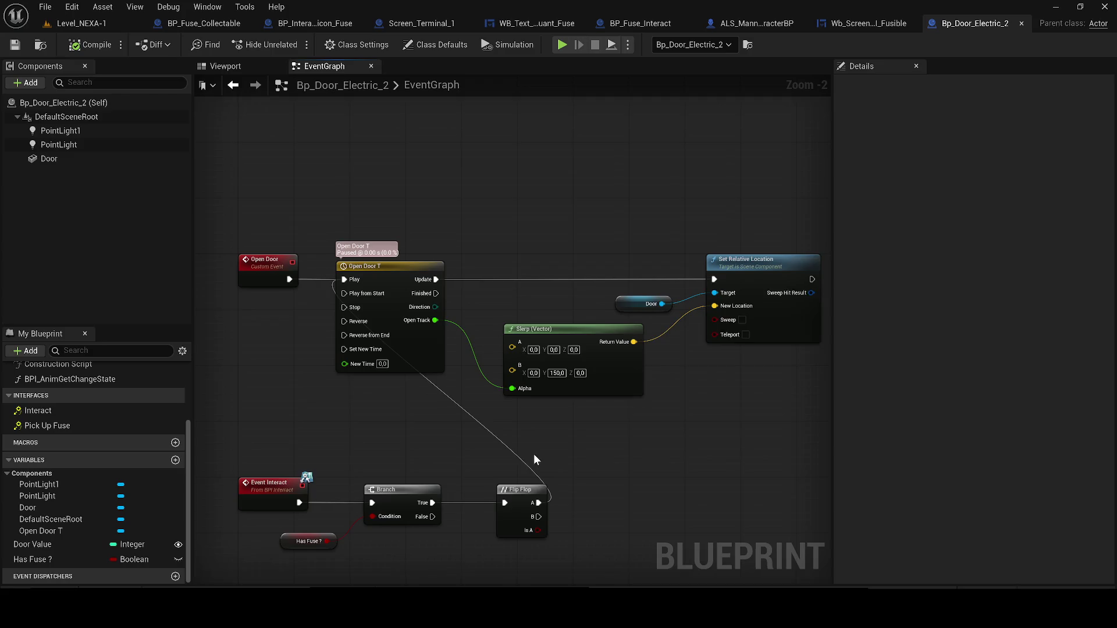
{"action": "left_click_drag", "start_coordinate": [533, 453], "coordinate": [519, 427]}
{"action": "mouse_move", "coordinate": [522, 476]}
{"action": "left_mouse_down"}
{"action": "mouse_move", "coordinate": [533, 487]}
{"action": "mouse_move", "coordinate": [619, 461]}
{"action": "left_mouse_up"}
{"action": "type", "text": "ope"}
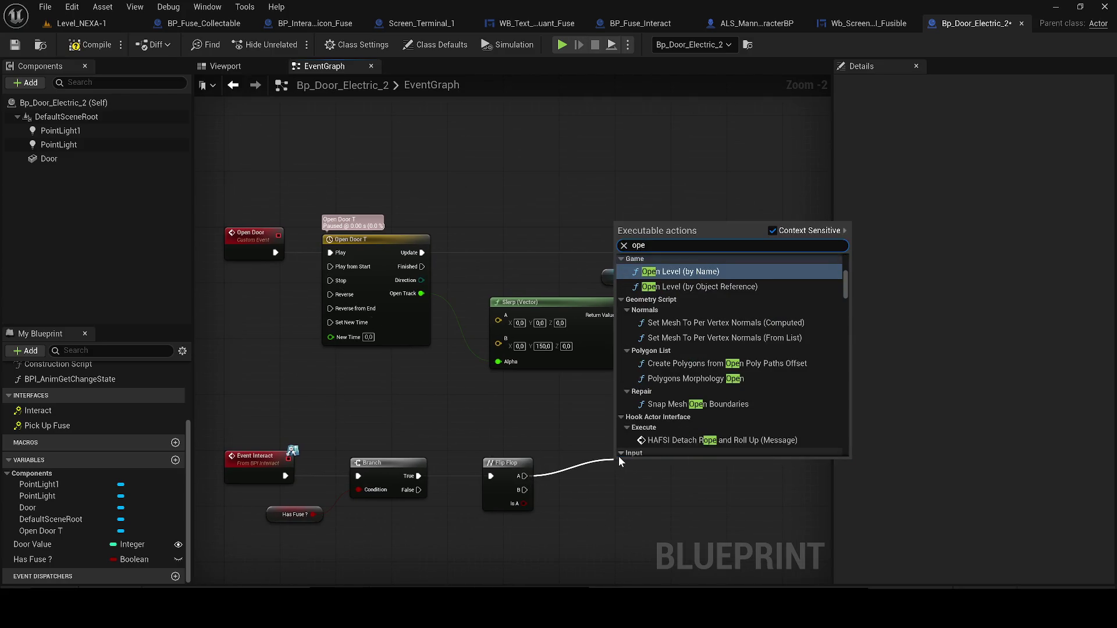
{"action": "type", "text": "n door"}
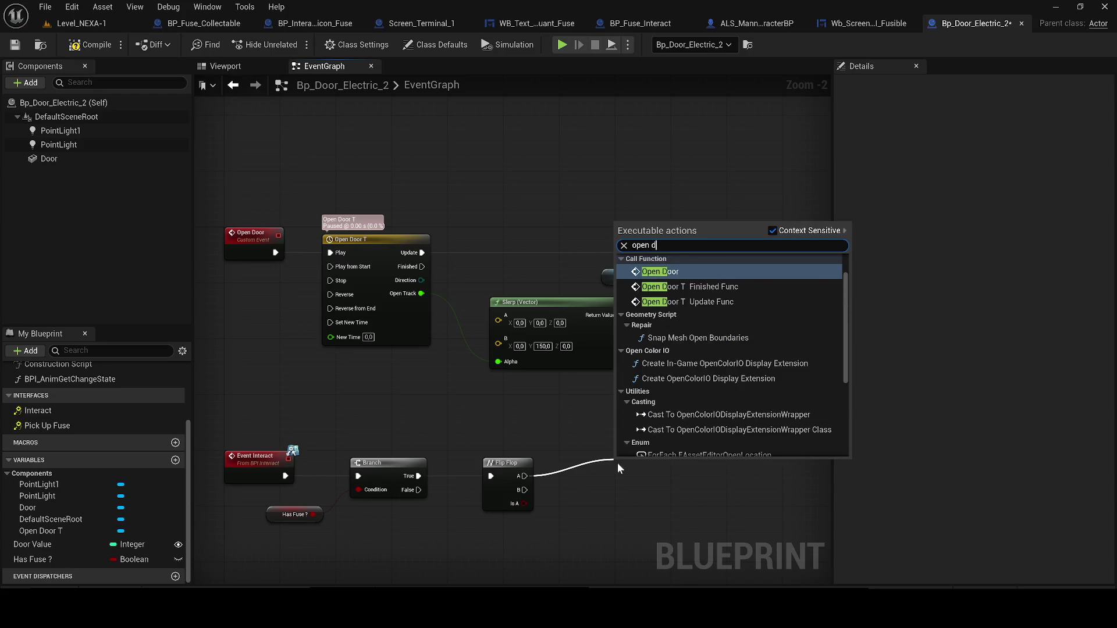
{"action": "key", "text": "Return"}
Delete the Flip Flop, wire Branch True straight to Open Door, then compile and save.
{"action": "left_click", "coordinate": [529, 470]}
{"action": "key", "text": "Delete"}
{"action": "mouse_move", "coordinate": [419, 476]}
{"action": "left_mouse_down"}
{"action": "mouse_move", "coordinate": [616, 483]}
{"action": "mouse_move", "coordinate": [587, 468]}
{"action": "left_mouse_up"}
{"action": "left_click", "coordinate": [87, 44]}
{"action": "left_click", "coordinate": [15, 45]}
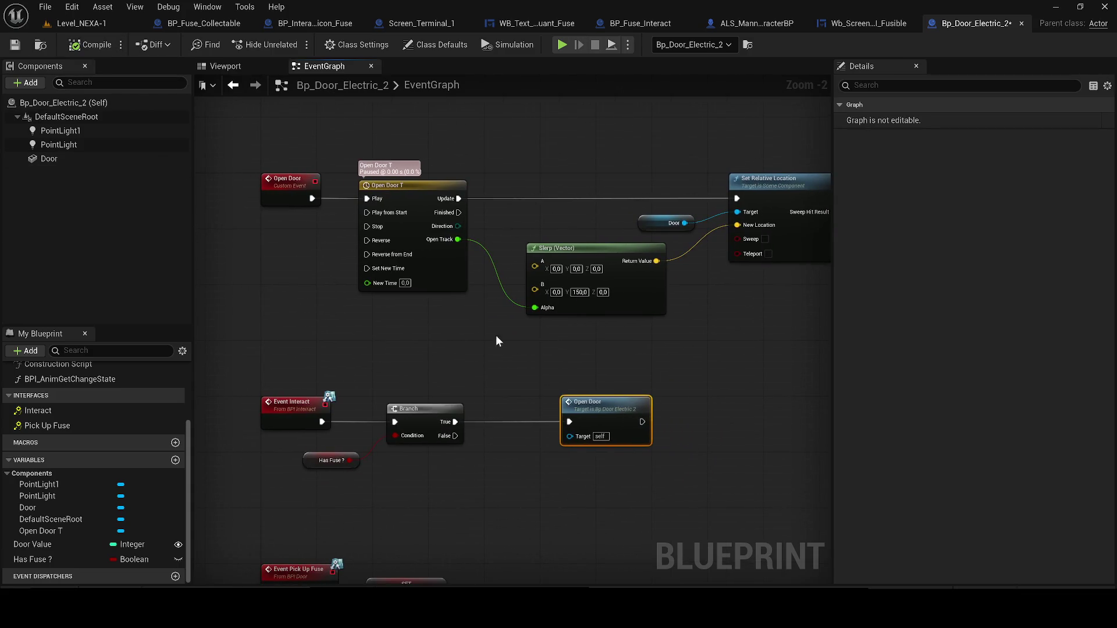
{"action": "mouse_move", "coordinate": [536, 358]}
{"action": "left_mouse_down"}
{"action": "mouse_move", "coordinate": [456, 221]}
{"action": "mouse_move", "coordinate": [410, 321]}
{"action": "left_mouse_up"}
{"action": "scroll", "coordinate": [409, 321], "scroll_direction": "down", "scroll_amount": 1}
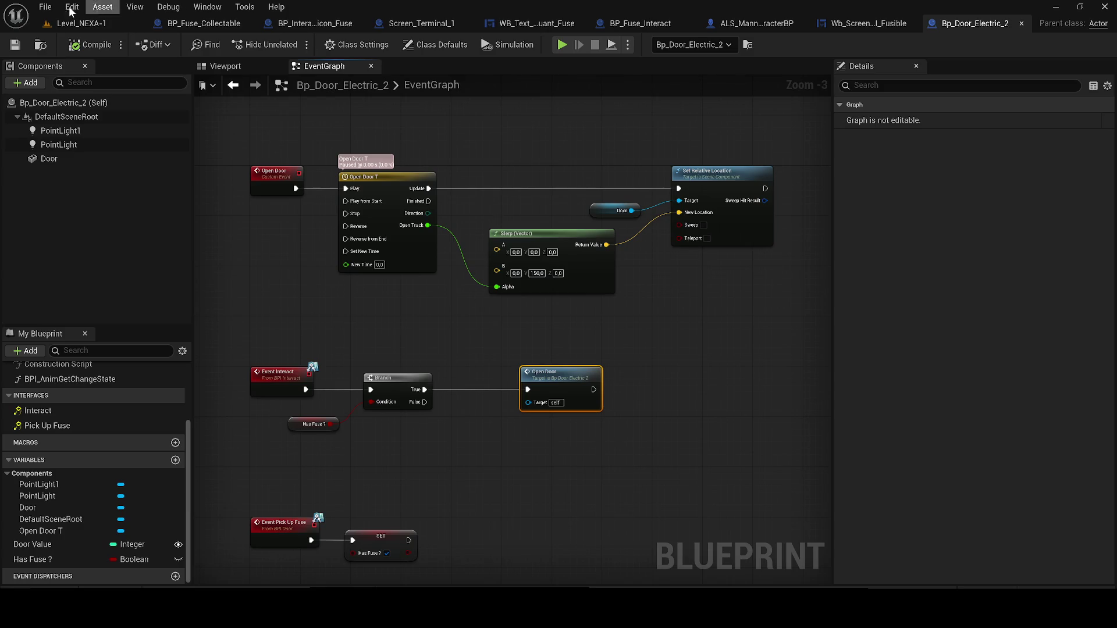
{"action": "left_click", "coordinate": [51, 22]}
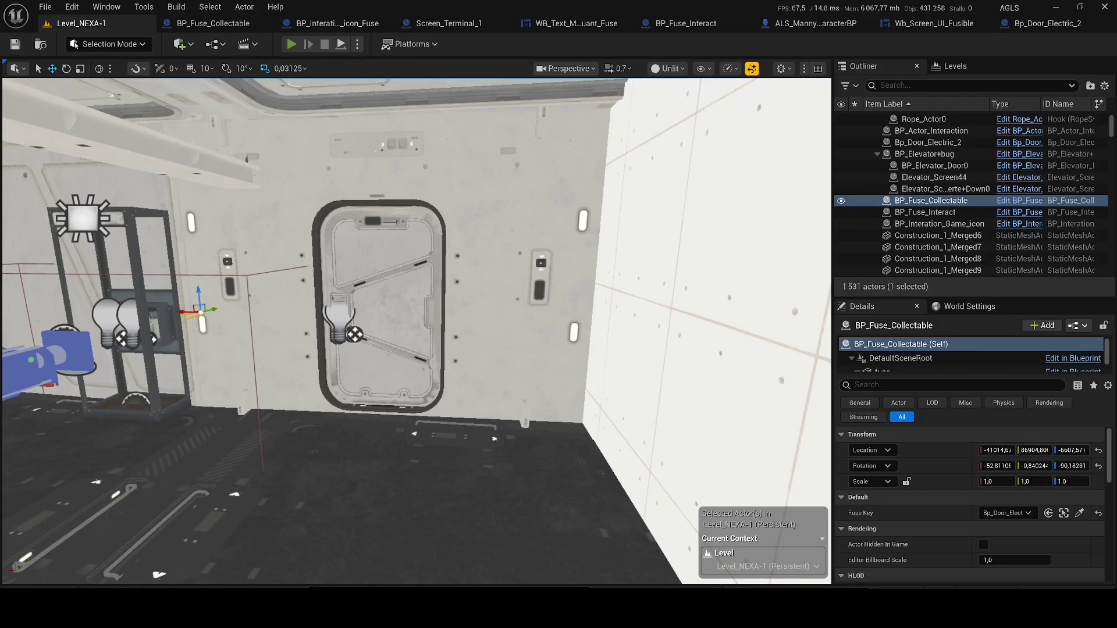
Play the level again, run past the crate room to the sealed door, crouch, and stop.
{"action": "key", "text": "alt+p"}
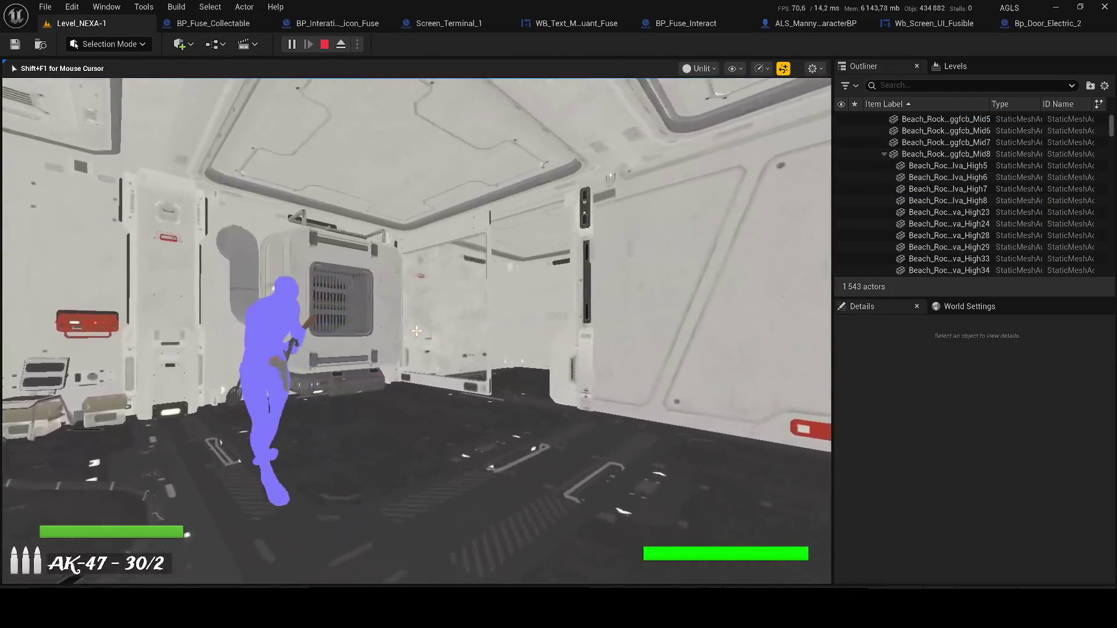
{"action": "key", "text": "w"}
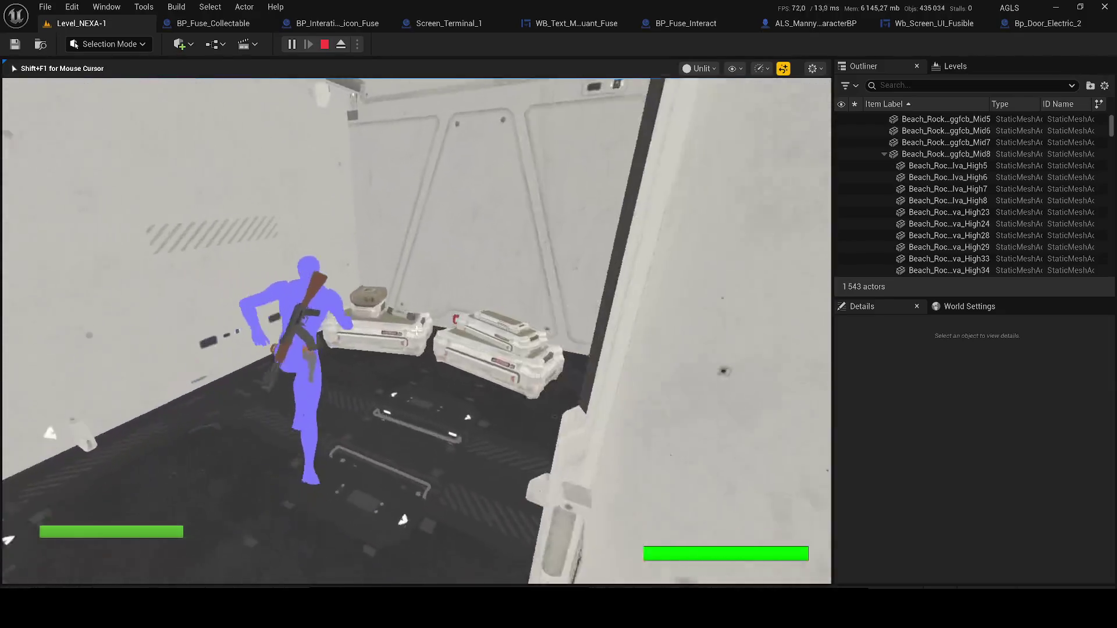
{"action": "key", "text": "w"}
{"action": "key", "text": "w"}
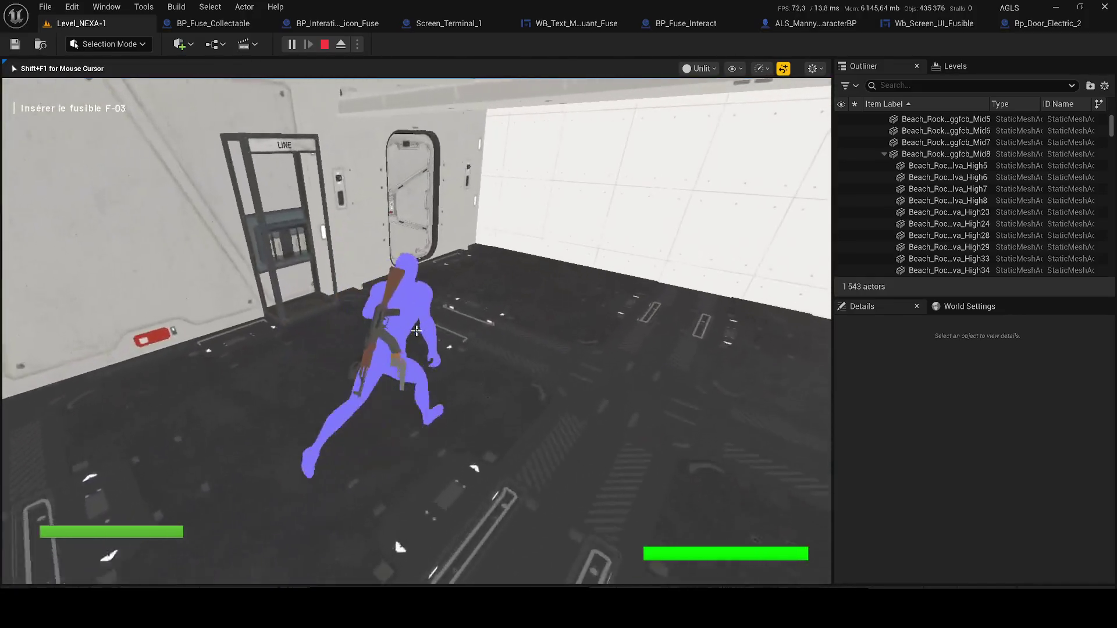
{"action": "key", "text": "w"}
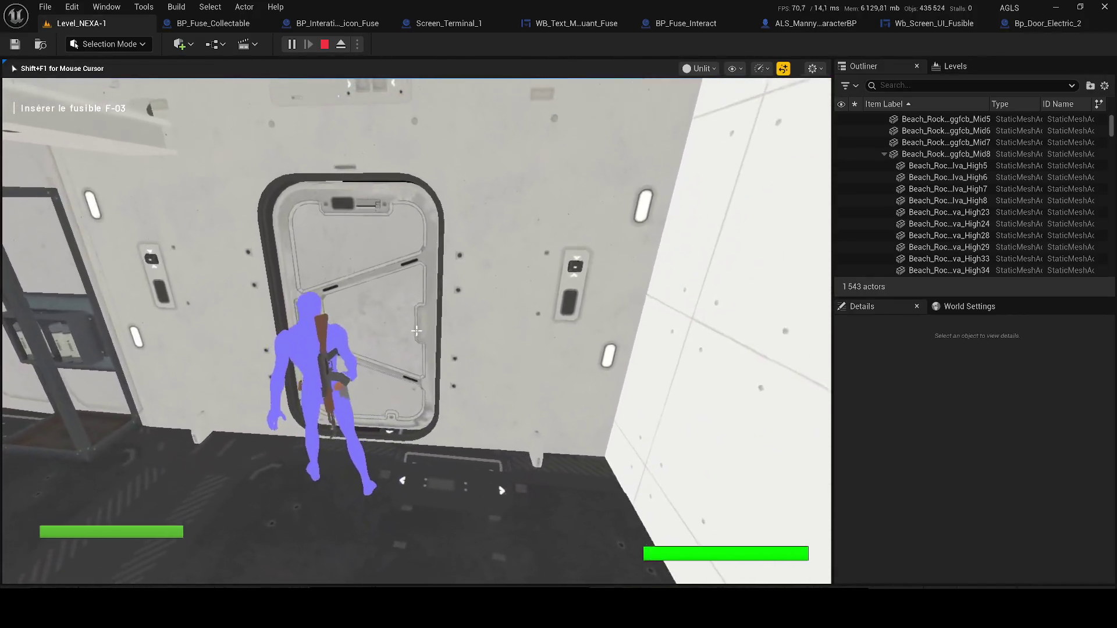
{"action": "key", "text": "w"}
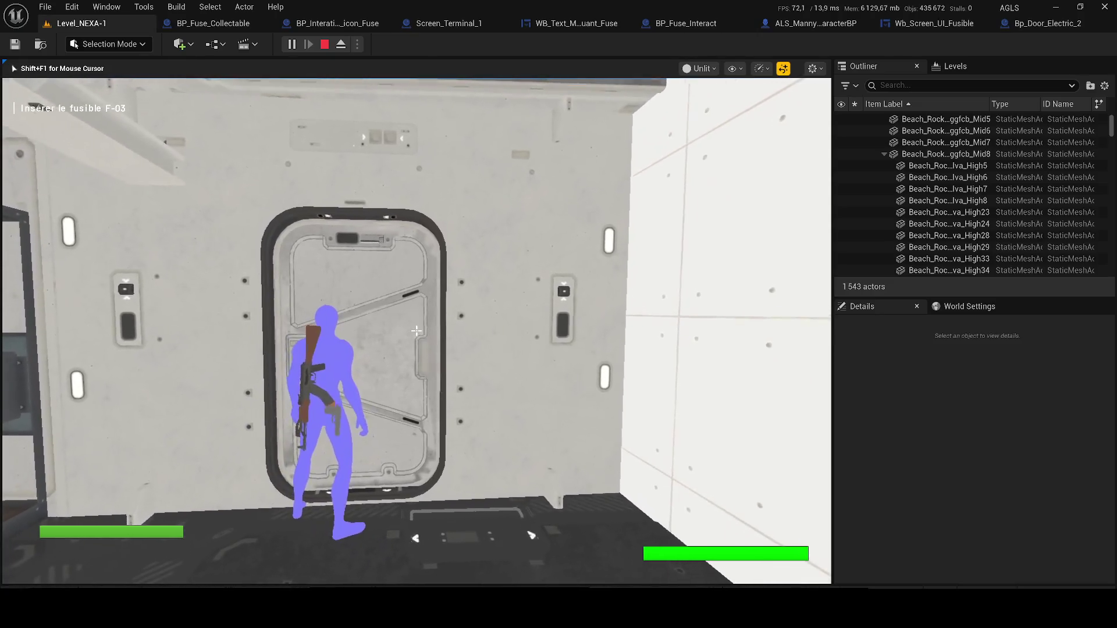
{"action": "key", "text": "w"}
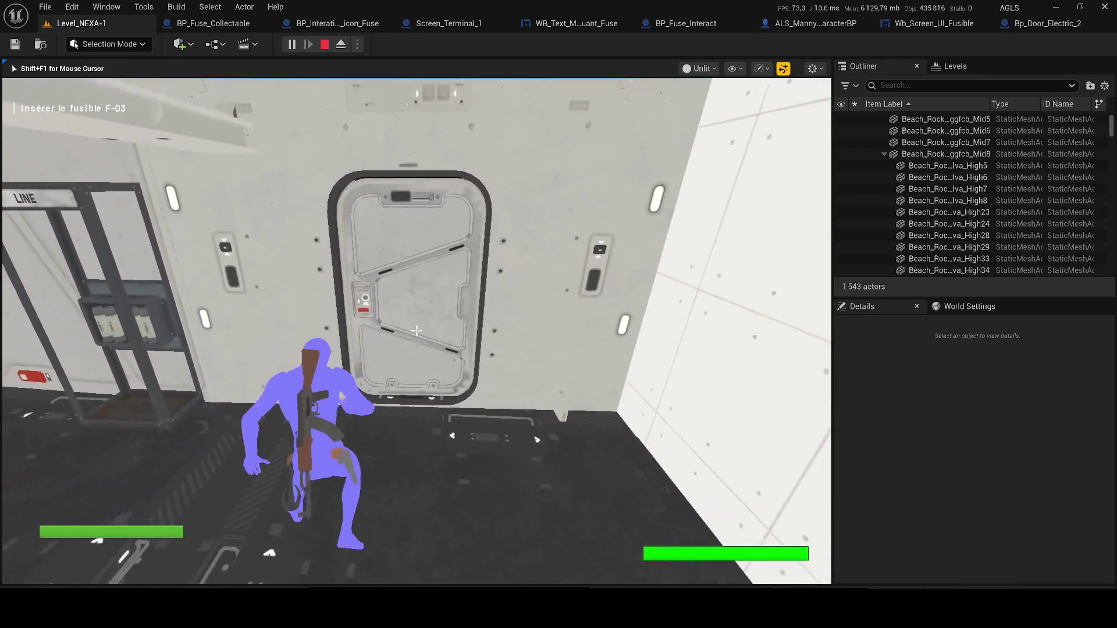
{"action": "key", "text": "c"}
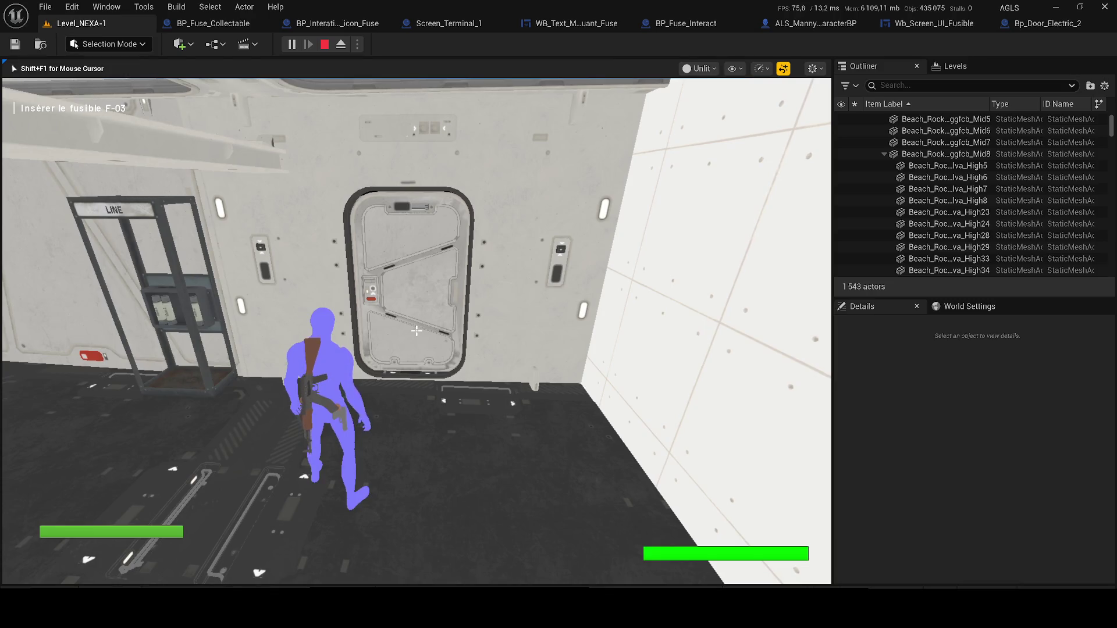
{"action": "key", "text": "Escape"}
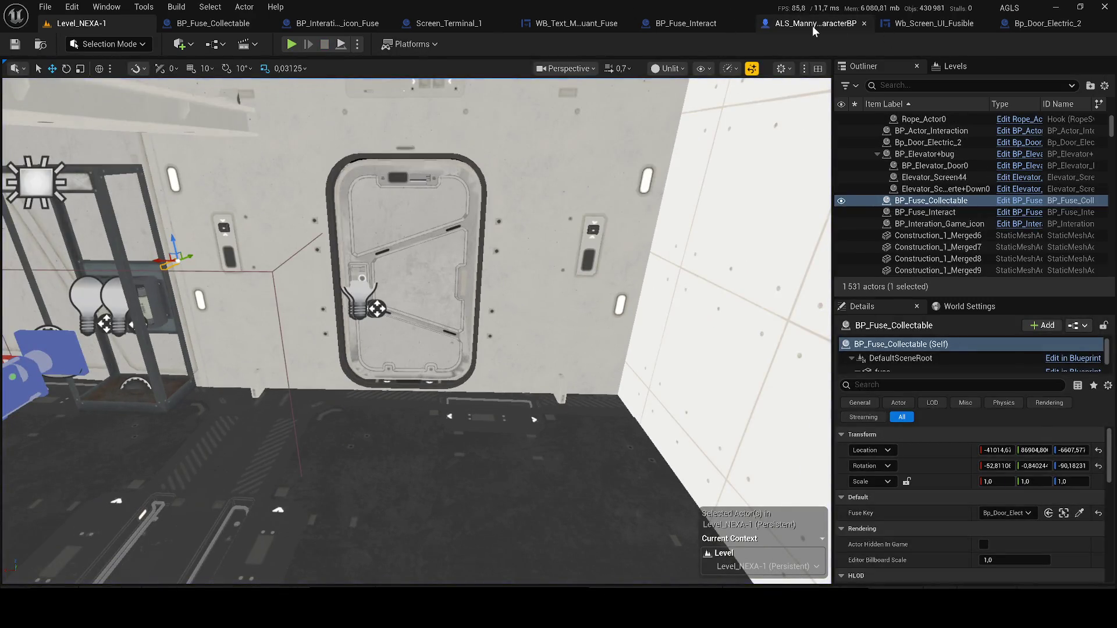
Set ALS_Manny_CharacterBP's Does Object Implement Interface node to BPI_Interact and save.
{"action": "left_click", "coordinate": [812, 25]}
{"action": "scroll", "coordinate": [479, 264], "scroll_direction": "down", "scroll_amount": 2}
{"action": "left_click_drag", "start_coordinate": [479, 263], "coordinate": [654, 236]}
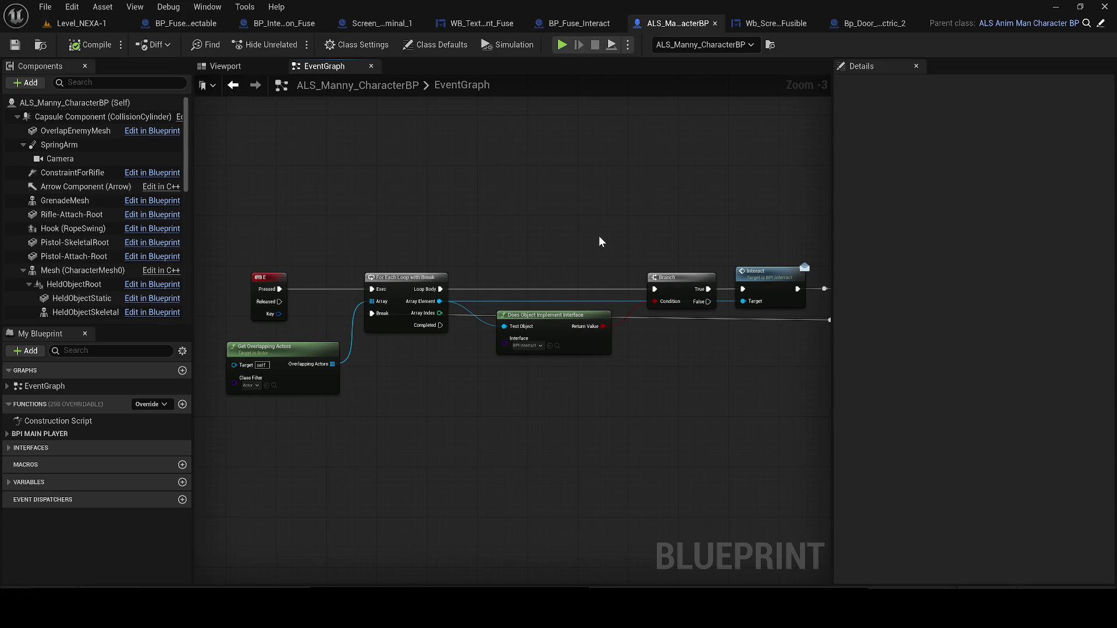
{"action": "left_click", "coordinate": [526, 345]}
{"action": "type", "text": "bpi"}
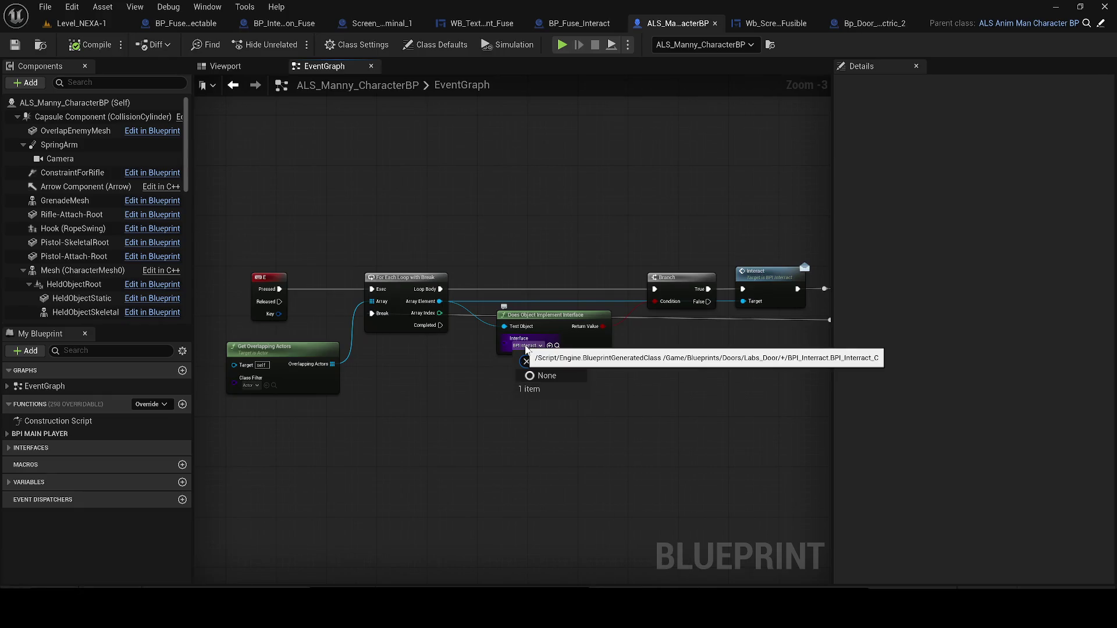
{"action": "key", "text": "BackSpace"}
{"action": "key", "text": "BackSpace"}
{"action": "key", "text": "BackSpace"}
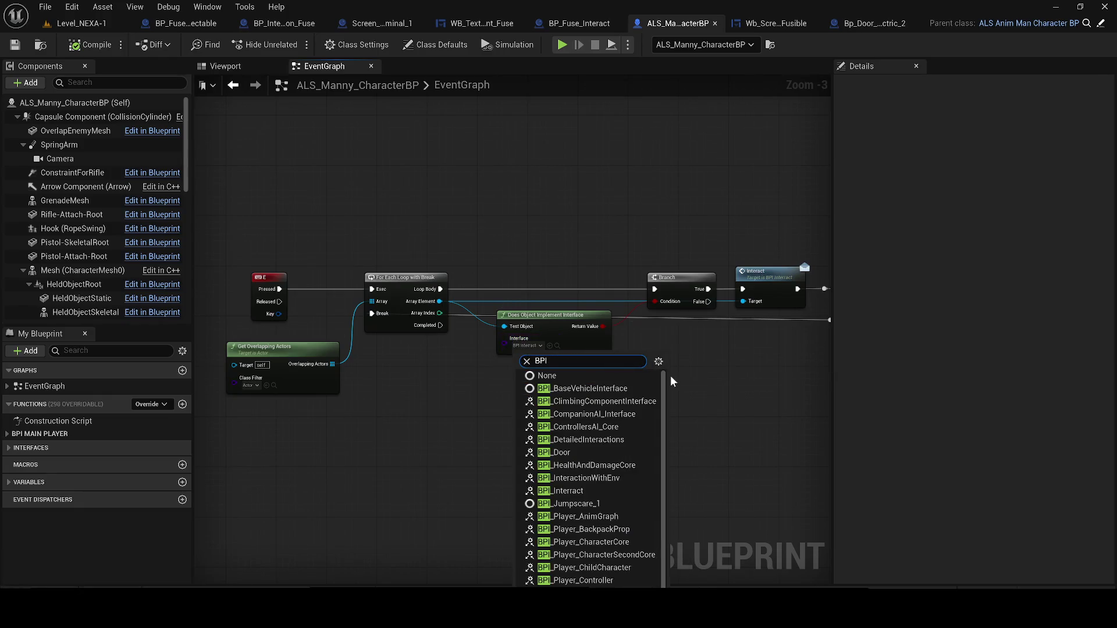
{"action": "type", "text": "_in"}
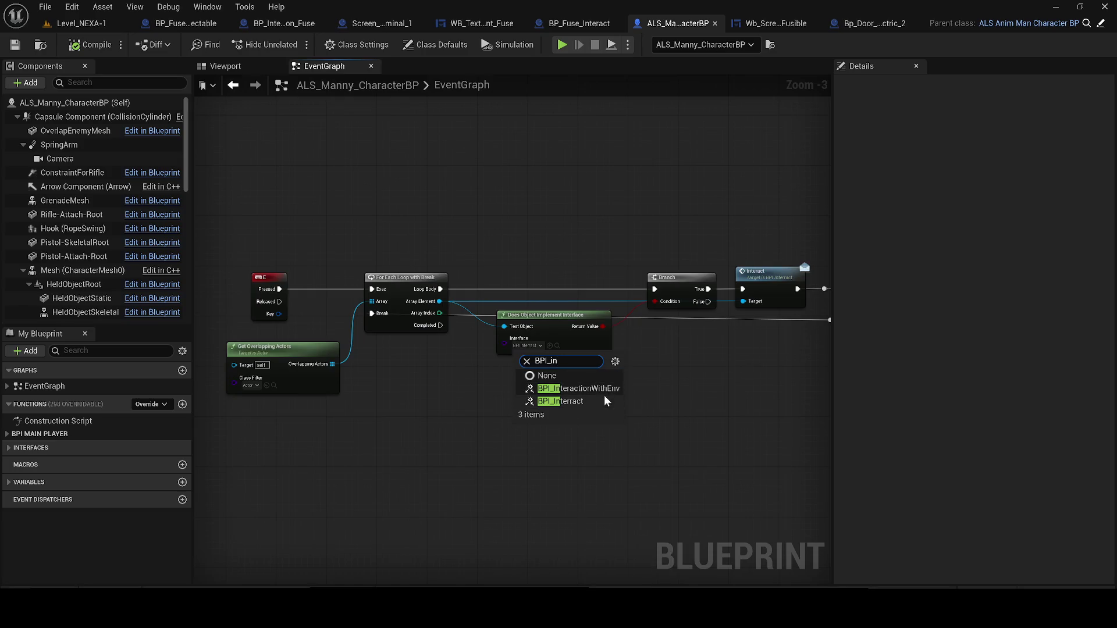
{"action": "left_click", "coordinate": [603, 402]}
{"action": "left_click", "coordinate": [604, 401]}
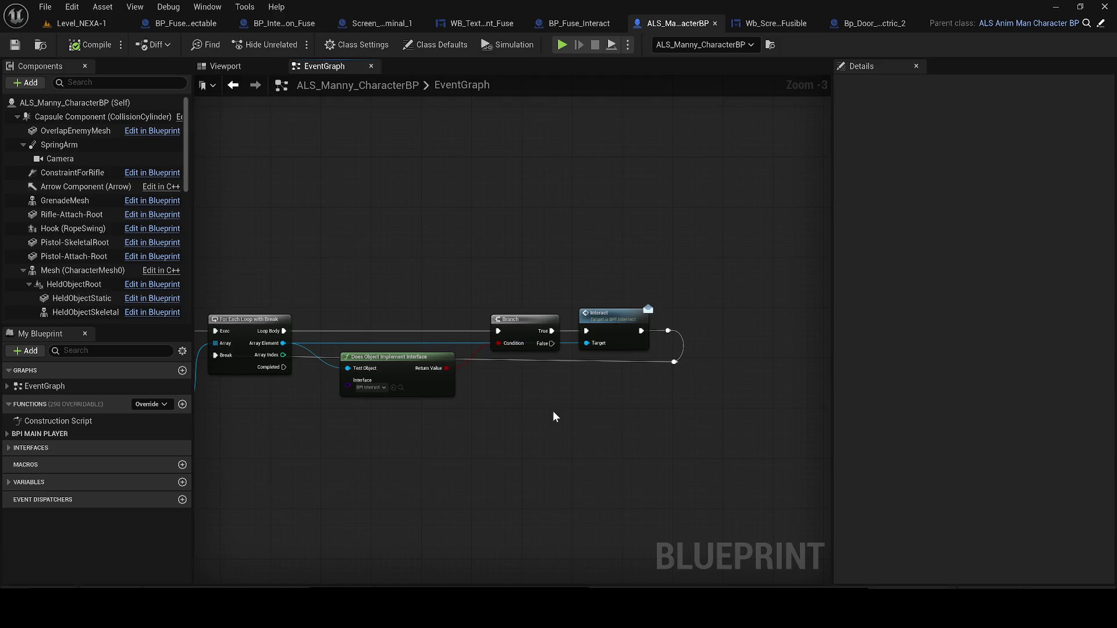
{"action": "left_click", "coordinate": [15, 45]}
Close the character Blueprint and the Wb_Screen_UI_Fusible widget.
{"action": "left_click", "coordinate": [715, 24]}
{"action": "left_click", "coordinate": [797, 29]}
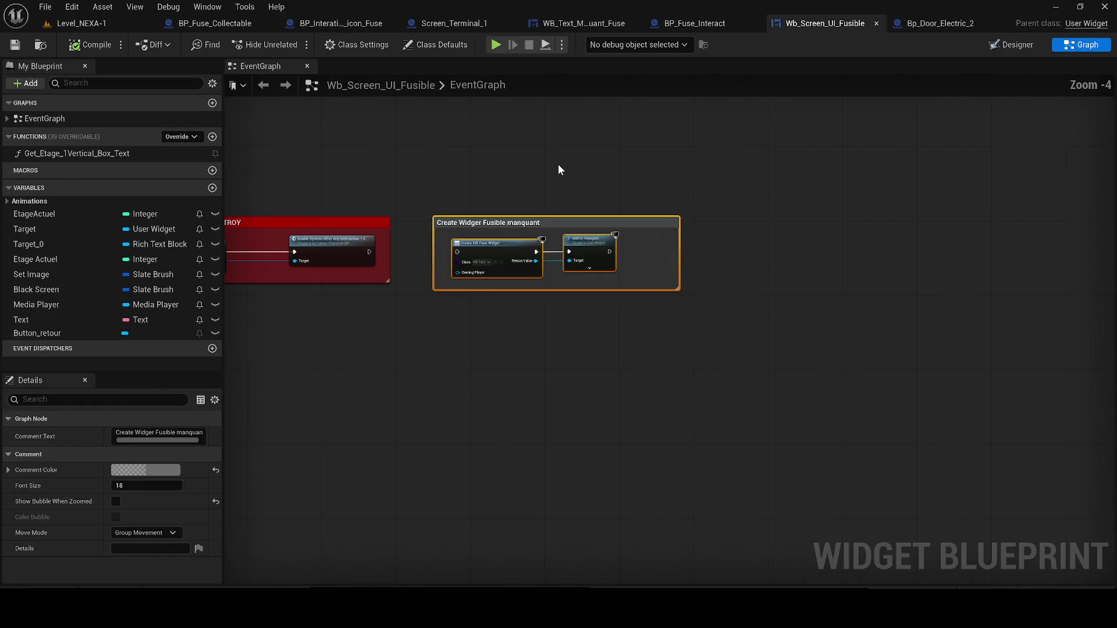
{"action": "left_click", "coordinate": [639, 153]}
{"action": "left_click", "coordinate": [877, 24]}
Tick Instance Editable on Bp_Door_Electric_2's Has Fuse ? variable, then compile and save.
{"action": "left_click", "coordinate": [849, 22]}
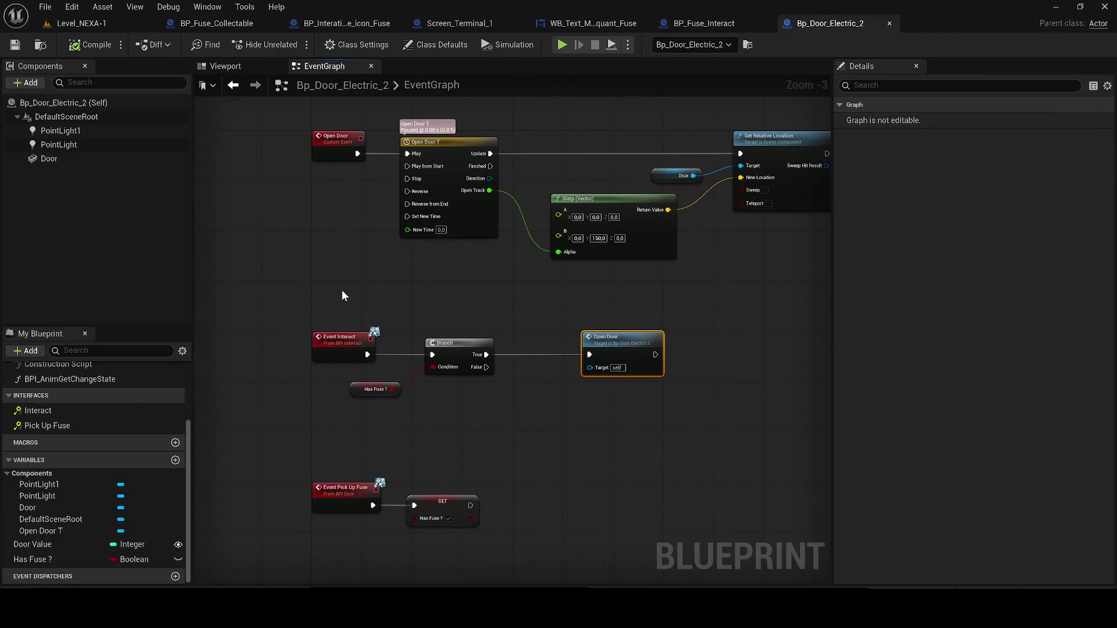
{"action": "scroll", "coordinate": [340, 290], "scroll_direction": "down", "scroll_amount": 1}
{"action": "left_click", "coordinate": [65, 560]}
{"action": "left_click", "coordinate": [178, 560]}
{"action": "left_click", "coordinate": [90, 44]}
{"action": "left_click", "coordinate": [15, 45]}
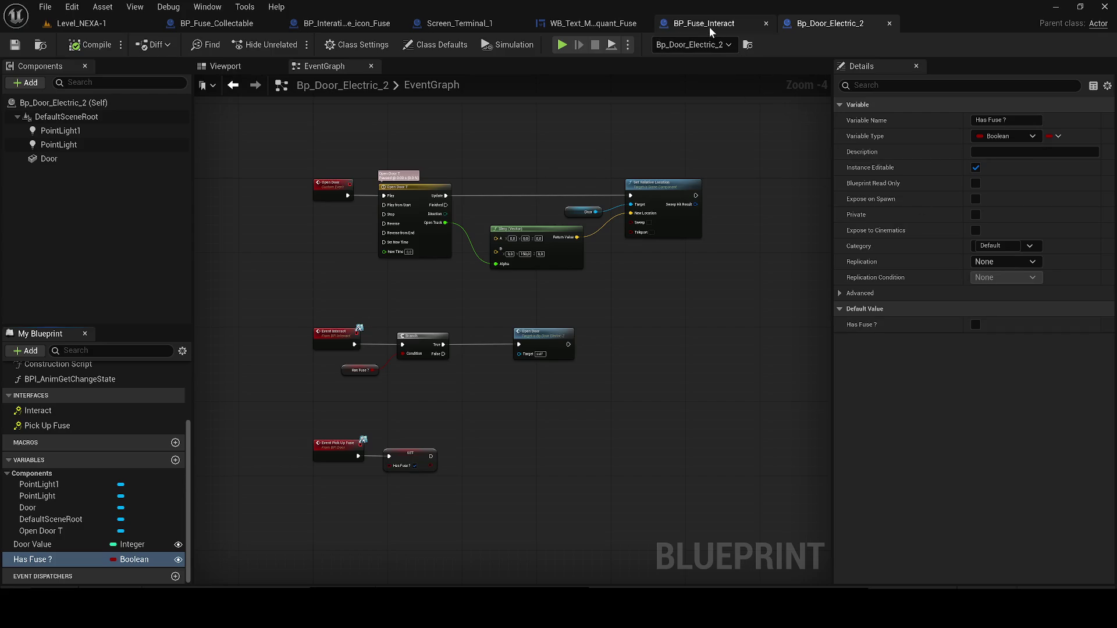
Delete the TextBlock_0 track from WB_Text_Manquant_Fuse's Anim_Text animation, then return to Level_NEXA-1.
{"action": "left_click", "coordinate": [629, 29]}
{"action": "scroll", "coordinate": [556, 235], "scroll_direction": "down", "scroll_amount": 3}
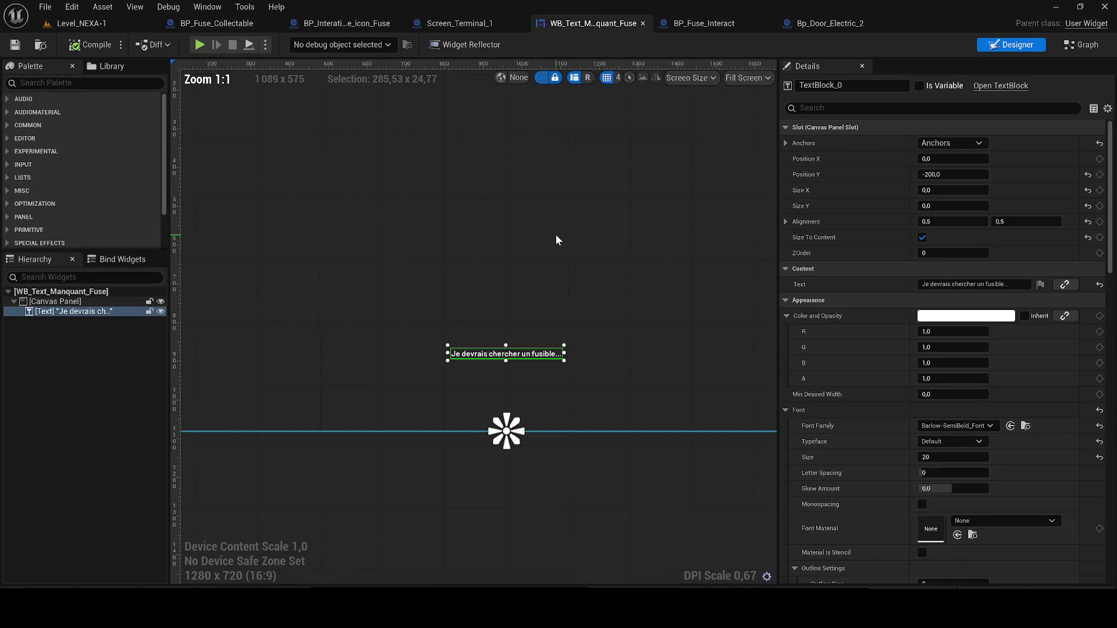
{"action": "left_click", "coordinate": [207, 6]}
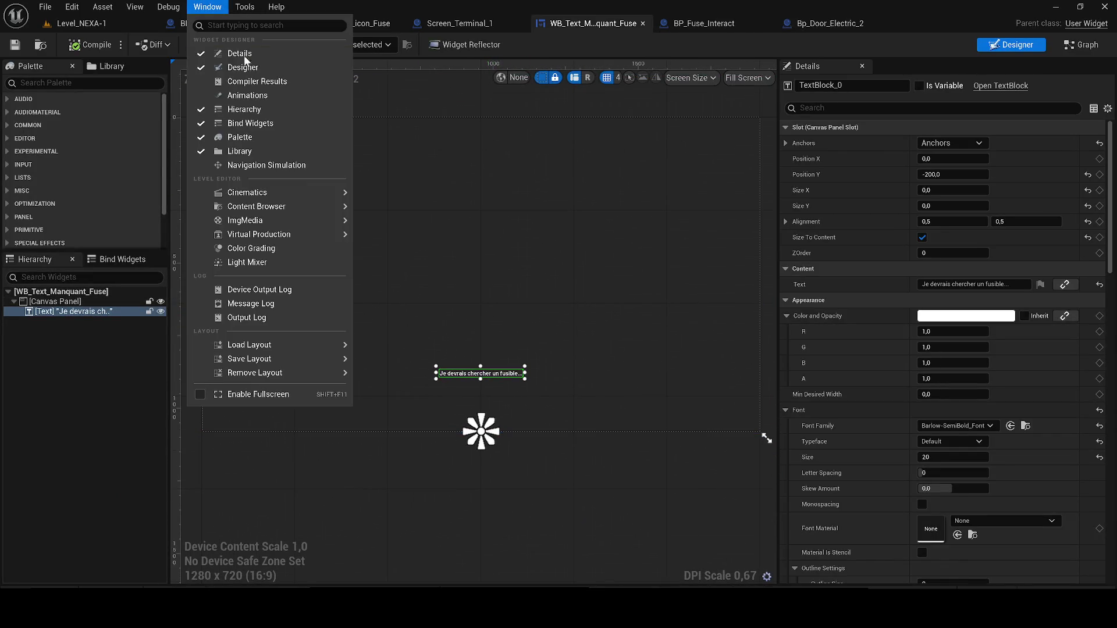
{"action": "left_click", "coordinate": [249, 95]}
{"action": "left_click", "coordinate": [616, 218]}
{"action": "mouse_move", "coordinate": [788, 189]}
{"action": "left_mouse_down"}
{"action": "mouse_move", "coordinate": [399, 389]}
{"action": "mouse_move", "coordinate": [669, 471]}
{"action": "mouse_move", "coordinate": [474, 317]}
{"action": "left_mouse_up"}
{"action": "left_click", "coordinate": [309, 351]}
{"action": "key", "text": "Delete"}
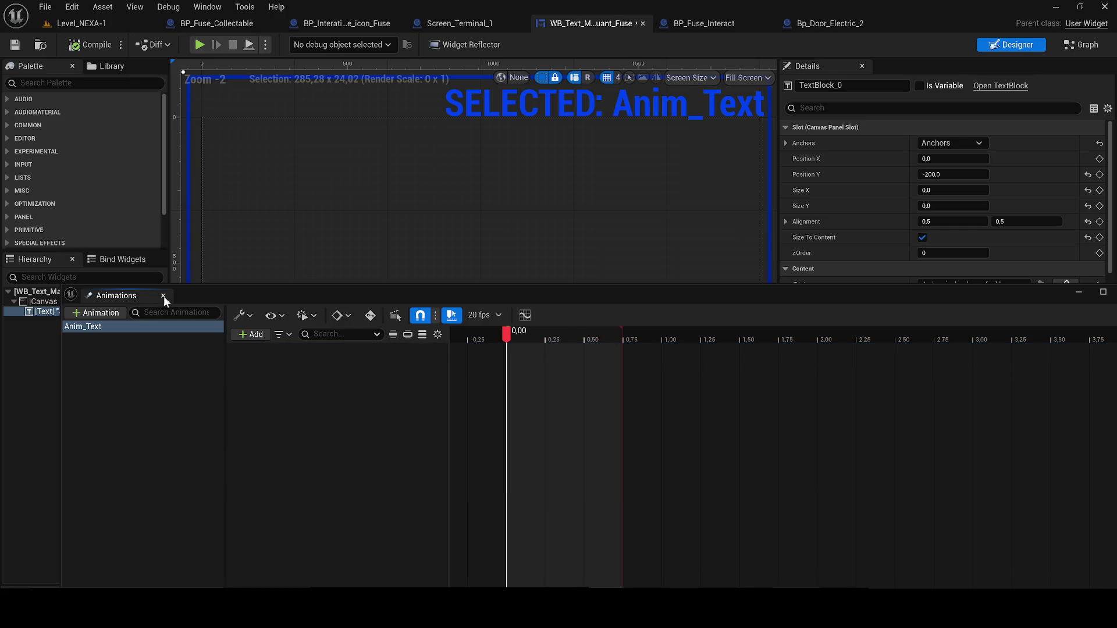
{"action": "left_click", "coordinate": [162, 296]}
{"action": "left_click", "coordinate": [81, 23]}
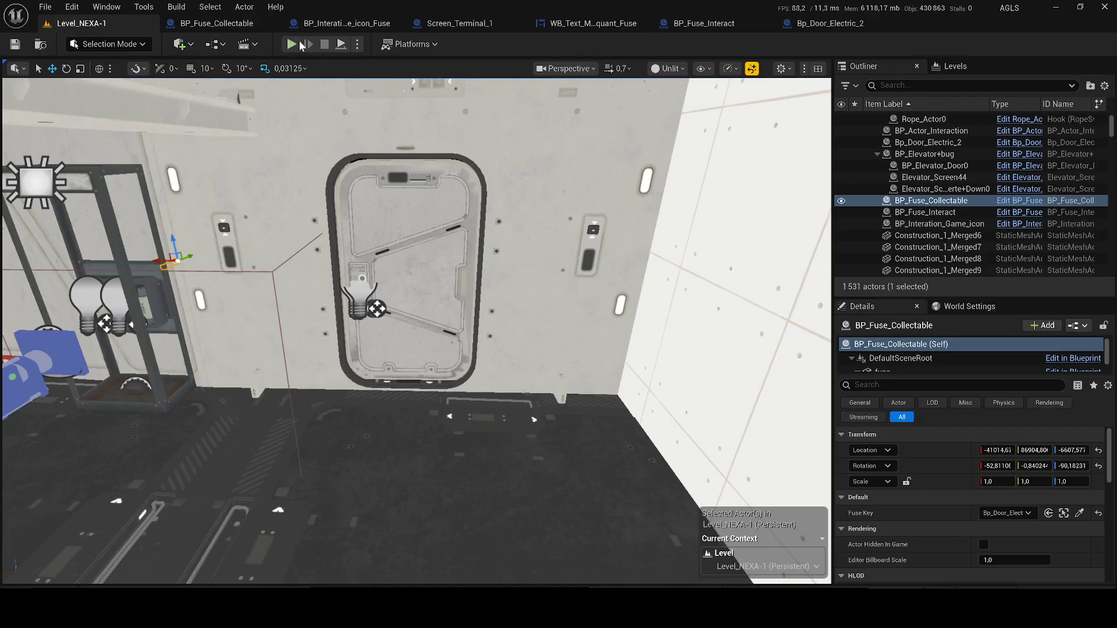
Play Level_NEXA-1, walk to the fuse door showing the Insérer le fusible F-03 prompt, then stop.
{"action": "key", "text": "alt+p"}
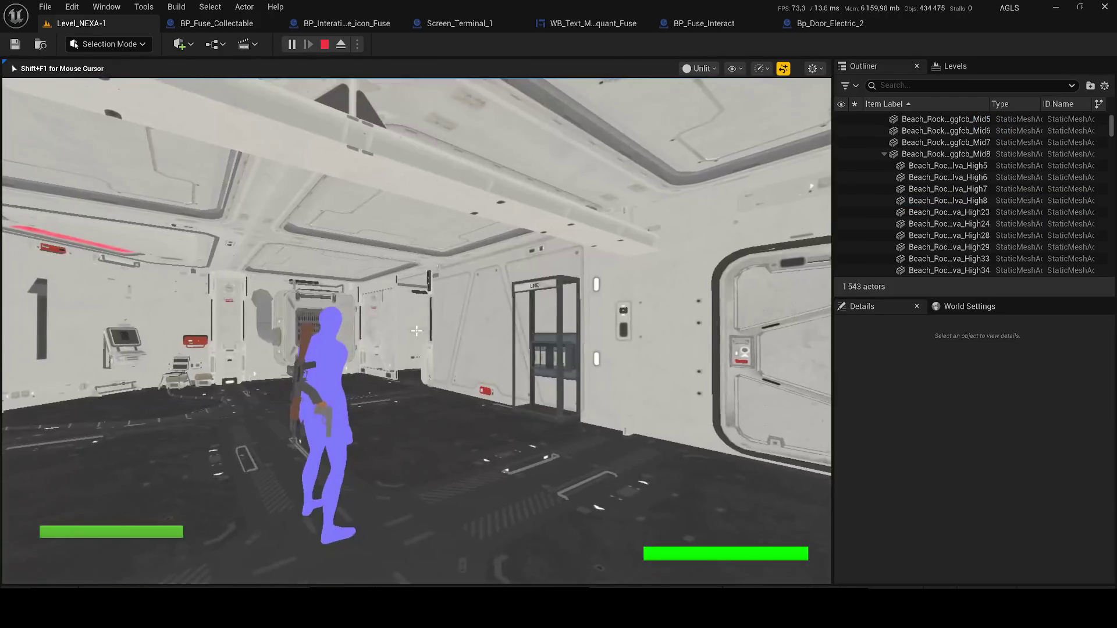
{"action": "key", "text": "w"}
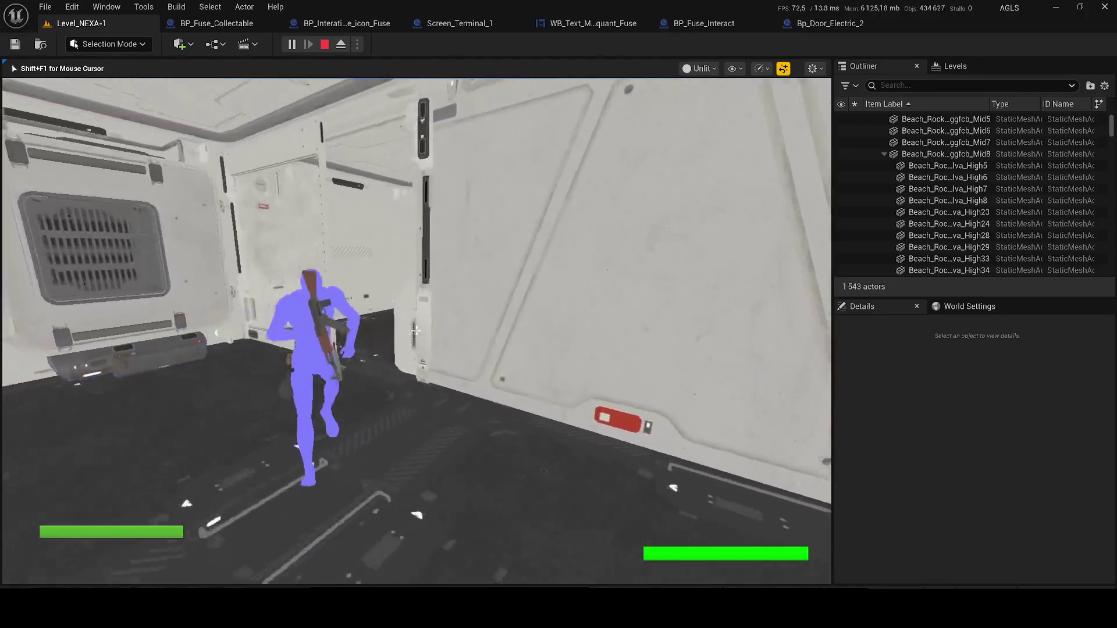
{"action": "key", "text": "w"}
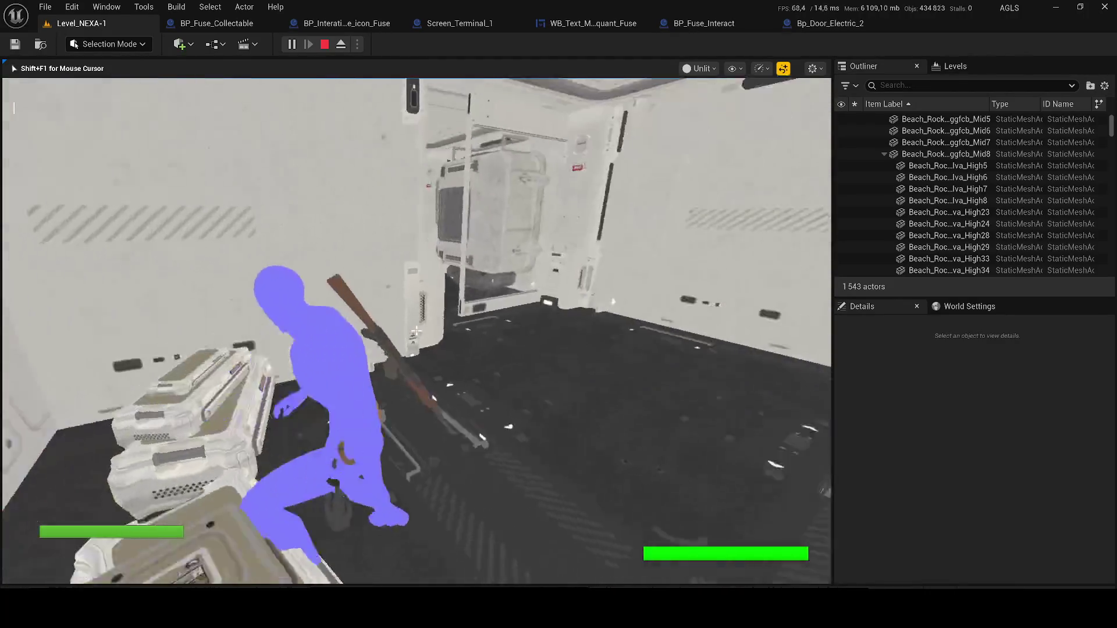
{"action": "key", "text": "w"}
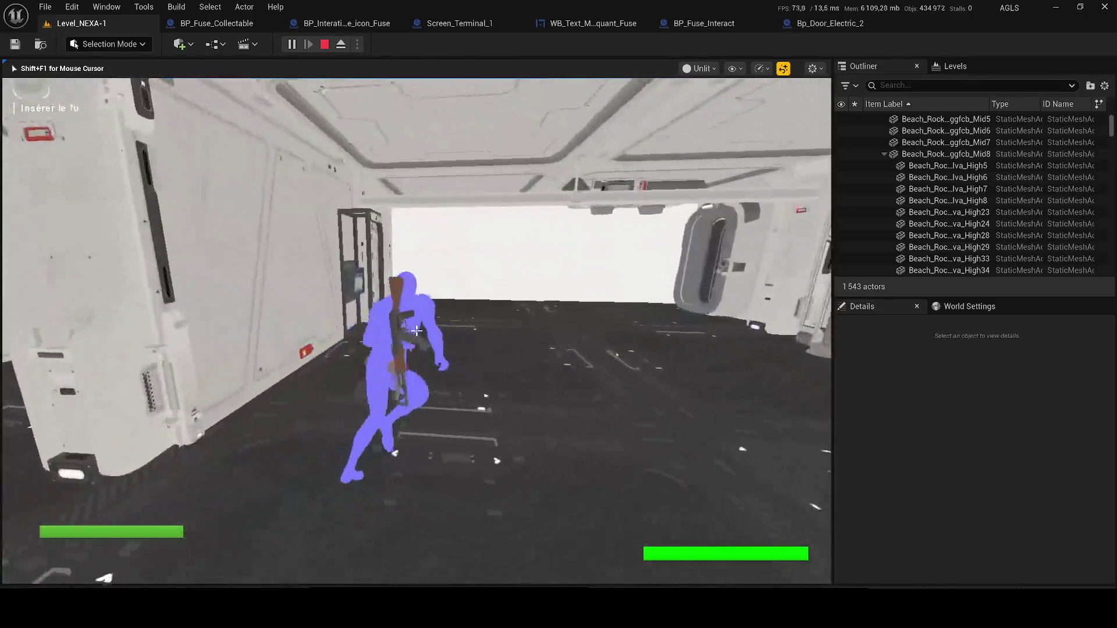
{"action": "key", "text": "w"}
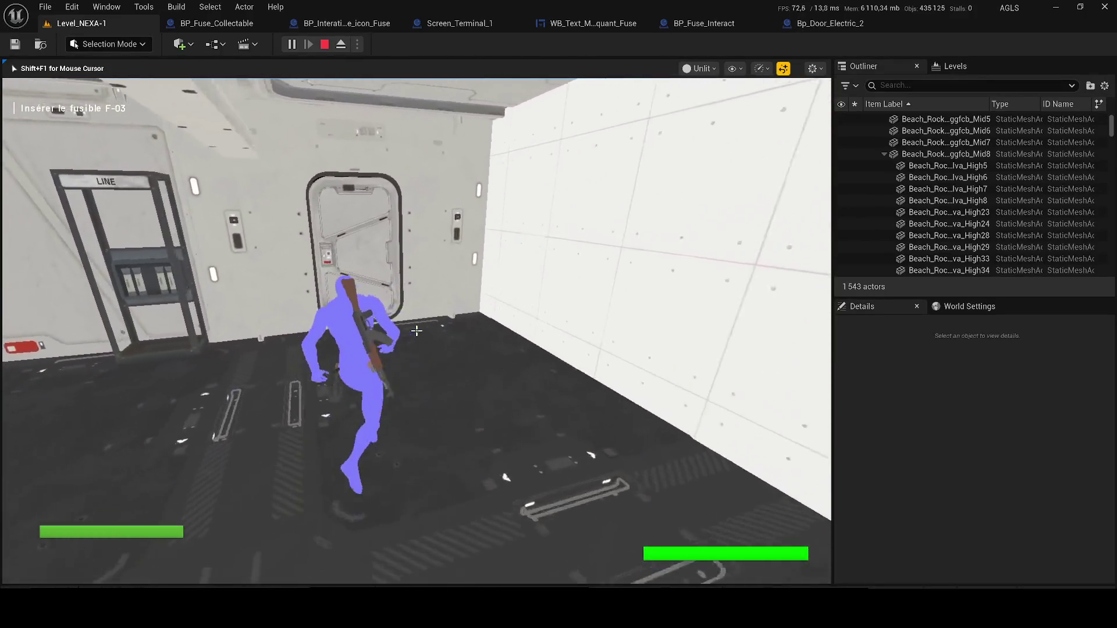
{"action": "key", "text": "w"}
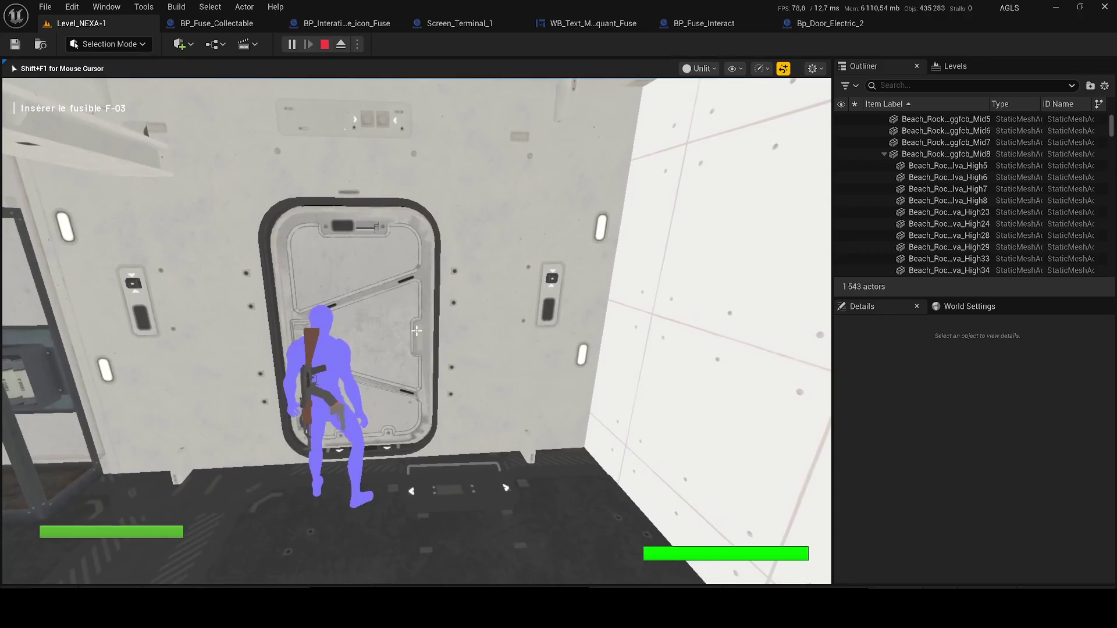
{"action": "key", "text": "w"}
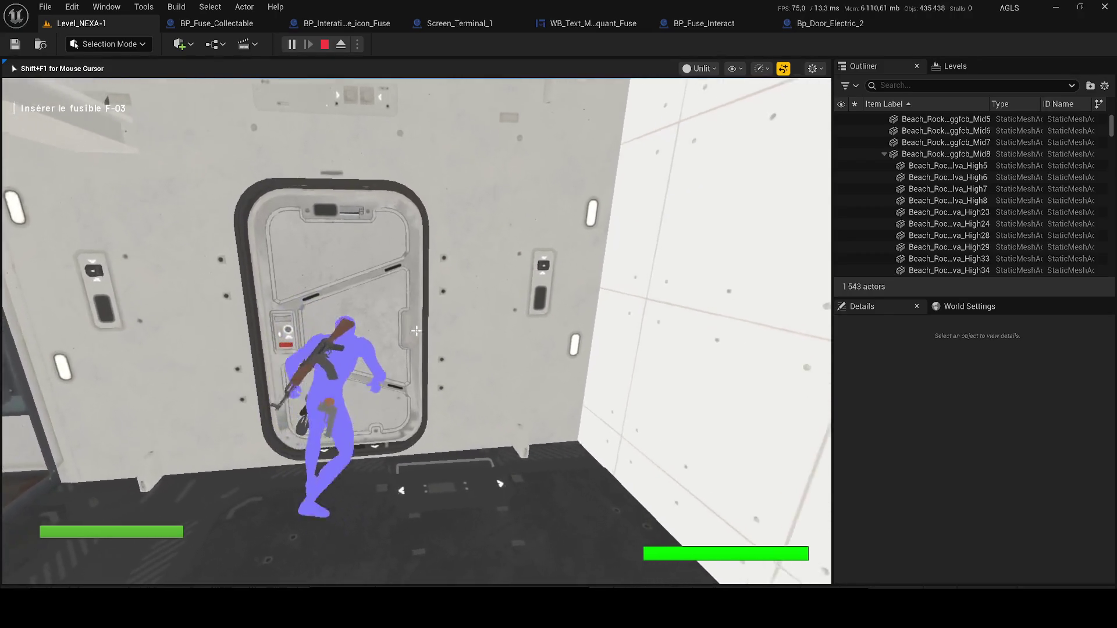
{"action": "key", "text": "s"}
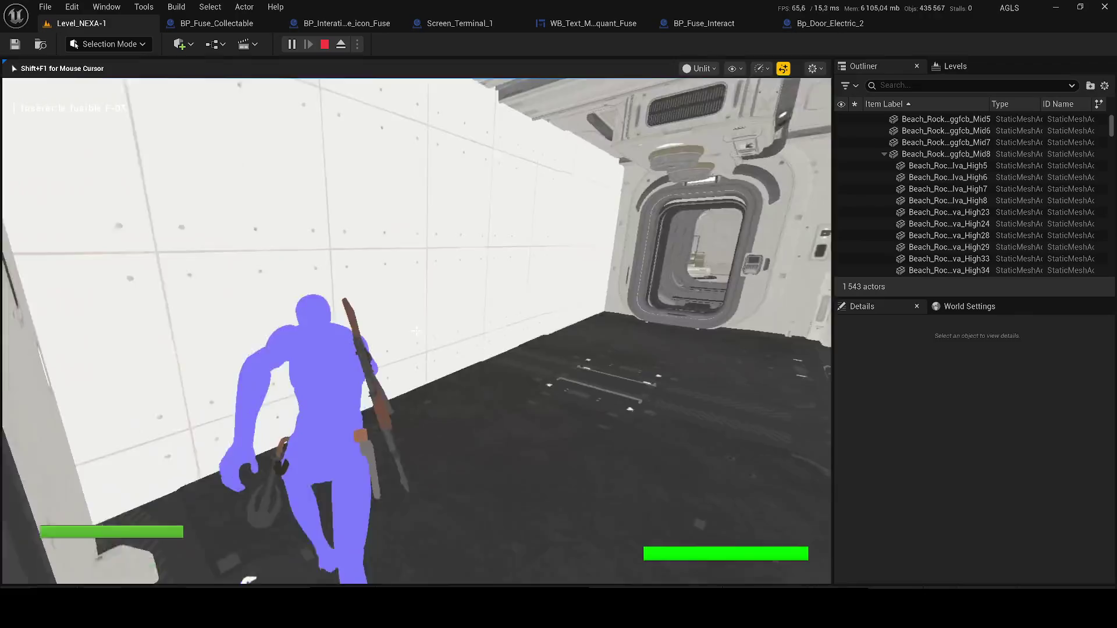
{"action": "key", "text": "Escape"}
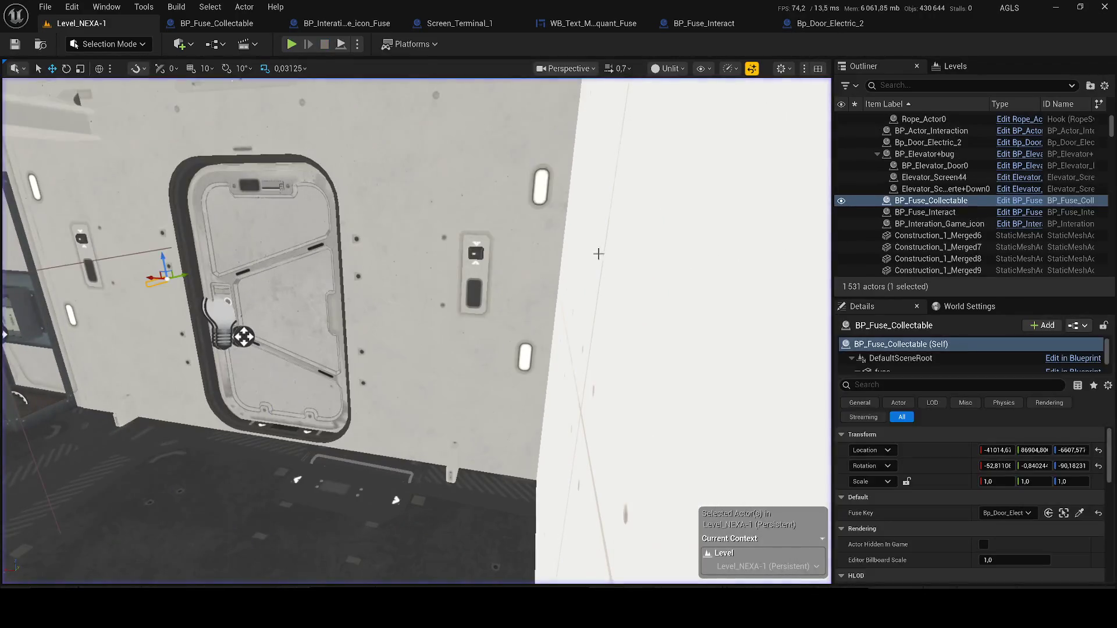
{"action": "left_click", "coordinate": [274, 244]}
Frame the selected electric door and set its Door Value to 1.
{"action": "key", "text": "f"}
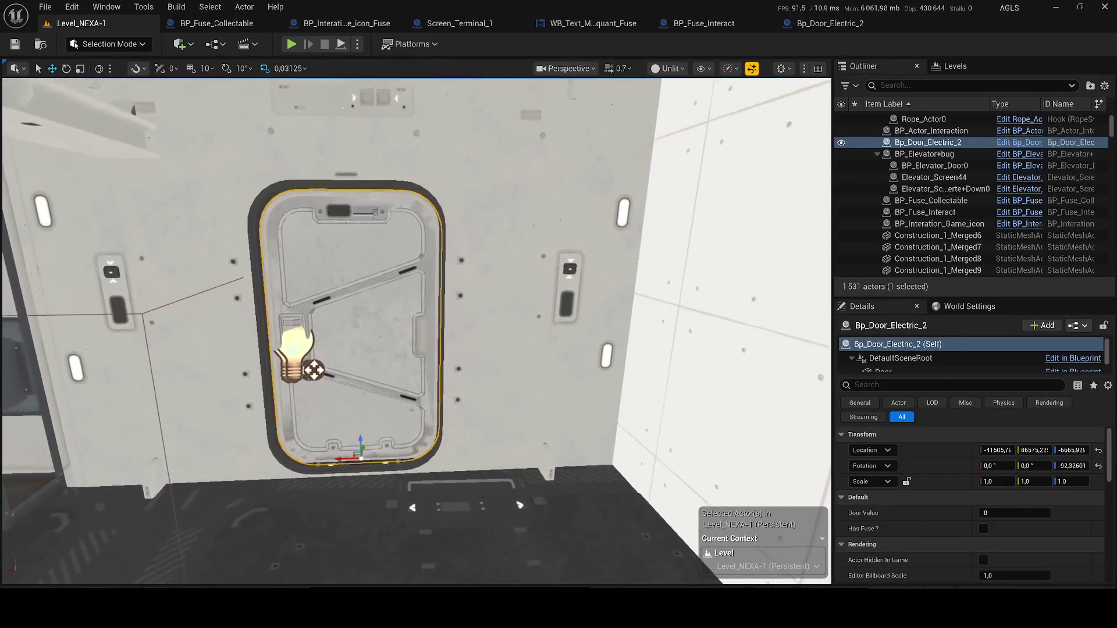
{"action": "left_click", "coordinate": [996, 513]}
{"action": "type", "text": "01"}
{"action": "key", "text": "Return"}
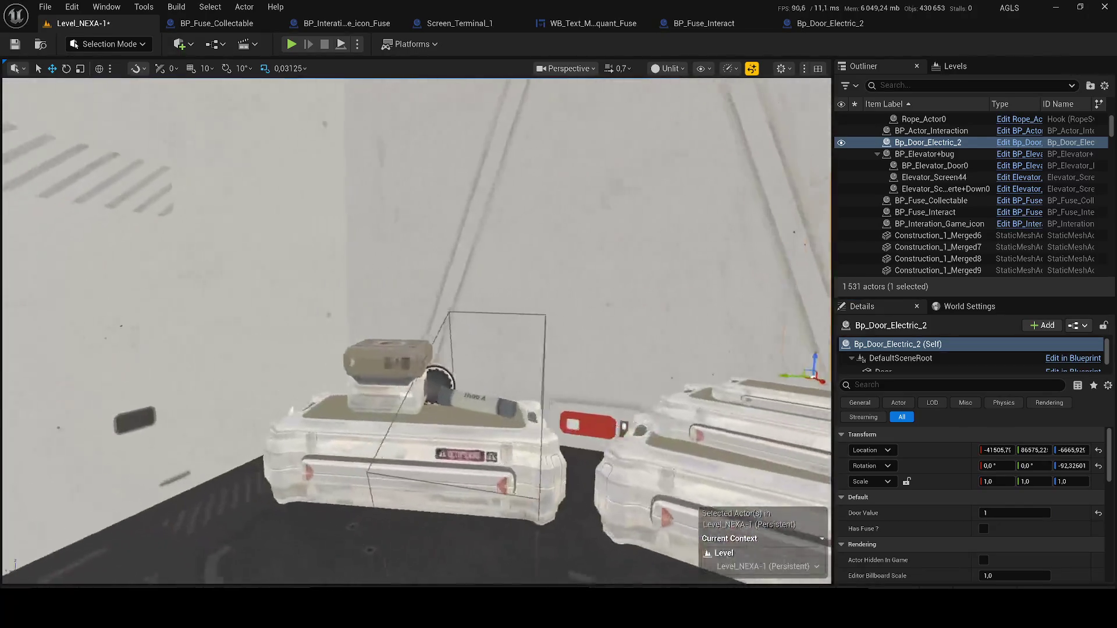
Select the fuse actor, save Level_NEXA-1, and bring up BP_Fuse_Collectable's event graph.
{"action": "left_click", "coordinate": [454, 365]}
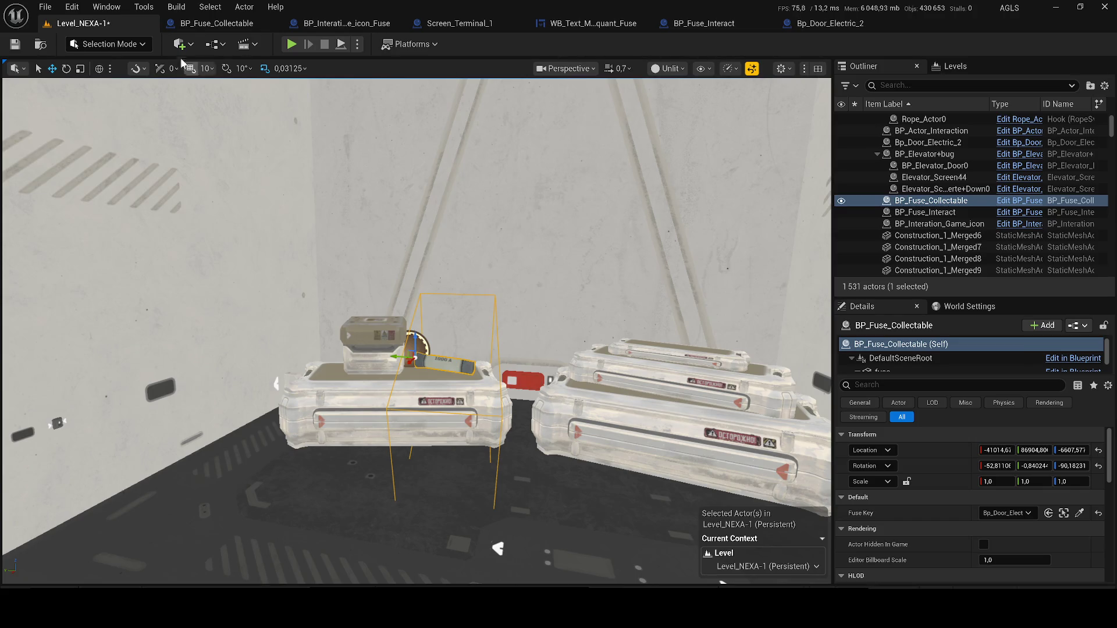
{"action": "left_click", "coordinate": [15, 44]}
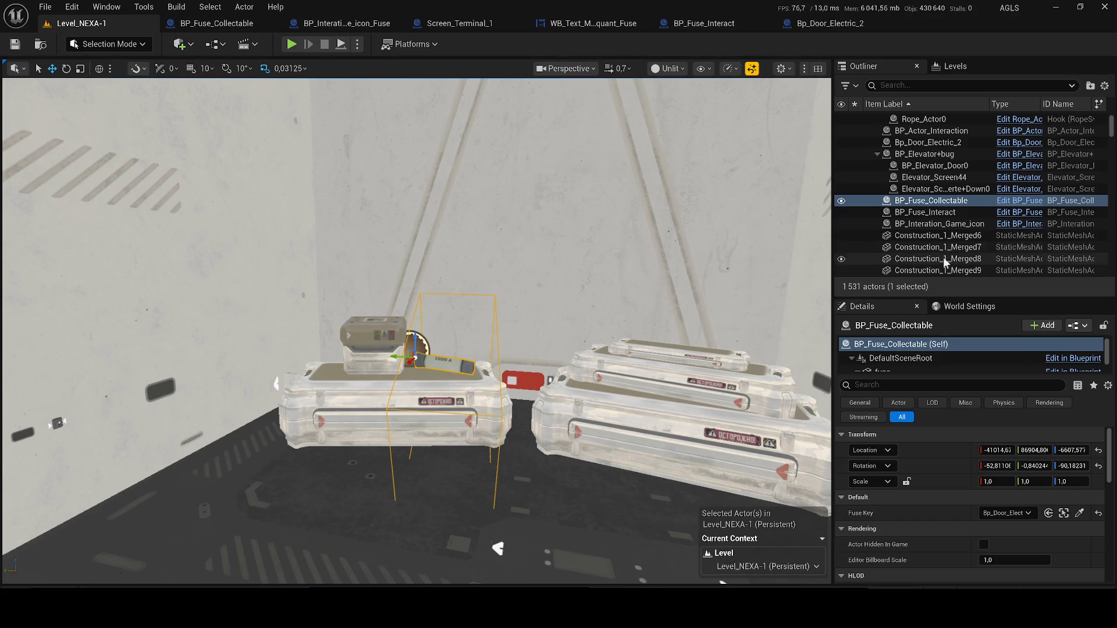
{"action": "left_click", "coordinate": [1012, 201]}
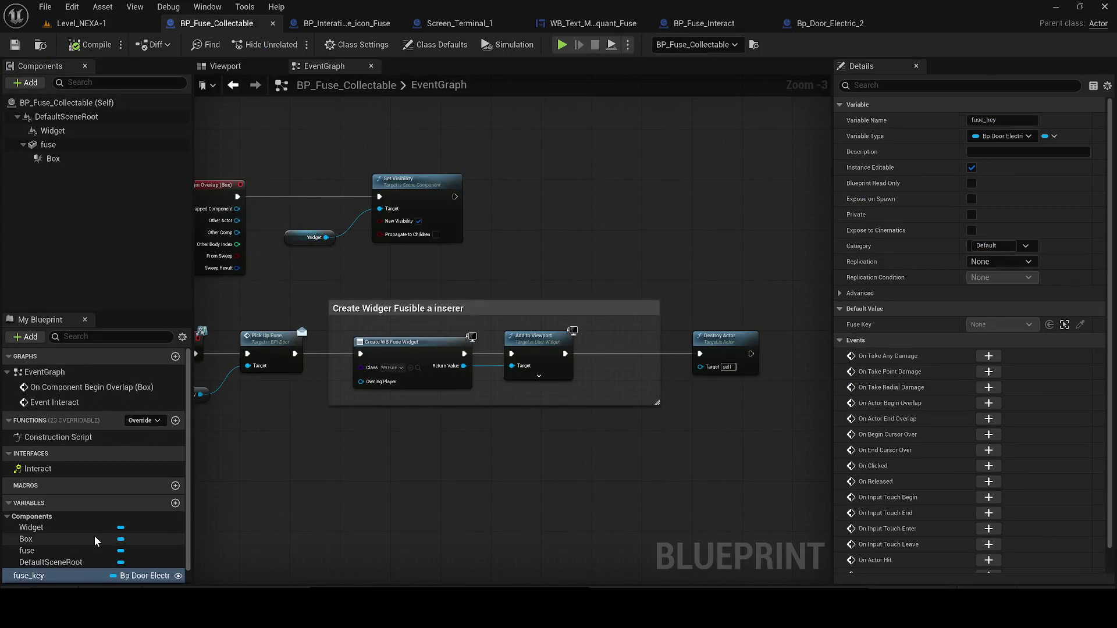
Inspect the fuse variable's details in BP_Fuse_Collectable and frame the event graph nodes.
{"action": "left_click", "coordinate": [65, 551]}
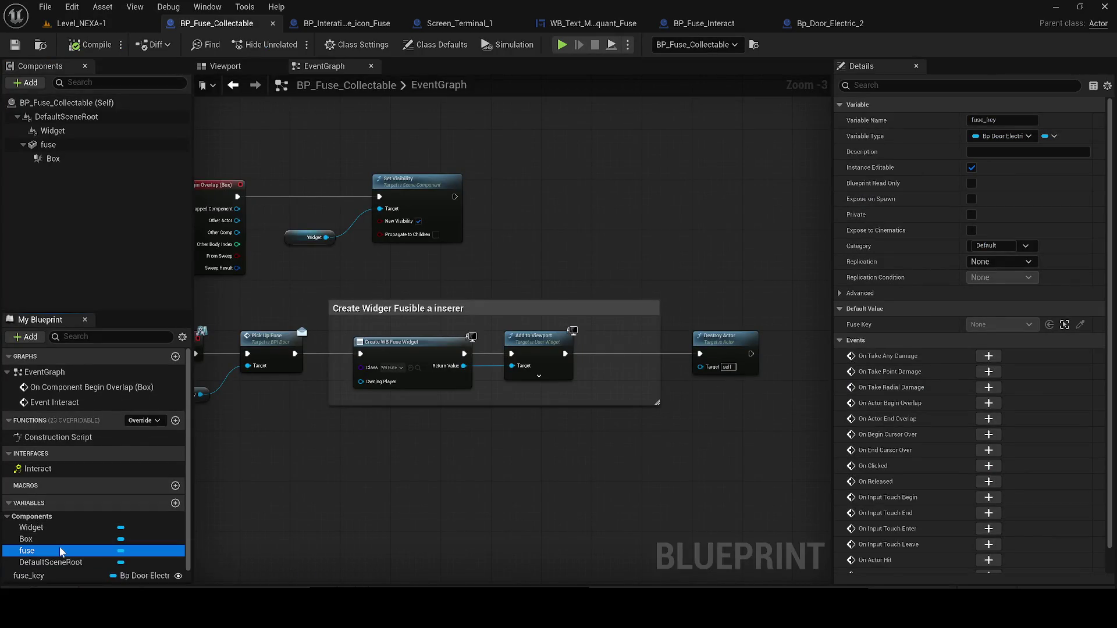
{"action": "left_click", "coordinate": [18, 517]}
{"action": "left_click_drag", "start_coordinate": [246, 400], "coordinate": [319, 451]}
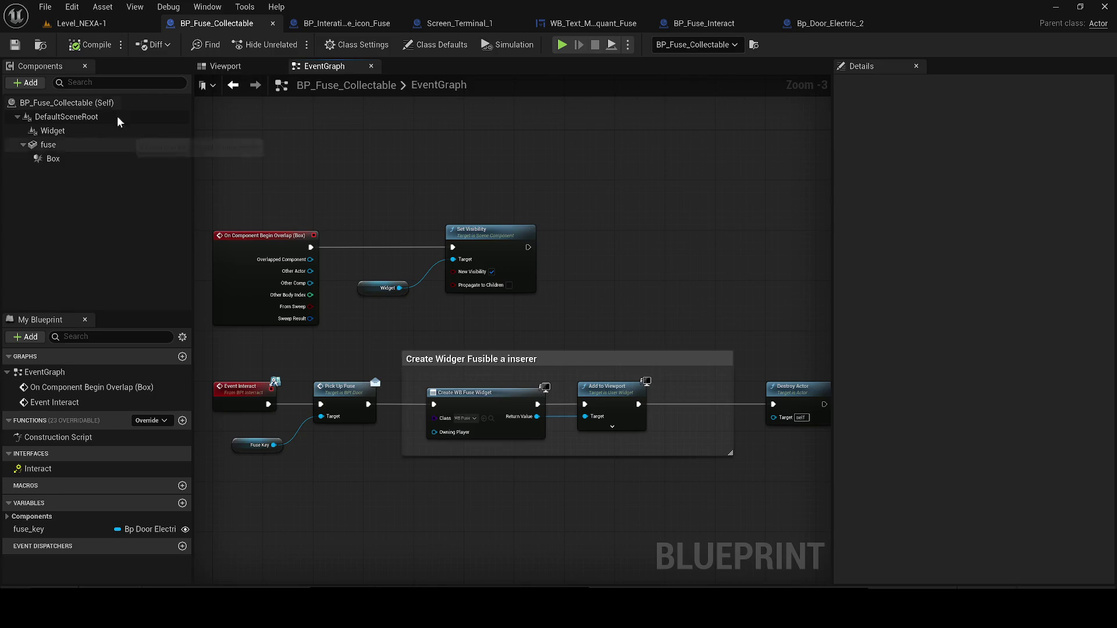
Back in the level, turn toward the electric door and open Bp_Door_Electric_2's event graph.
{"action": "left_click", "coordinate": [79, 24]}
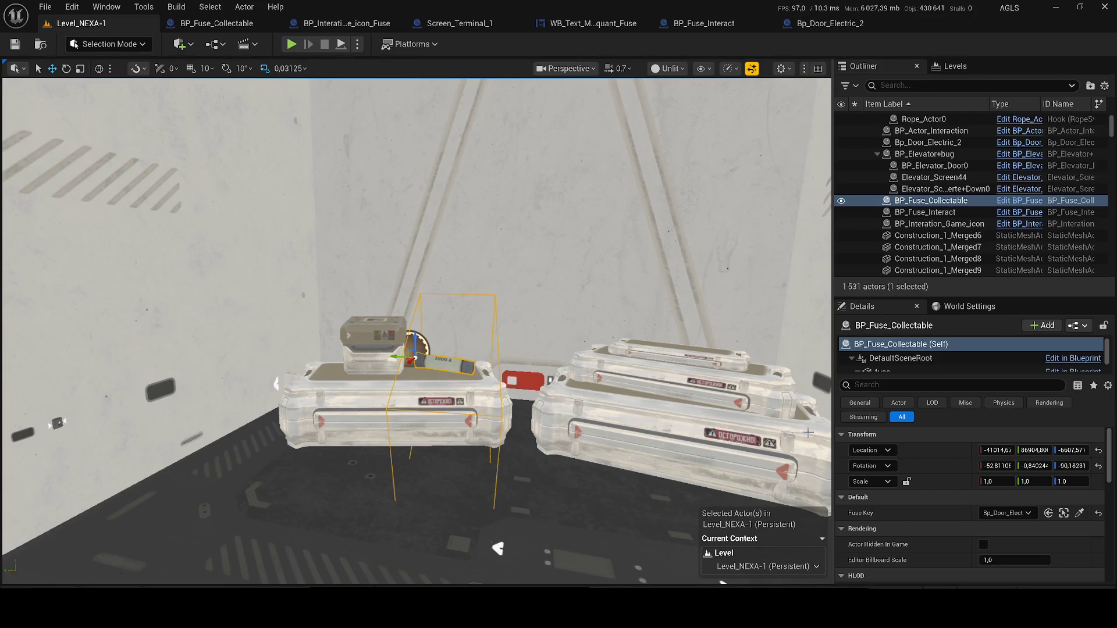
{"action": "left_click_drag", "start_coordinate": [808, 433], "coordinate": [641, 402]}
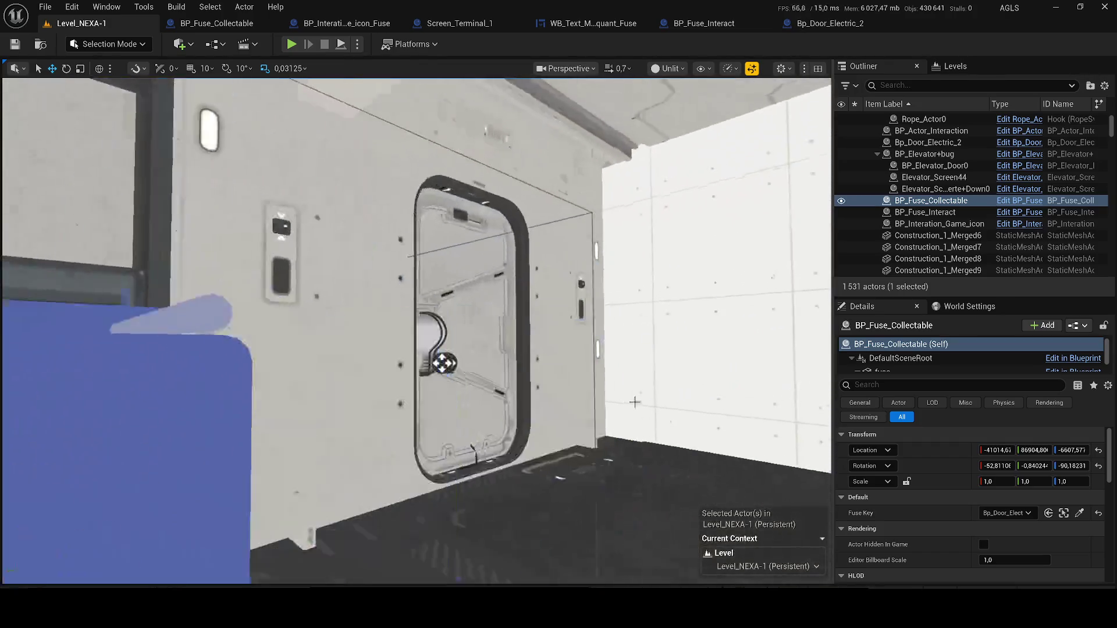
{"action": "double_click", "coordinate": [928, 143]}
{"action": "left_click", "coordinate": [1019, 143]}
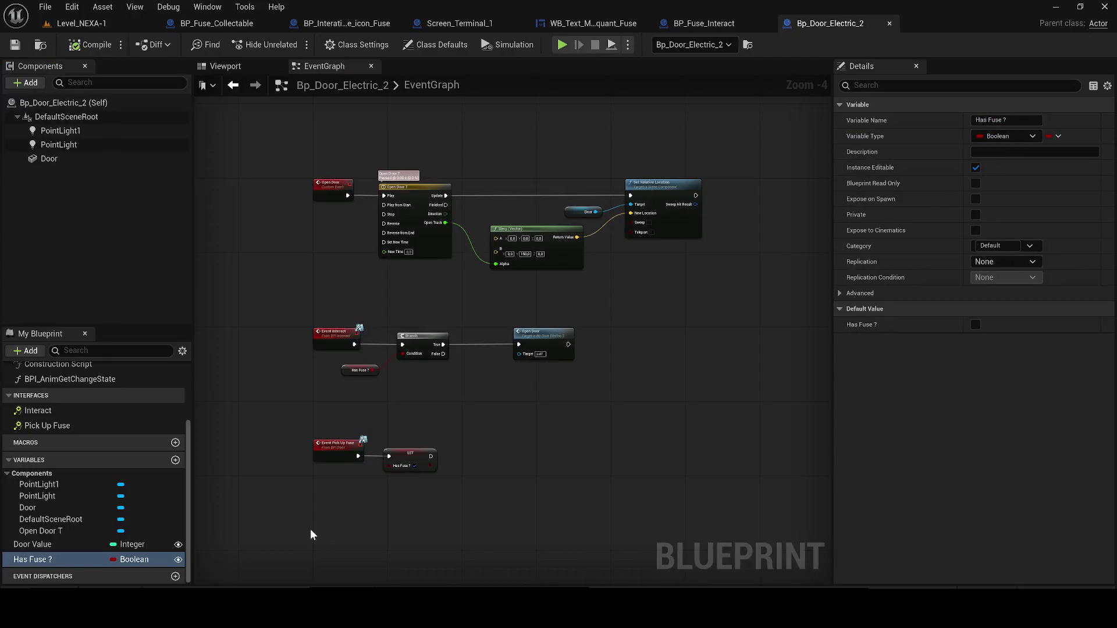
Delete the Door Value variable from Bp_Door_Electric_2 and save the Blueprint.
{"action": "left_click", "coordinate": [47, 544]}
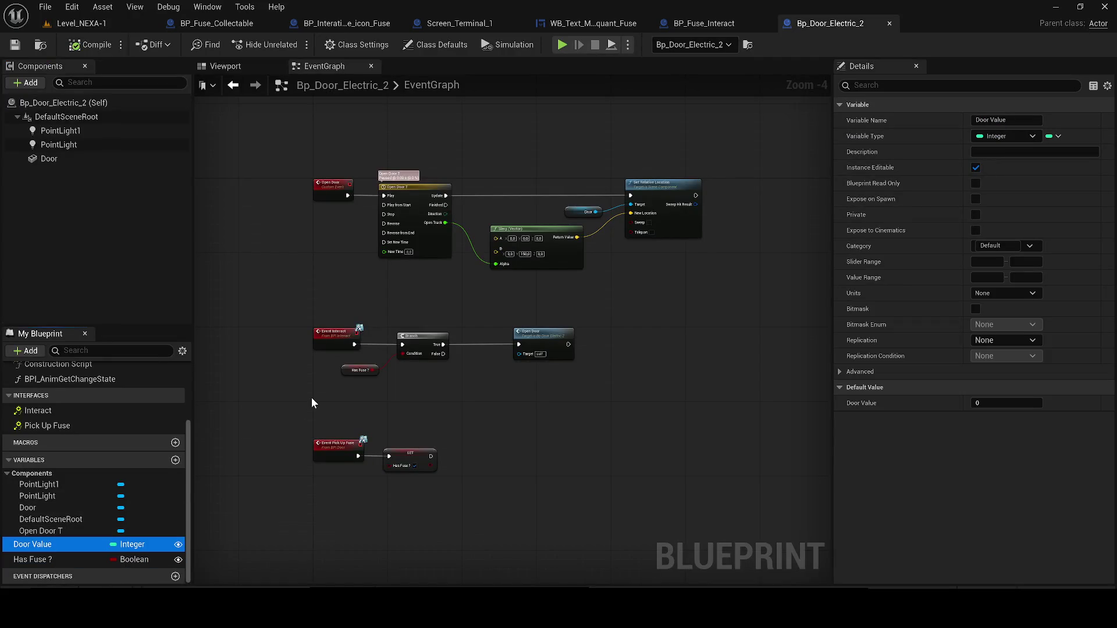
{"action": "key", "text": "Delete"}
{"action": "key", "text": "ctrl+s"}
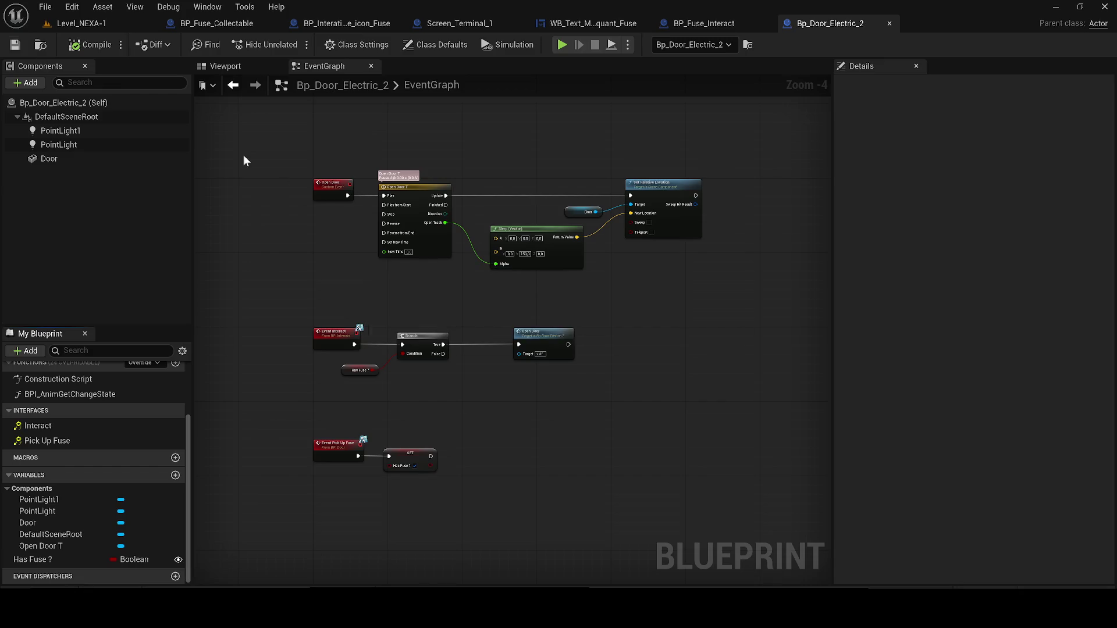
Check the door's Viewport and EventGraph, then go back to Level_NEXA-1.
{"action": "left_click", "coordinate": [224, 66]}
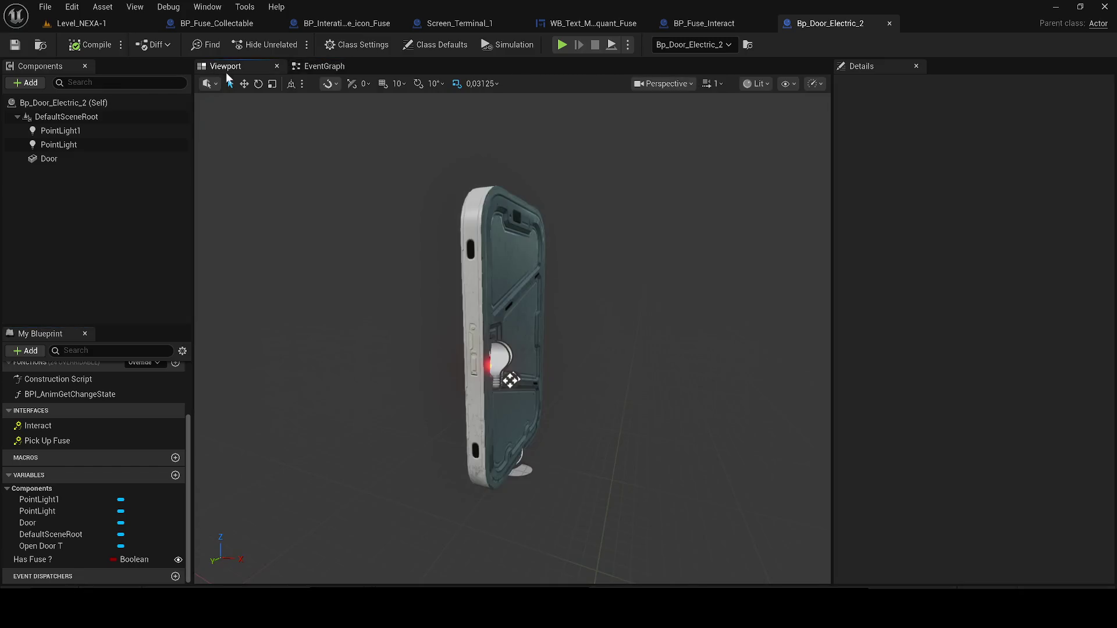
{"action": "left_click", "coordinate": [349, 68]}
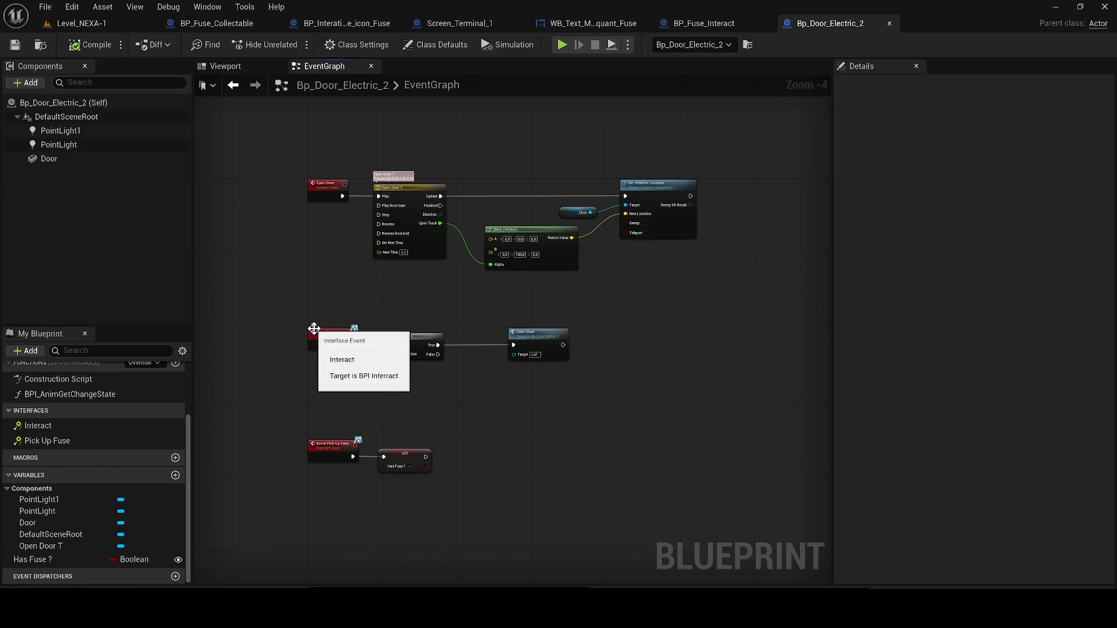
{"action": "scroll", "coordinate": [314, 340], "scroll_direction": "up", "scroll_amount": 2}
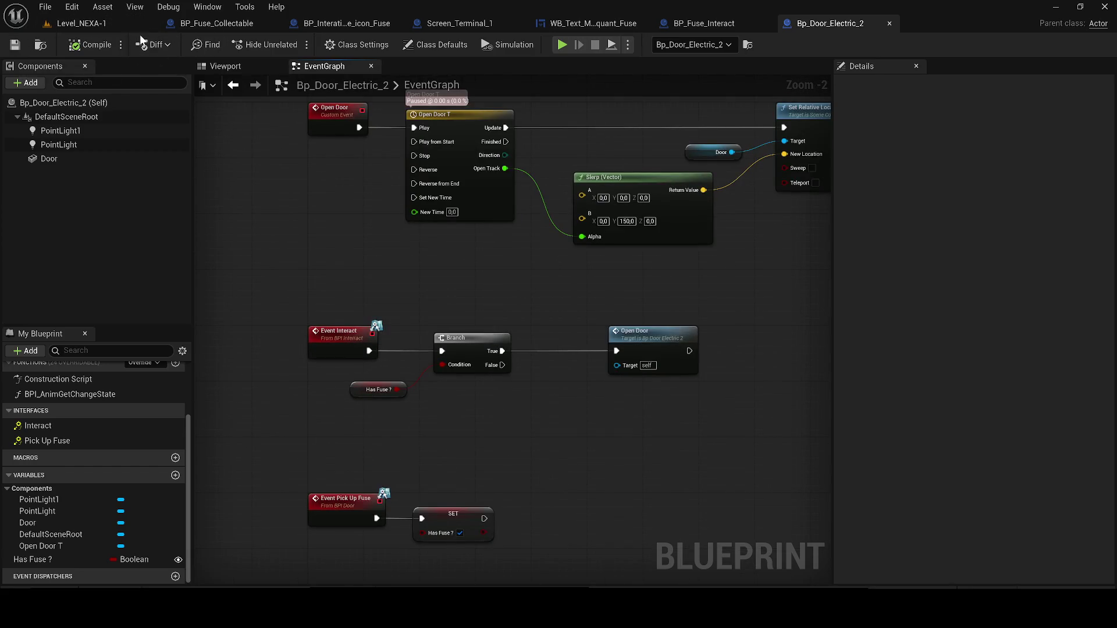
{"action": "left_click", "coordinate": [95, 28]}
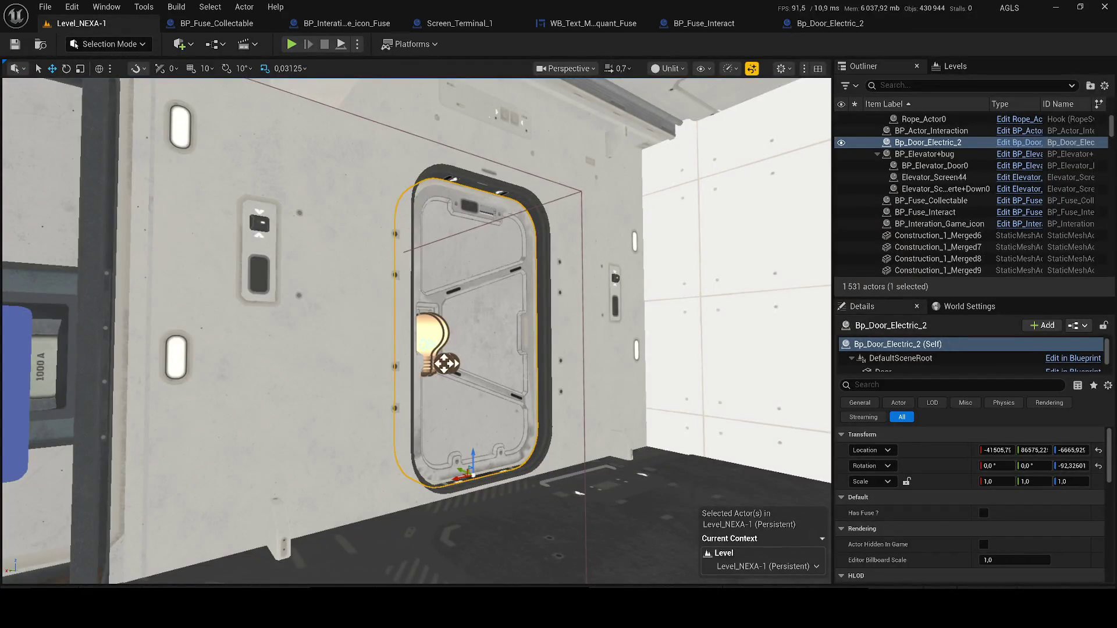
{"action": "left_click", "coordinate": [291, 44]}
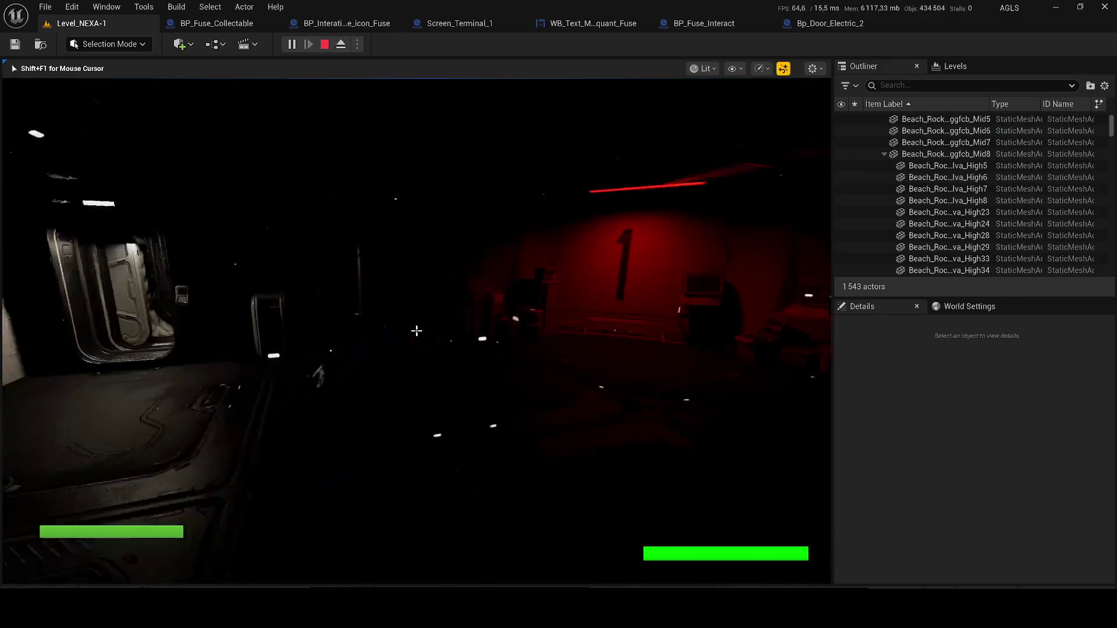
{"action": "key", "text": "F2"}
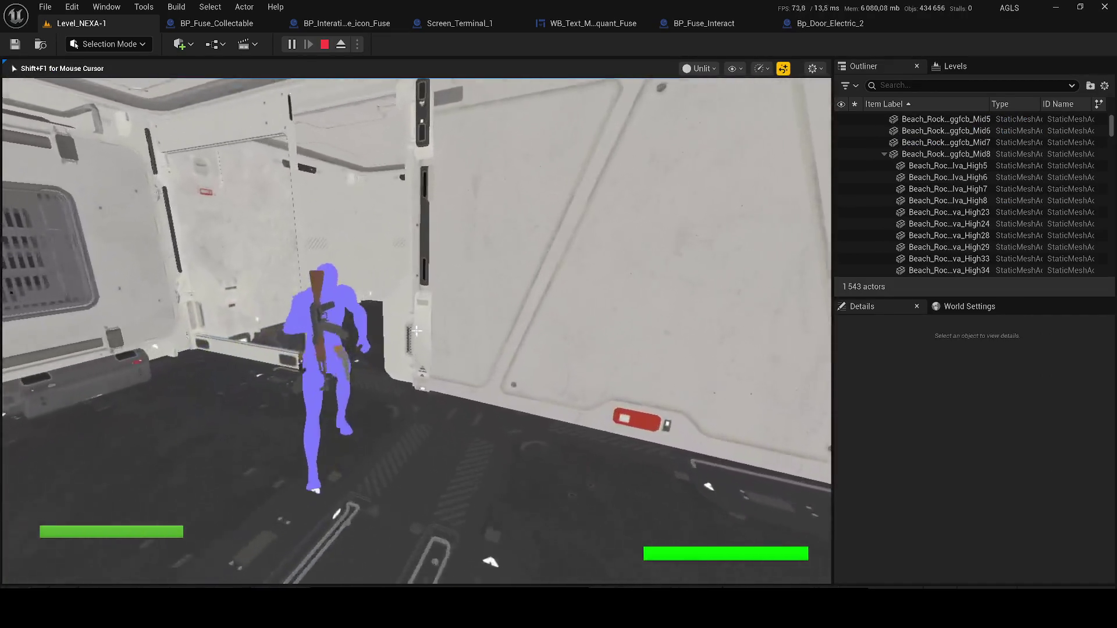
{"action": "key", "text": "w"}
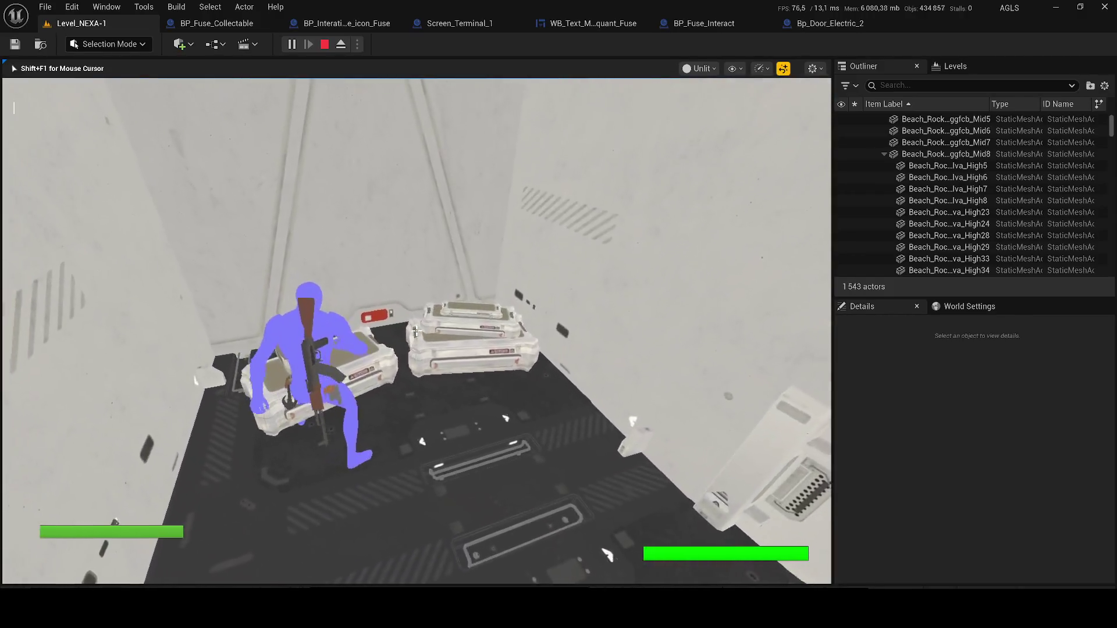
{"action": "key", "text": "w"}
{"action": "key", "text": "w"}
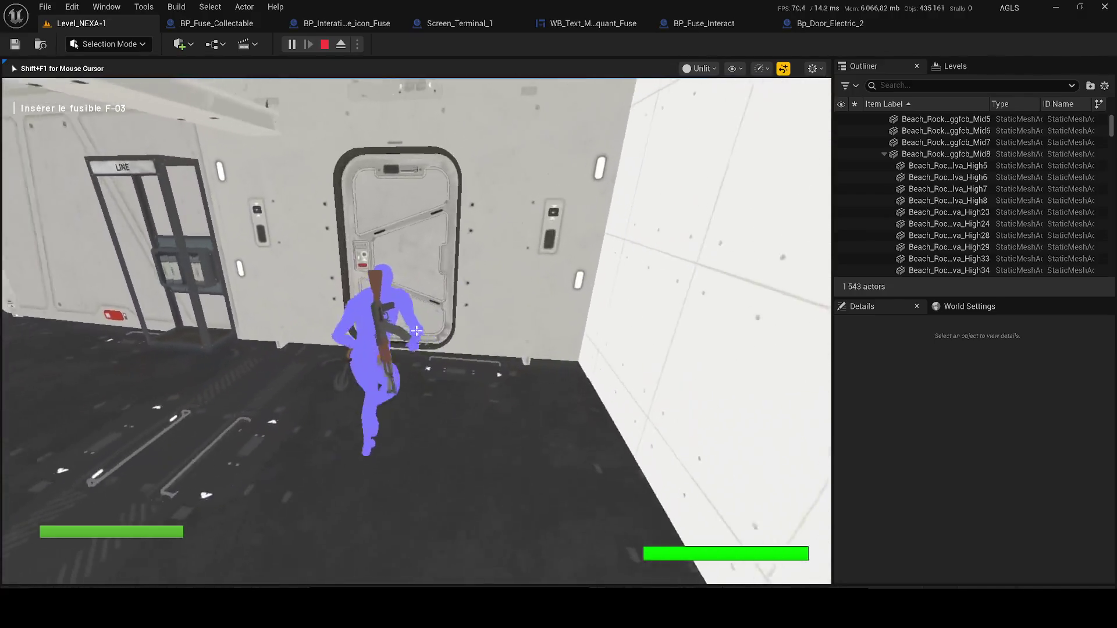
{"action": "key", "text": "w"}
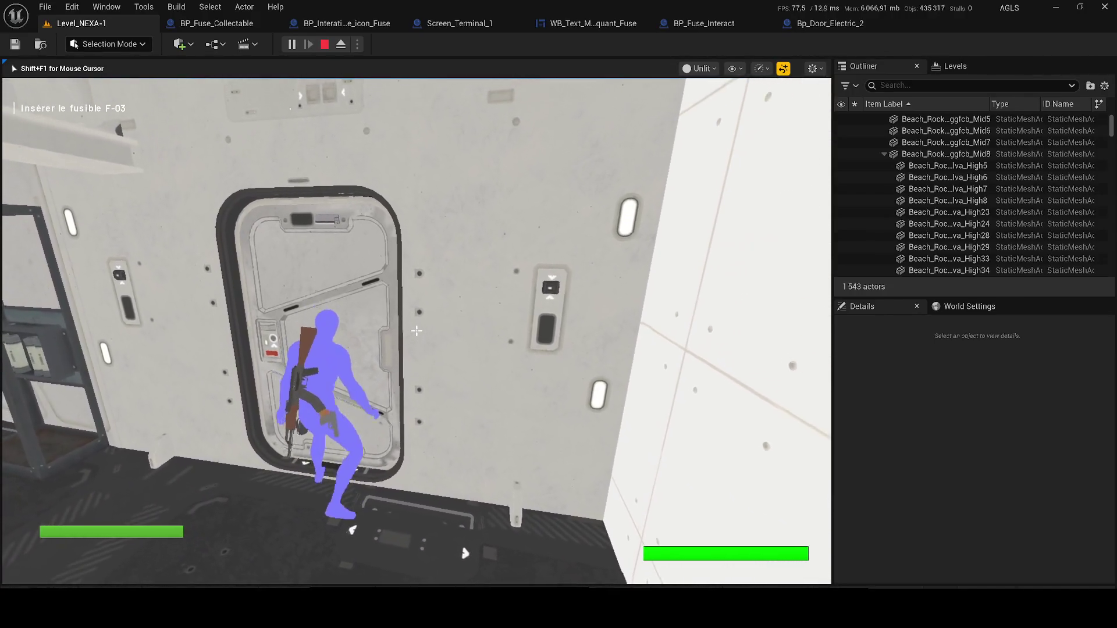
{"action": "key", "text": "Escape"}
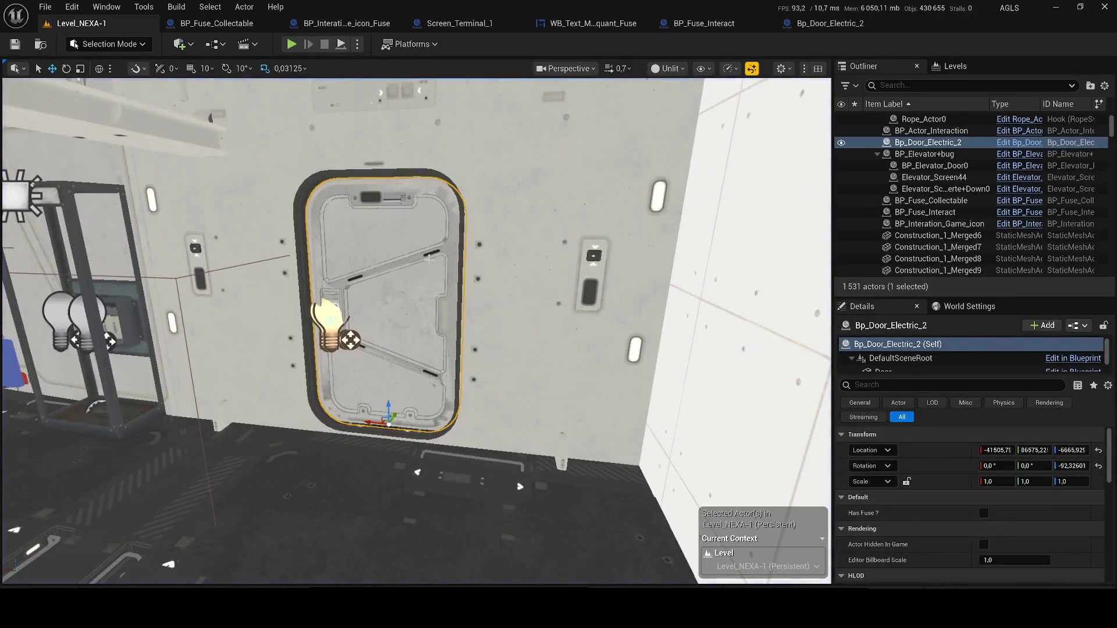
Check Has Fuse ? on the placed door, save the level, and play-test walking to the door.
{"action": "left_click", "coordinate": [983, 513]}
{"action": "key", "text": "ctrl+s"}
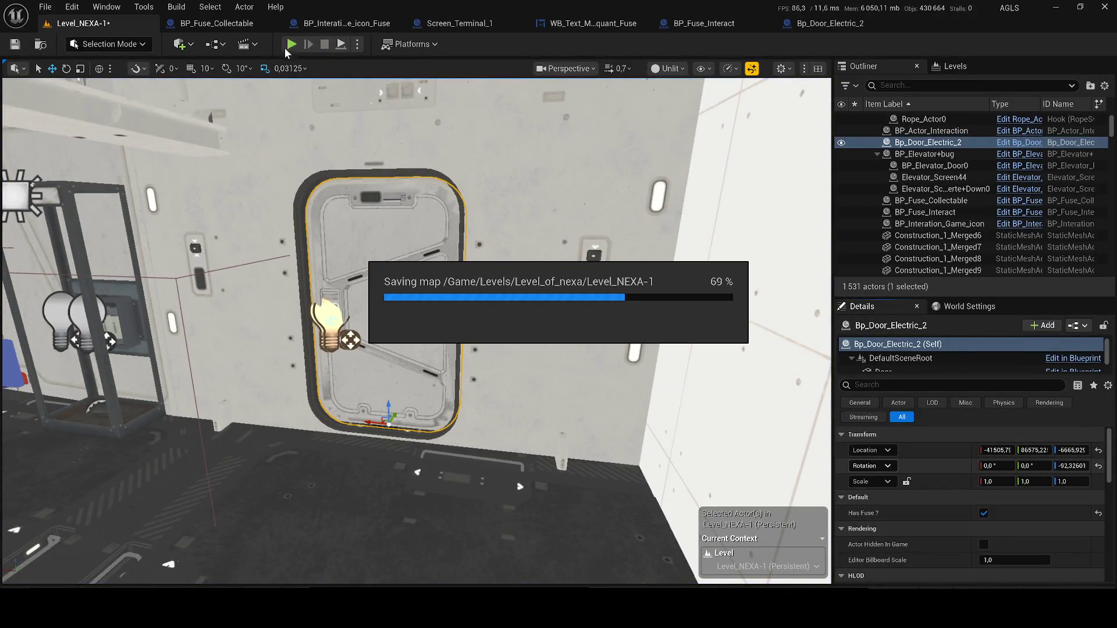
{"action": "key", "text": "alt+p"}
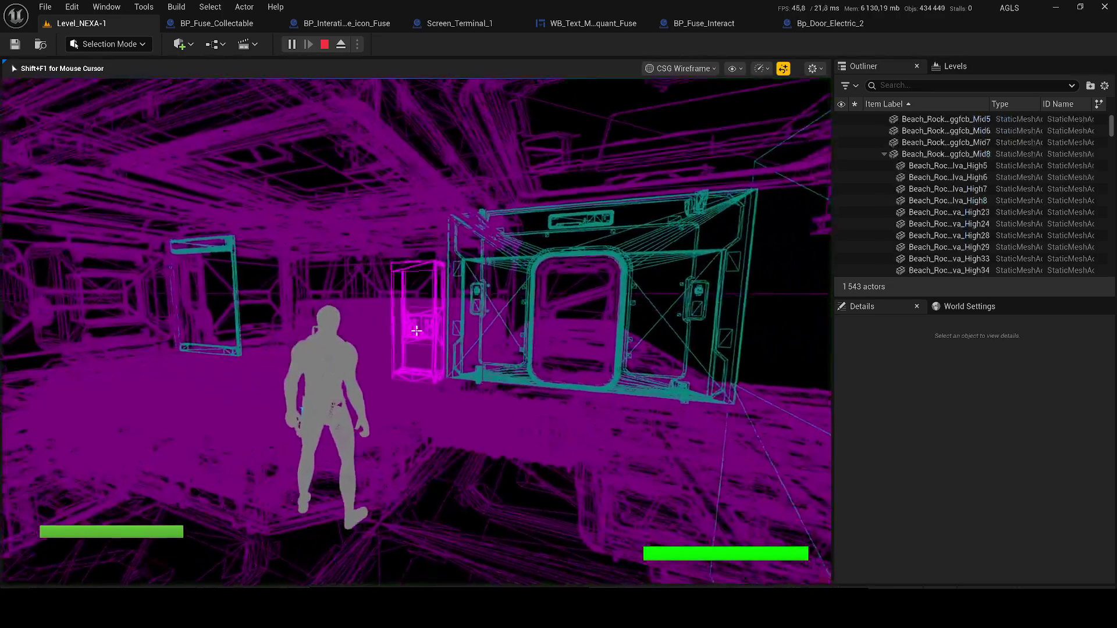
{"action": "key", "text": "a"}
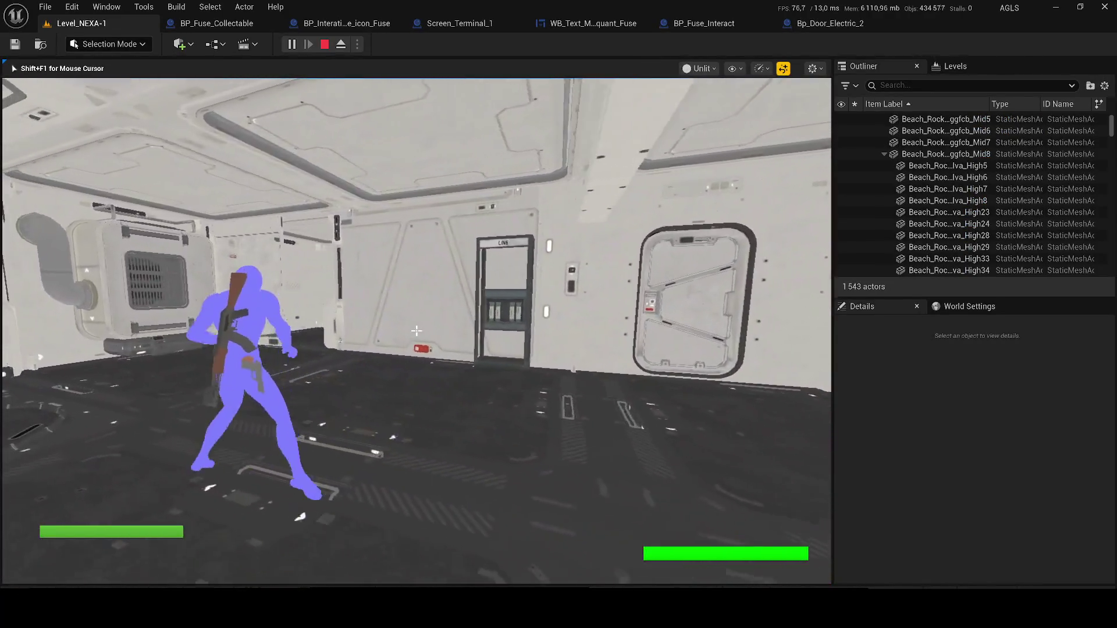
{"action": "key", "text": "w"}
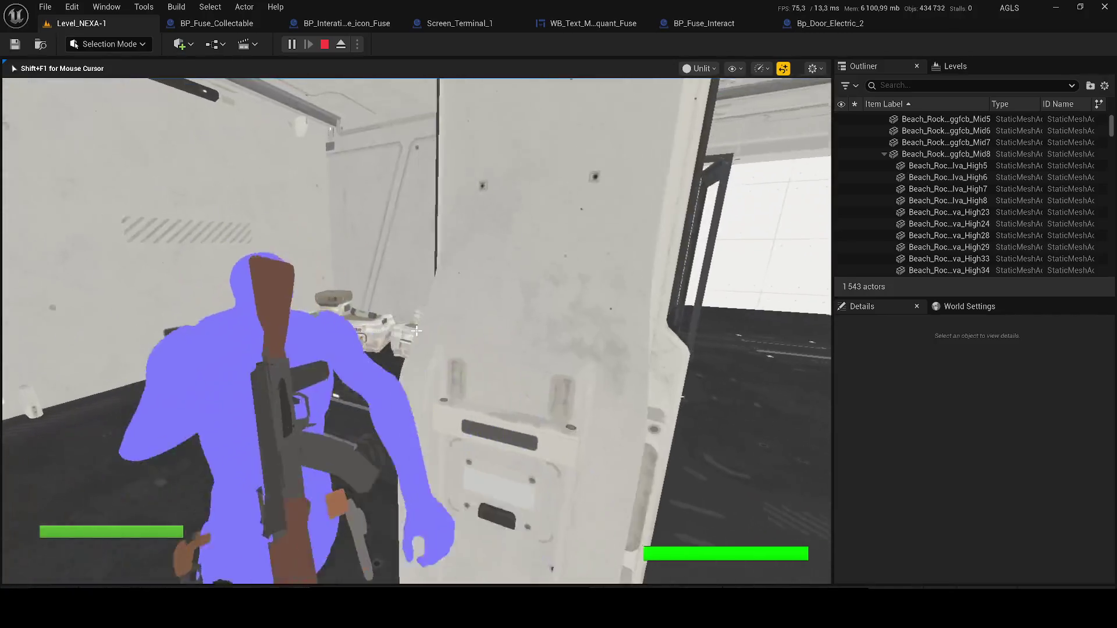
{"action": "key", "text": "w"}
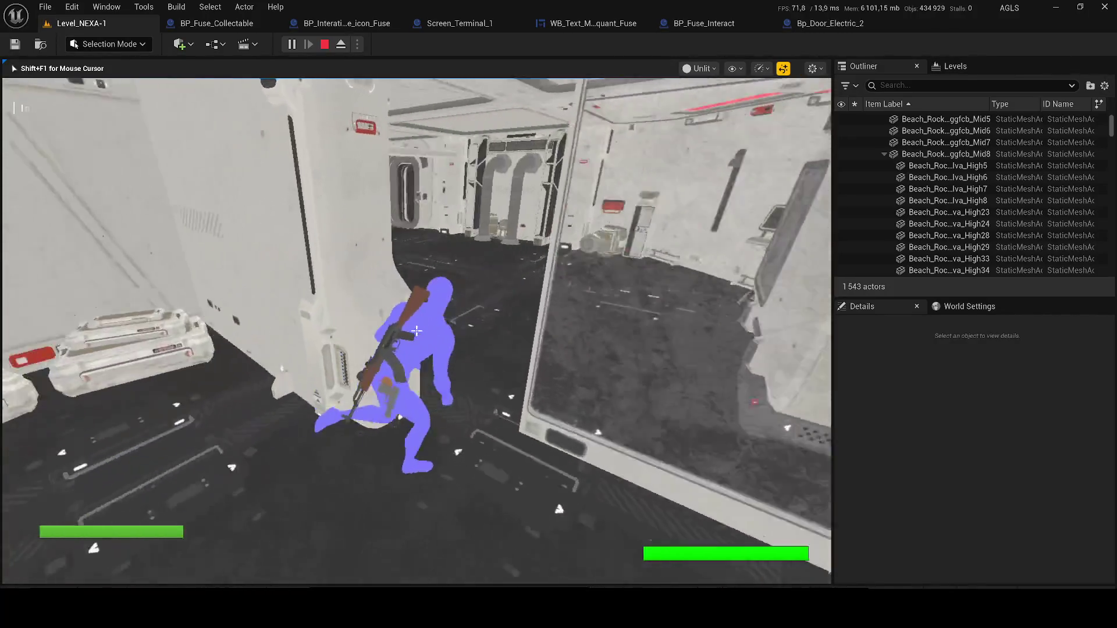
{"action": "key", "text": "w"}
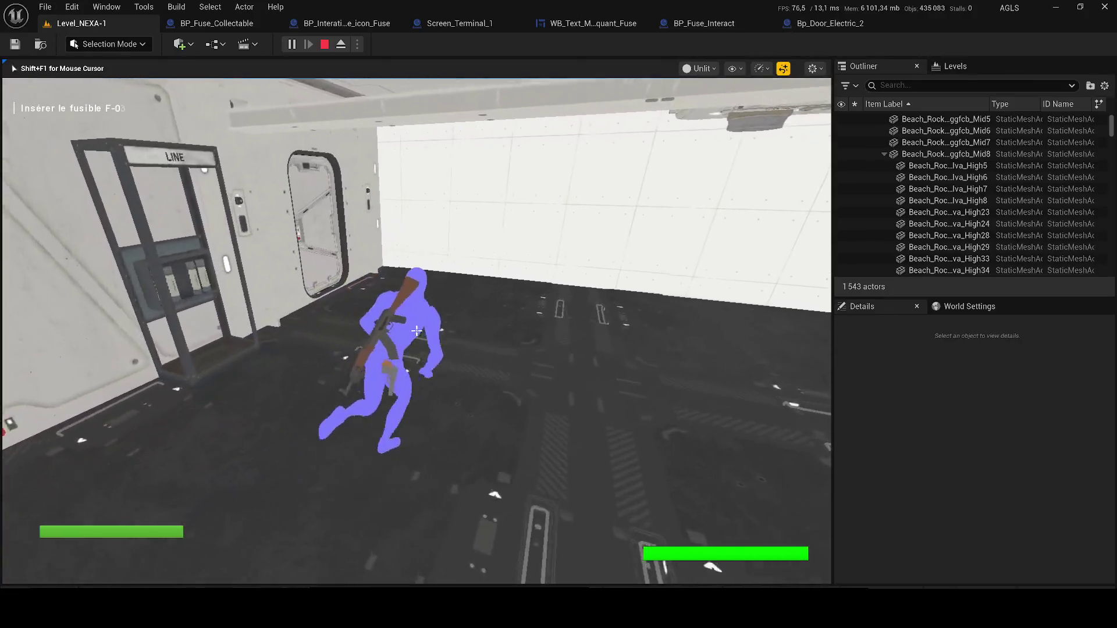
{"action": "key", "text": "w"}
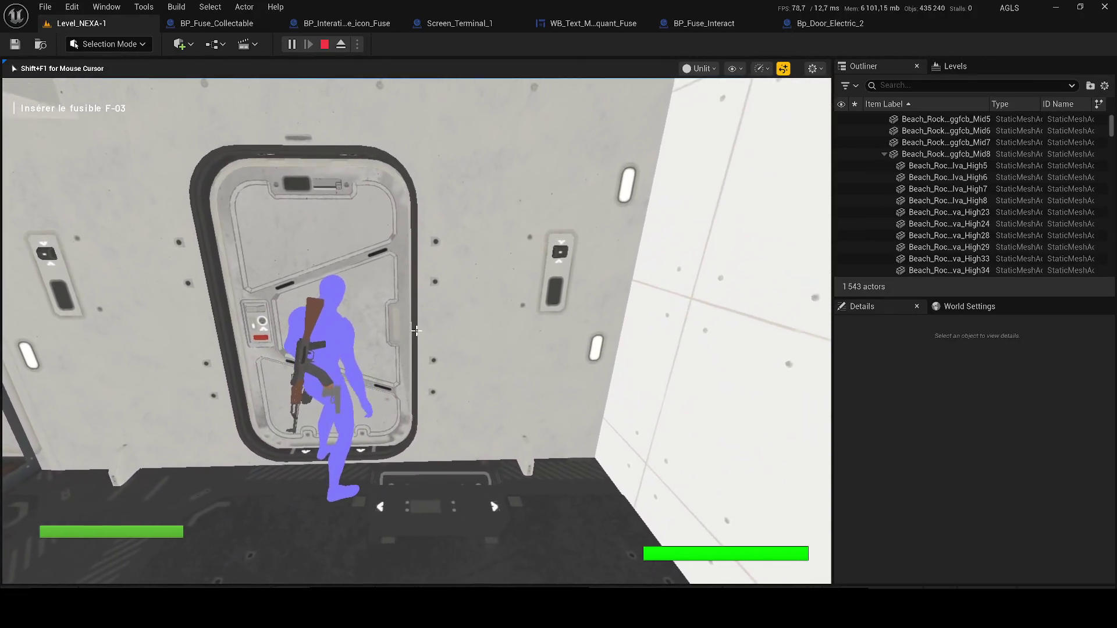
End the play session and return to BP_Fuse_Collectable's event graph.
{"action": "key", "text": "Escape"}
{"action": "left_click", "coordinate": [417, 331]}
{"action": "scroll", "coordinate": [263, 385], "scroll_direction": "up", "scroll_amount": 2}
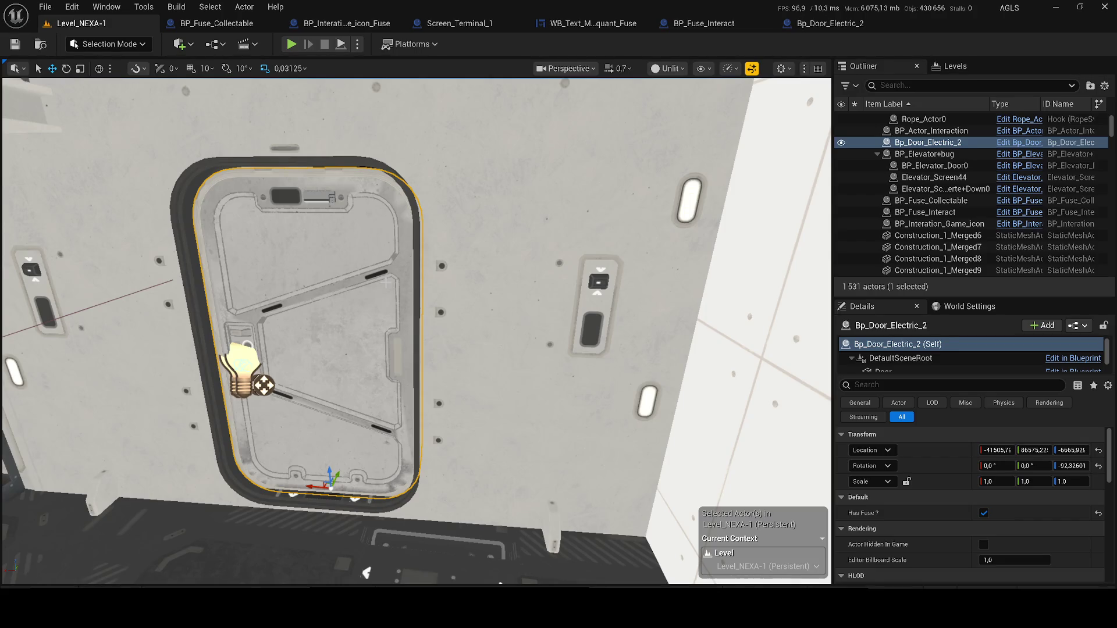
{"action": "left_click", "coordinate": [214, 23]}
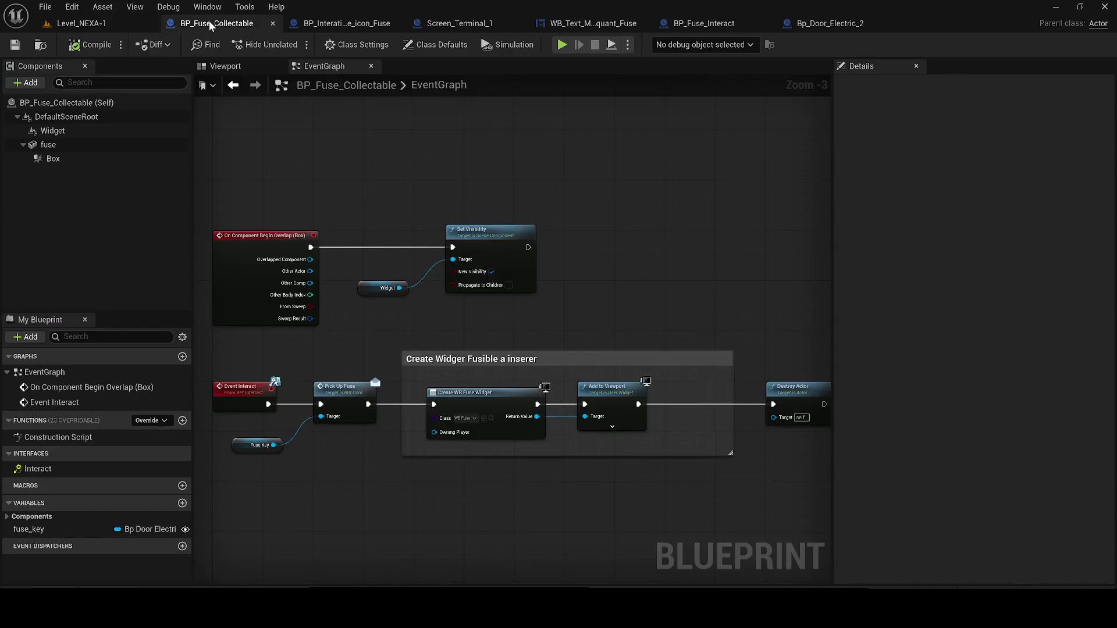
Delete the Create Widger Fusible a inserer comment group, then undo to restore it.
{"action": "left_click_drag", "start_coordinate": [451, 336], "coordinate": [427, 313]}
{"action": "left_click_drag", "start_coordinate": [713, 459], "coordinate": [397, 320]}
{"action": "key", "text": "Delete"}
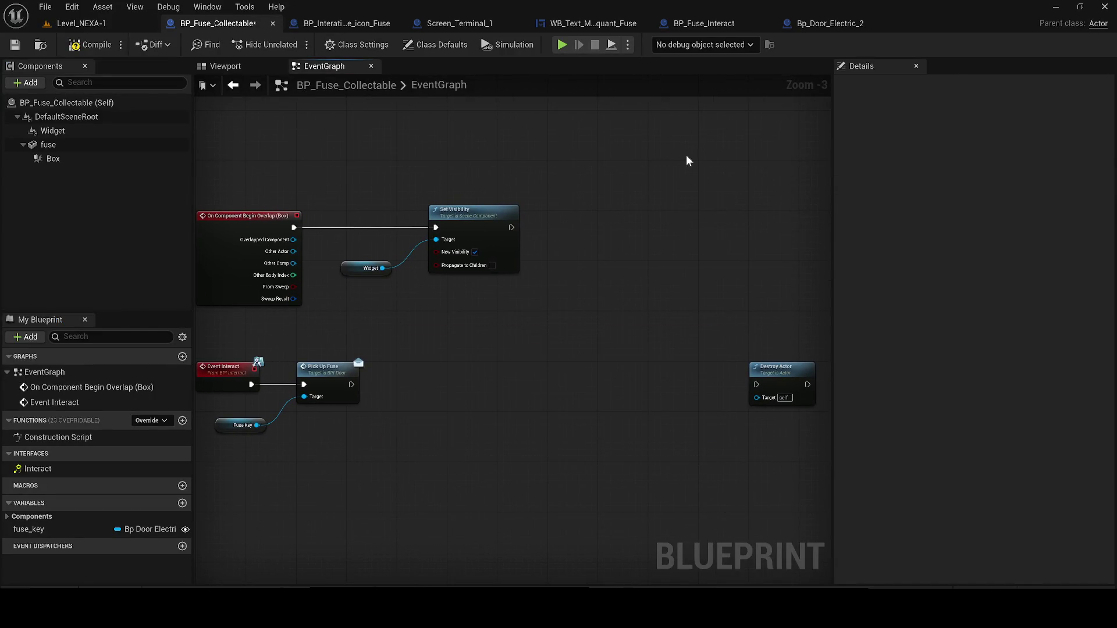
{"action": "key", "text": "ctrl+z"}
Place Destroy Actor beside Pick Up Fuse, connect its execution pin, then compile and save.
{"action": "mouse_move", "coordinate": [768, 389]}
{"action": "left_mouse_down"}
{"action": "mouse_move", "coordinate": [446, 401]}
{"action": "mouse_move", "coordinate": [351, 384]}
{"action": "left_mouse_up"}
{"action": "left_click_drag", "start_coordinate": [451, 381], "coordinate": [401, 368]}
{"action": "left_click", "coordinate": [235, 423]}
{"action": "left_click", "coordinate": [90, 44]}
{"action": "key", "text": "ctrl+s"}
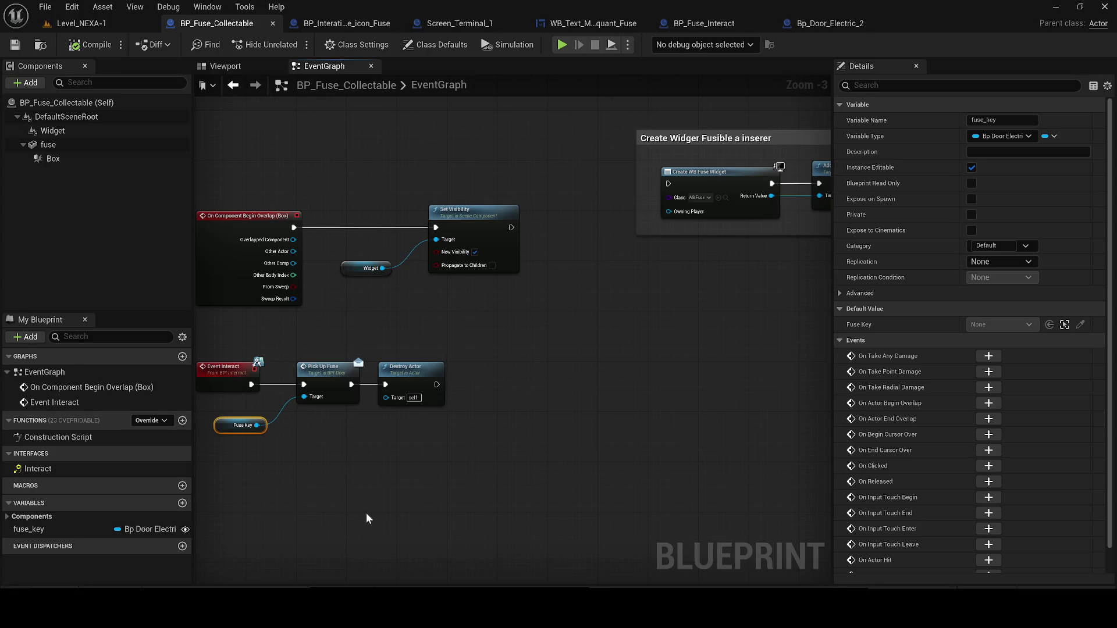
{"action": "left_click", "coordinate": [105, 27]}
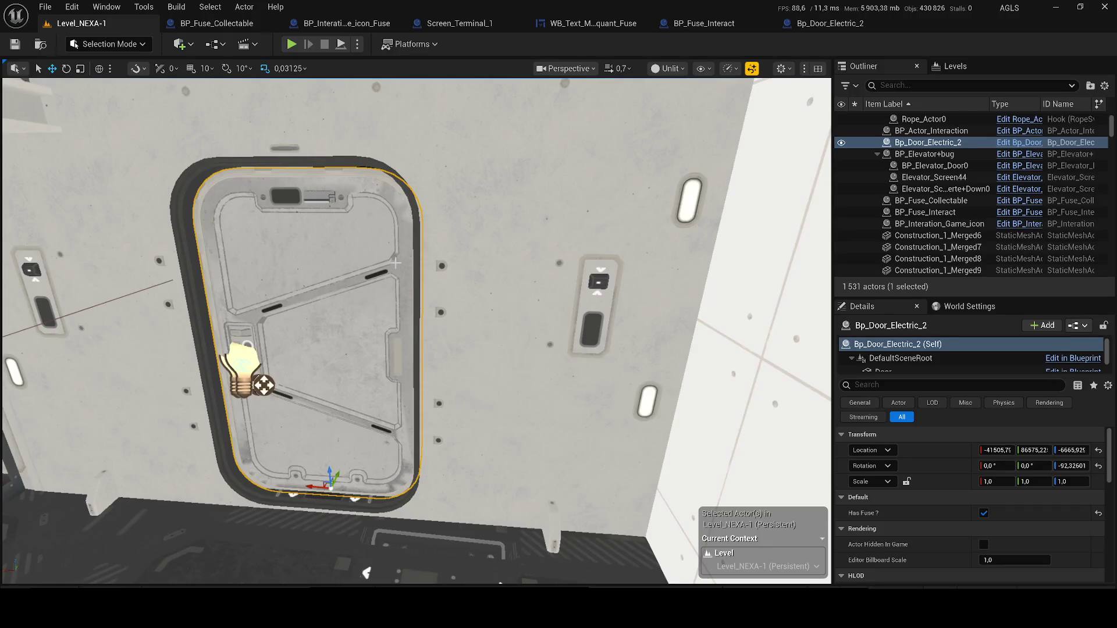
Open Bp_Door_Electric_2 beside BP_Fuse_Collectable and review its event graph.
{"action": "left_click", "coordinate": [1019, 142]}
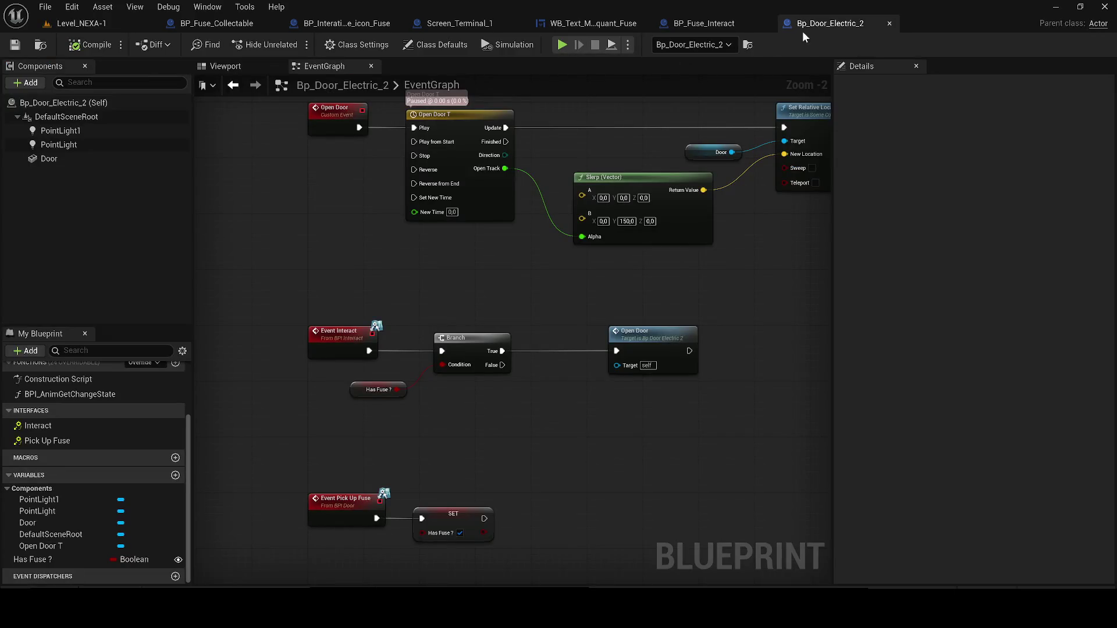
{"action": "left_click_drag", "start_coordinate": [605, 32], "coordinate": [333, 27]}
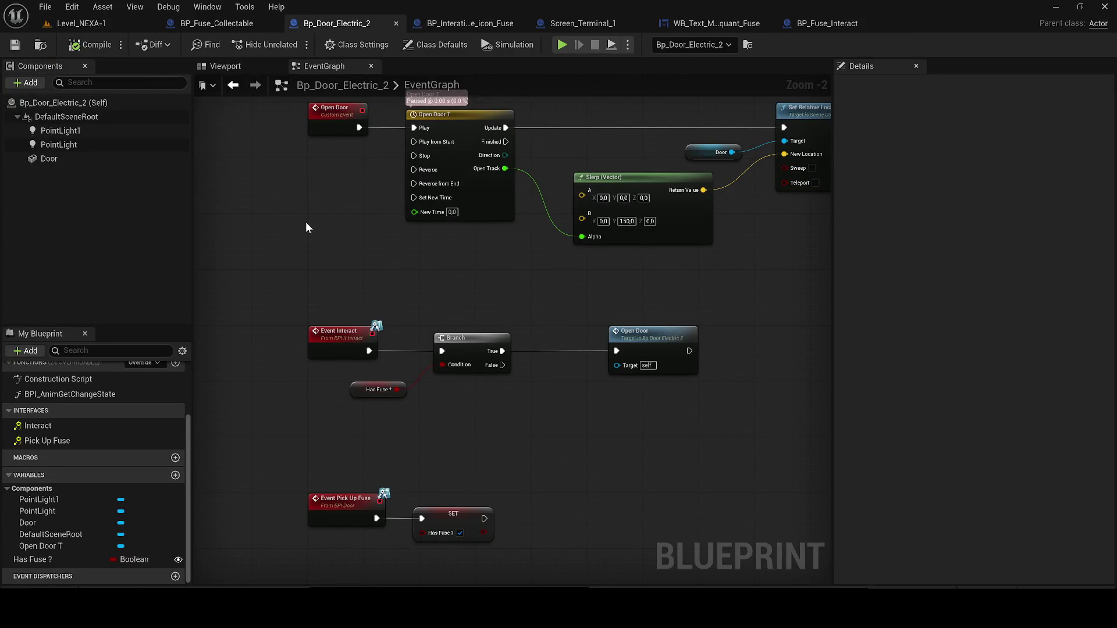
{"action": "left_click_drag", "start_coordinate": [303, 222], "coordinate": [311, 126]}
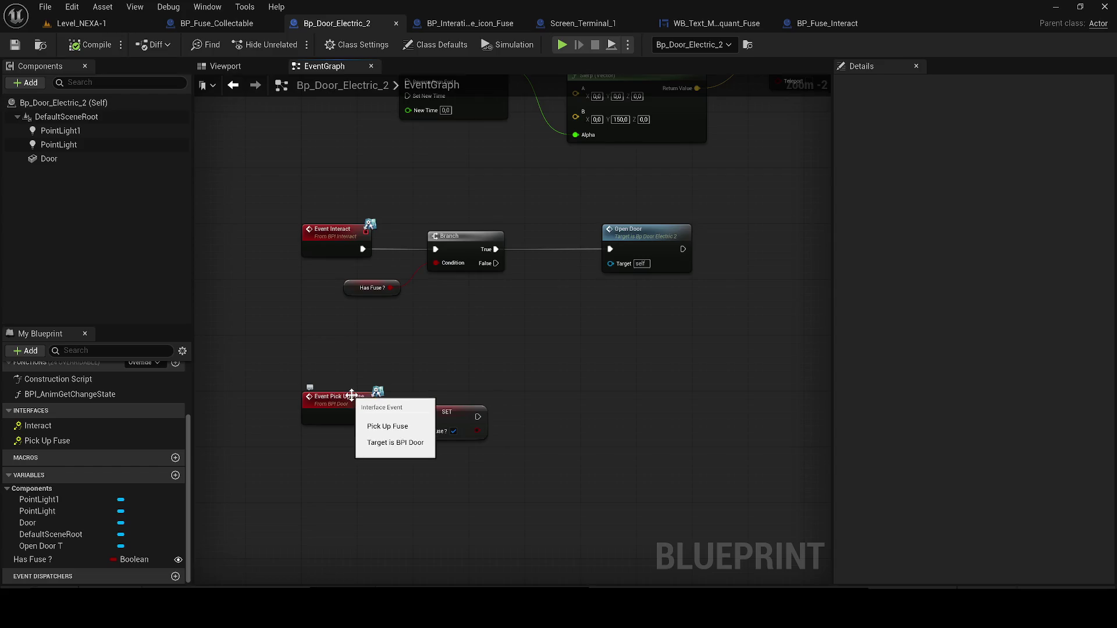
{"action": "scroll", "coordinate": [360, 419], "scroll_direction": "up", "scroll_amount": 2}
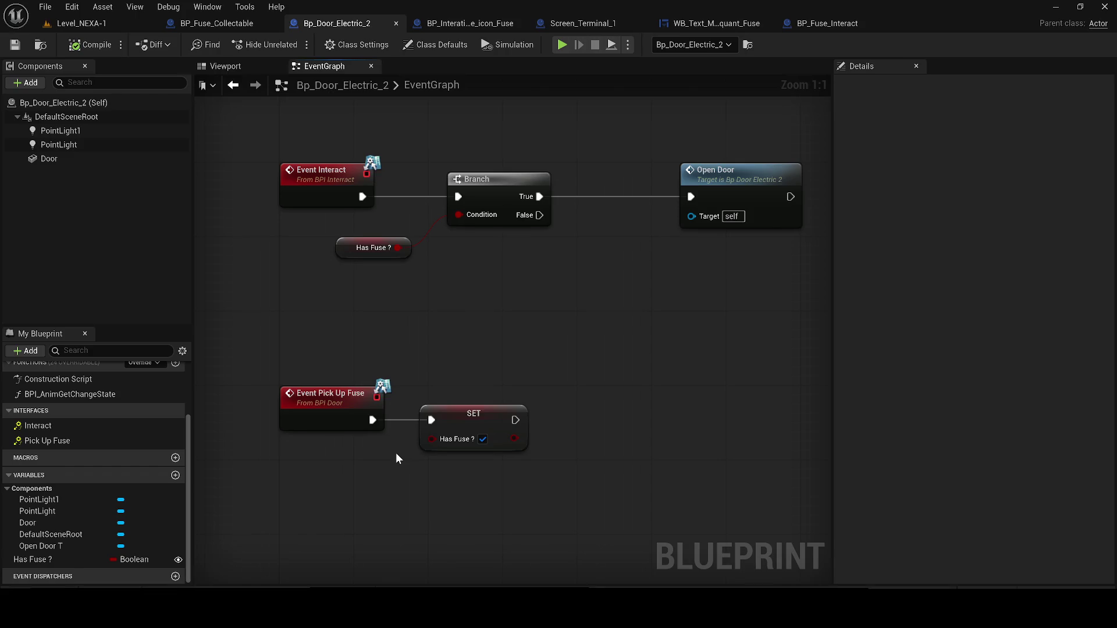
Back in Level_NEXA-1, clear Has Fuse? in the door's Details and save with Ctrl+S.
{"action": "left_click", "coordinate": [84, 23]}
{"action": "left_click", "coordinate": [983, 513]}
{"action": "left_click_drag", "start_coordinate": [524, 362], "coordinate": [524, 362]}
{"action": "key", "text": "ctrl+s"}
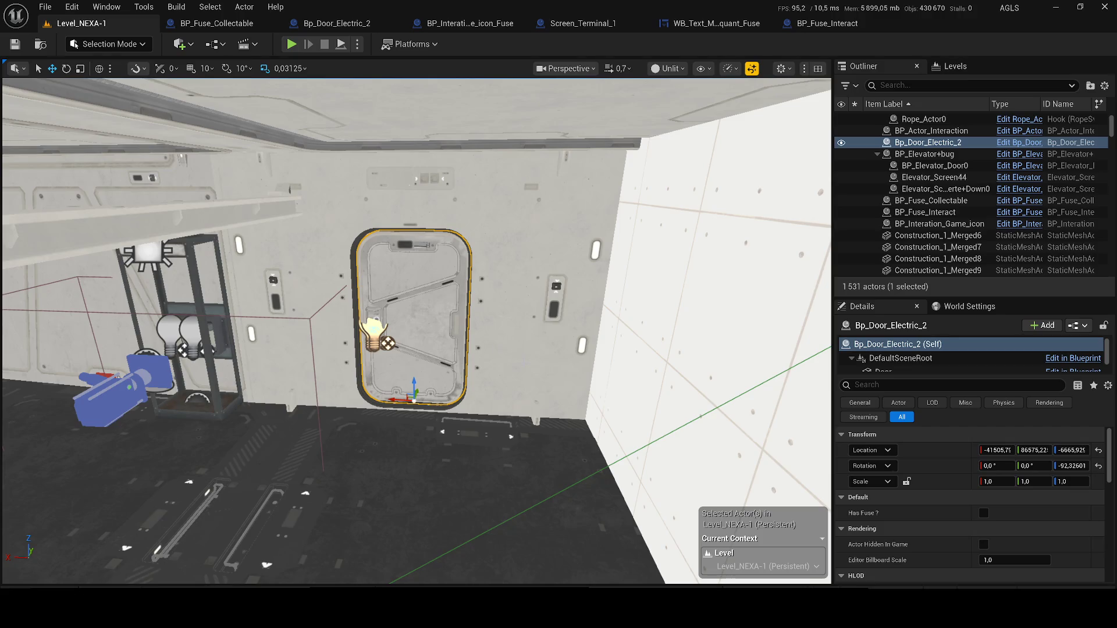
Bring up Bp_Door_Electric_2's Viewport preview in a full-screen editor window.
{"action": "left_click", "coordinate": [198, 23]}
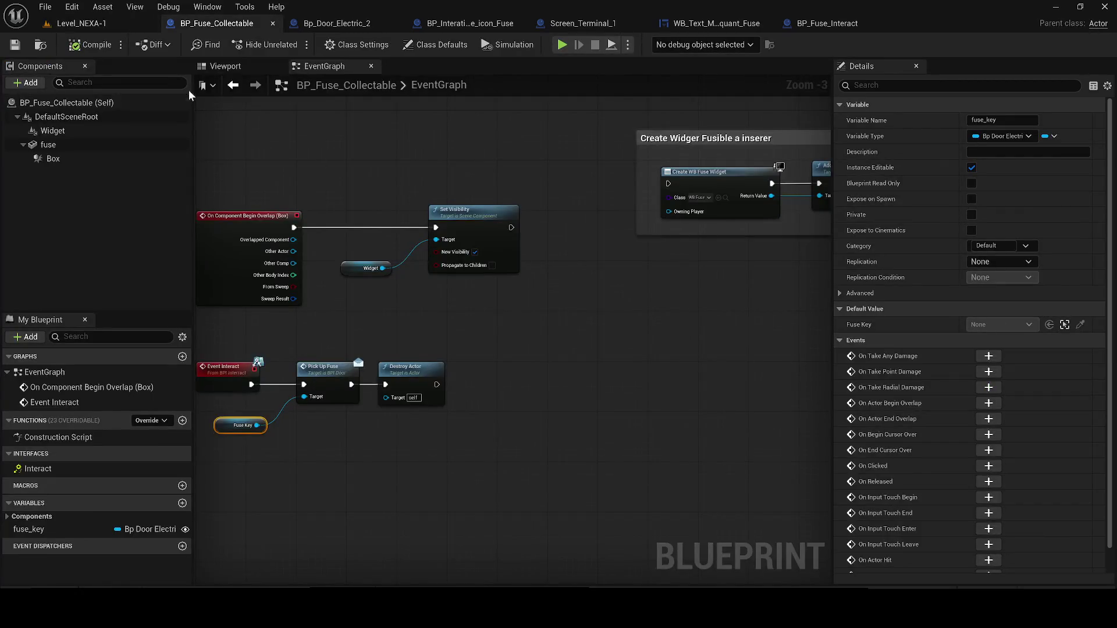
{"action": "left_click", "coordinate": [224, 66]}
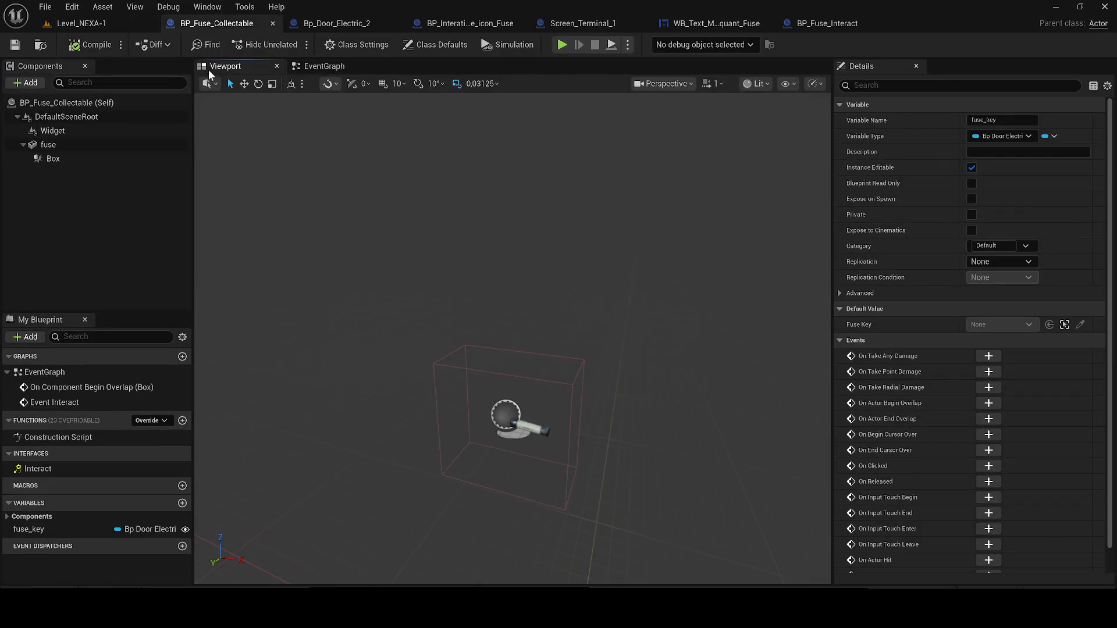
{"action": "double_click", "coordinate": [334, 13]}
{"action": "left_click", "coordinate": [334, 26]}
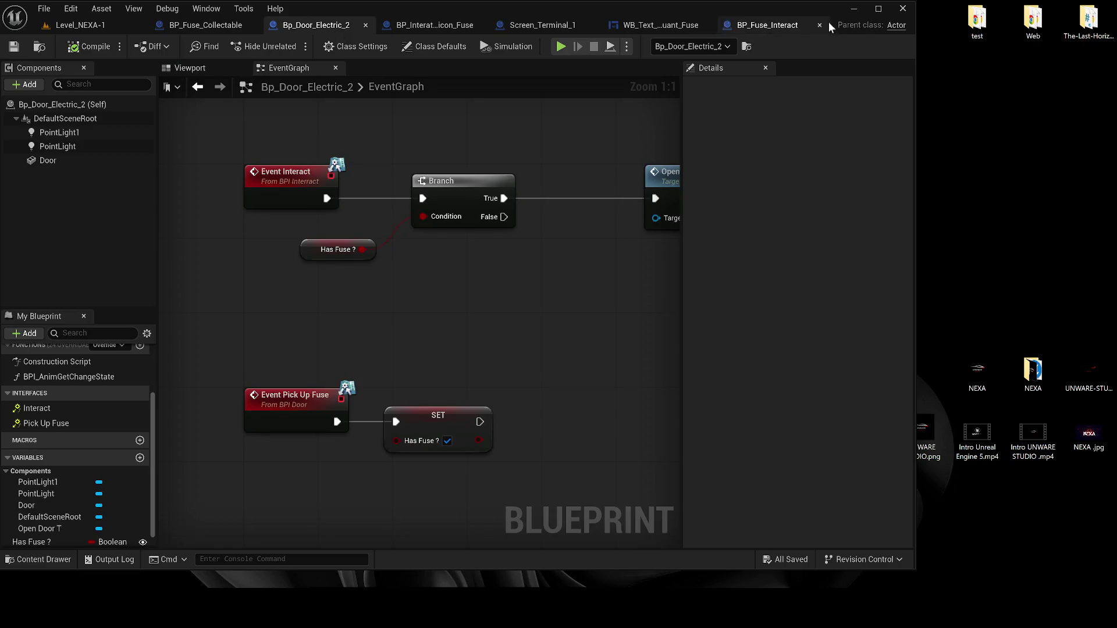
{"action": "double_click", "coordinate": [710, 18]}
{"action": "left_click", "coordinate": [204, 69]}
Add a Box Collision component and raise, scale (Z 2.625) and rotate it around the door.
{"action": "left_click", "coordinate": [26, 83]}
{"action": "type", "text": "b"}
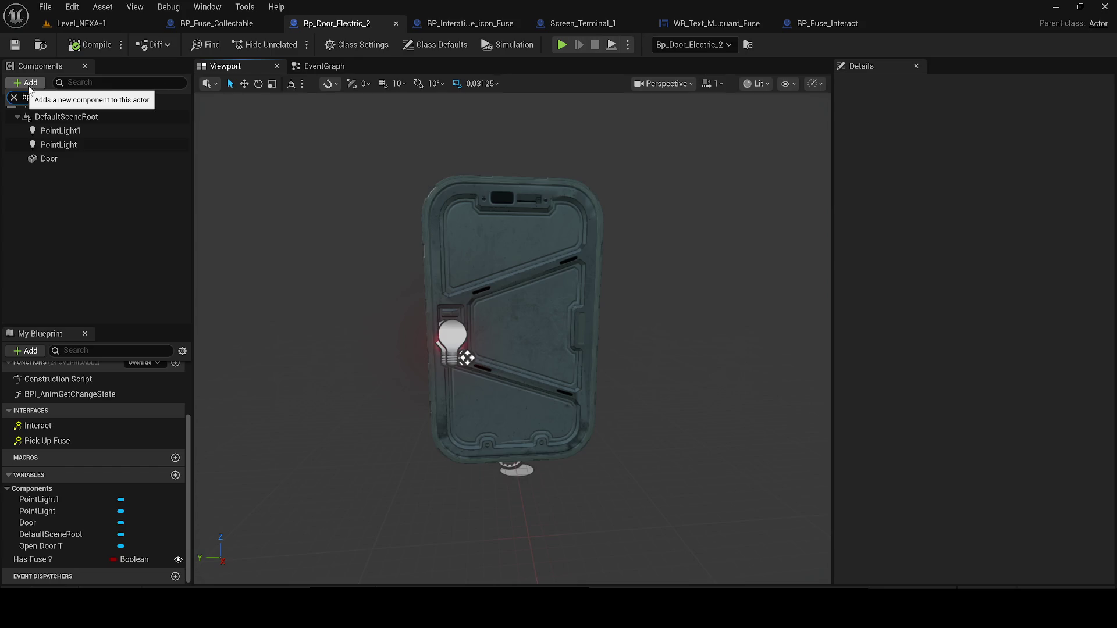
{"action": "type", "text": "ox"}
{"action": "left_click", "coordinate": [85, 119]}
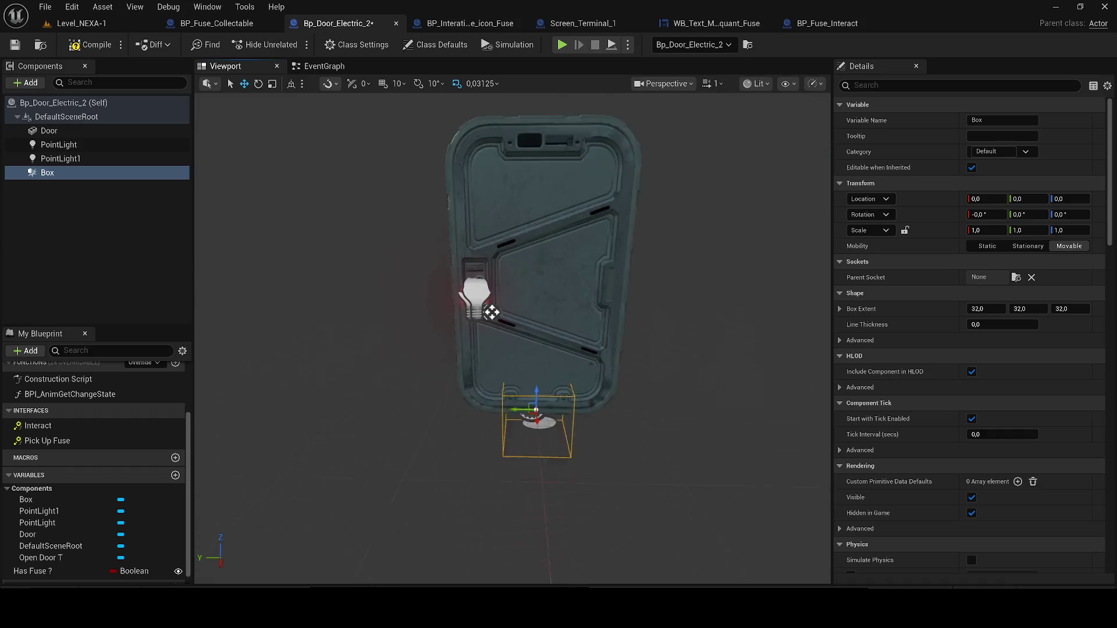
{"action": "mouse_move", "coordinate": [444, 374]}
{"action": "left_mouse_down"}
{"action": "mouse_move", "coordinate": [427, 373]}
{"action": "mouse_move", "coordinate": [416, 297]}
{"action": "left_mouse_up"}
{"action": "key", "text": "w"}
{"action": "key", "text": "e"}
{"action": "left_click", "coordinate": [88, 23]}
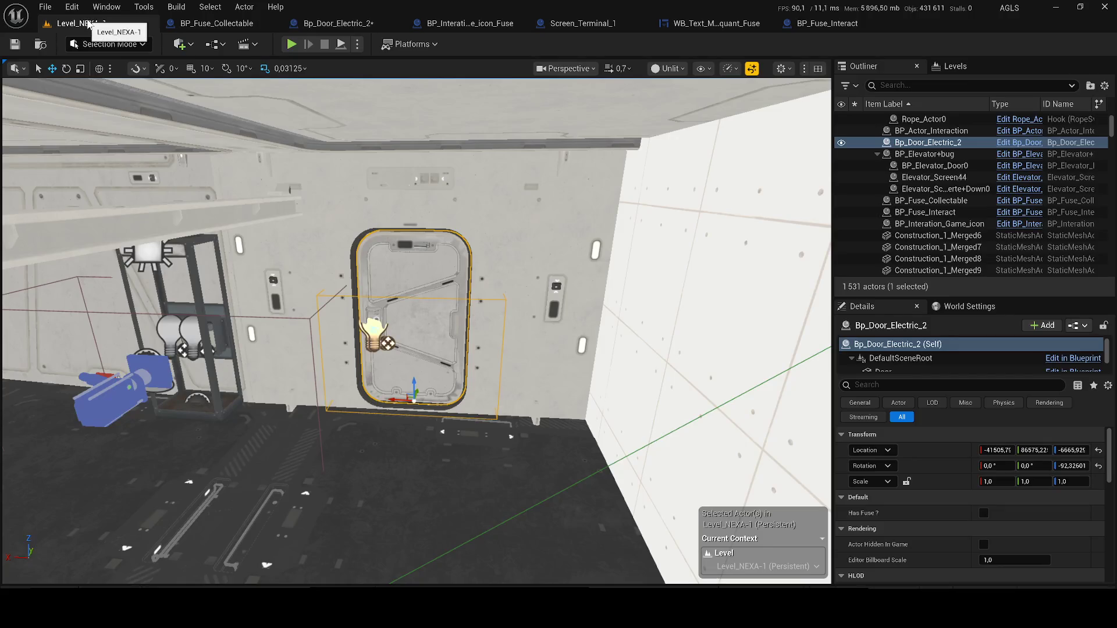
Widen the door's collision box outward in Bp_Door_Electric_2 and compile.
{"action": "left_click", "coordinate": [217, 23]}
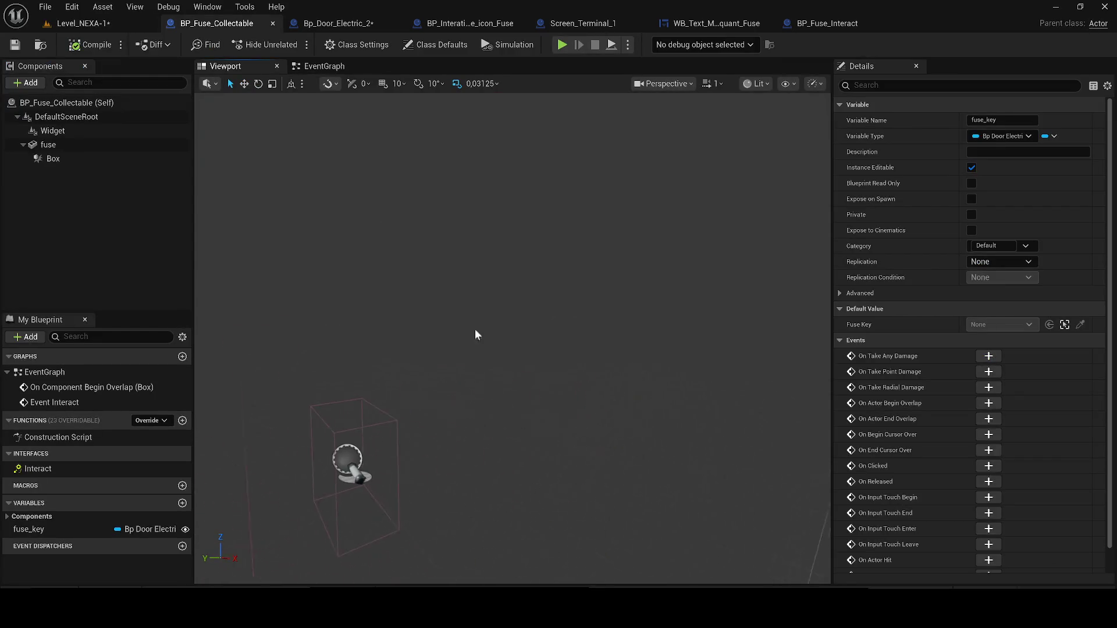
{"action": "left_click_drag", "start_coordinate": [338, 23], "coordinate": [221, 24]}
{"action": "mouse_move", "coordinate": [380, 318]}
{"action": "left_mouse_down"}
{"action": "mouse_move", "coordinate": [320, 317]}
{"action": "mouse_move", "coordinate": [147, 70]}
{"action": "left_mouse_up"}
{"action": "left_click", "coordinate": [90, 44]}
Play Level_NEXA-1 and walk the character through the electric door as it opens.
{"action": "left_click", "coordinate": [93, 25]}
{"action": "left_click", "coordinate": [294, 44]}
{"action": "key", "text": "w"}
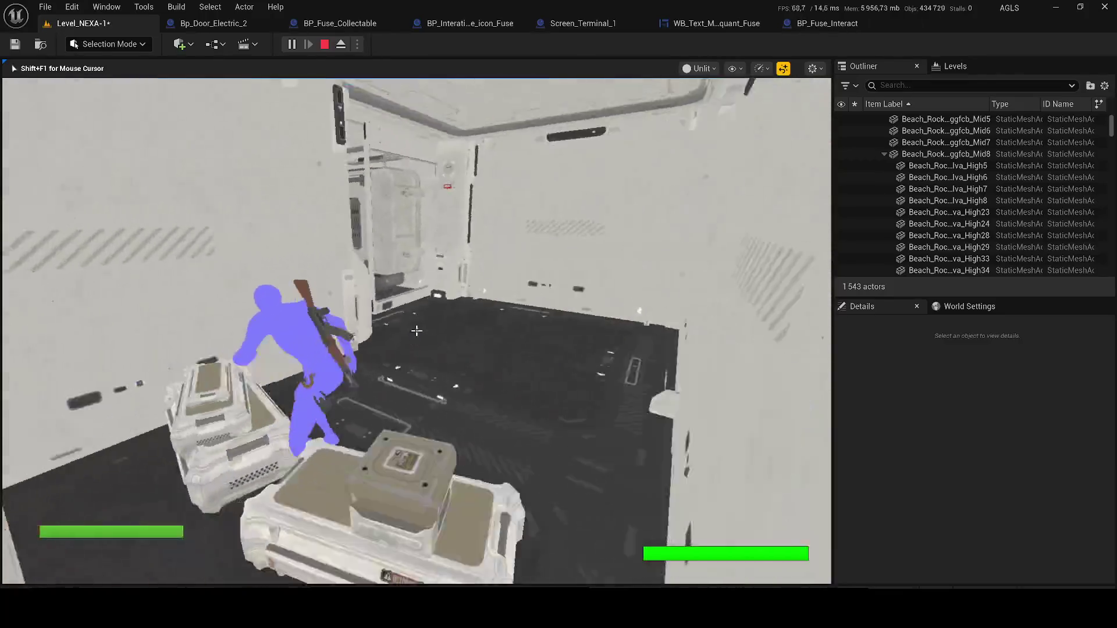
{"action": "key", "text": "w"}
{"action": "key", "text": "w"}
{"action": "key", "text": "w"}
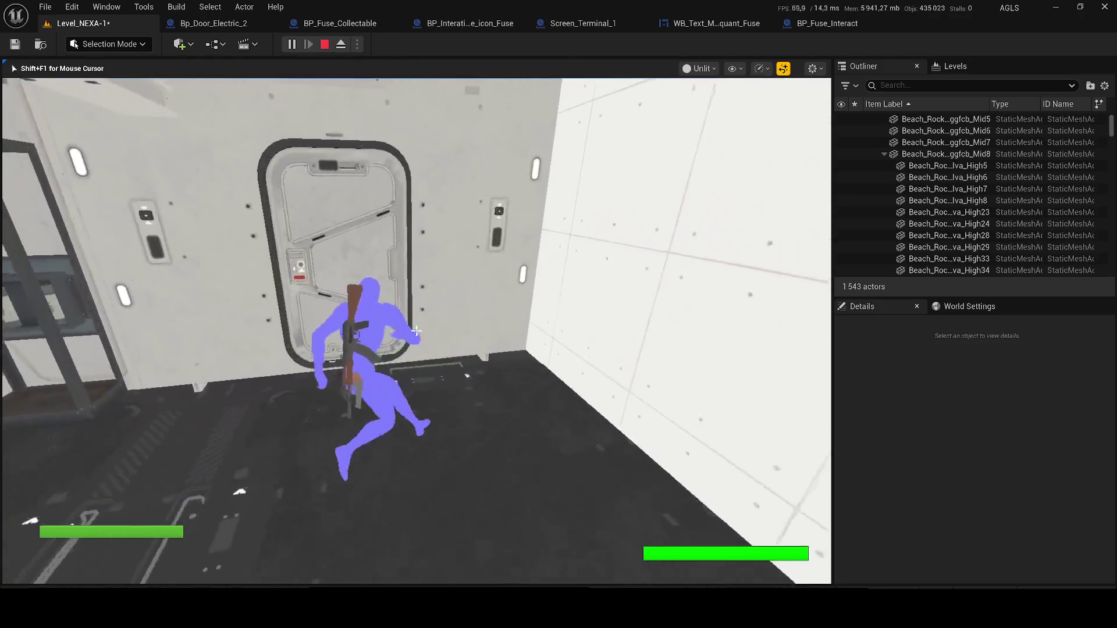
{"action": "key", "text": "w"}
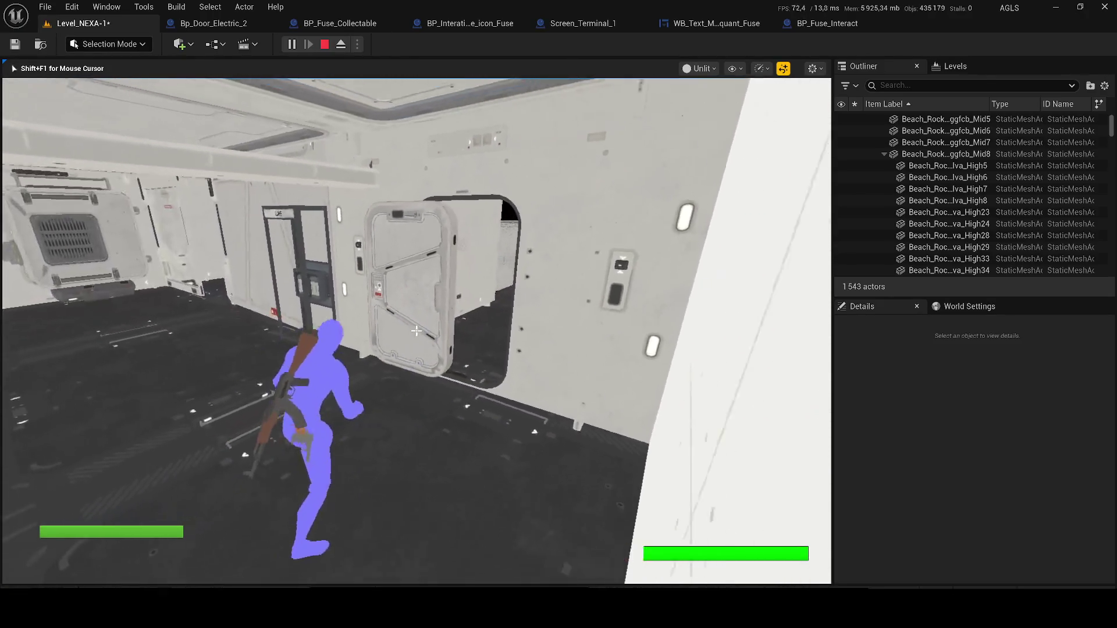
{"action": "key", "text": "w"}
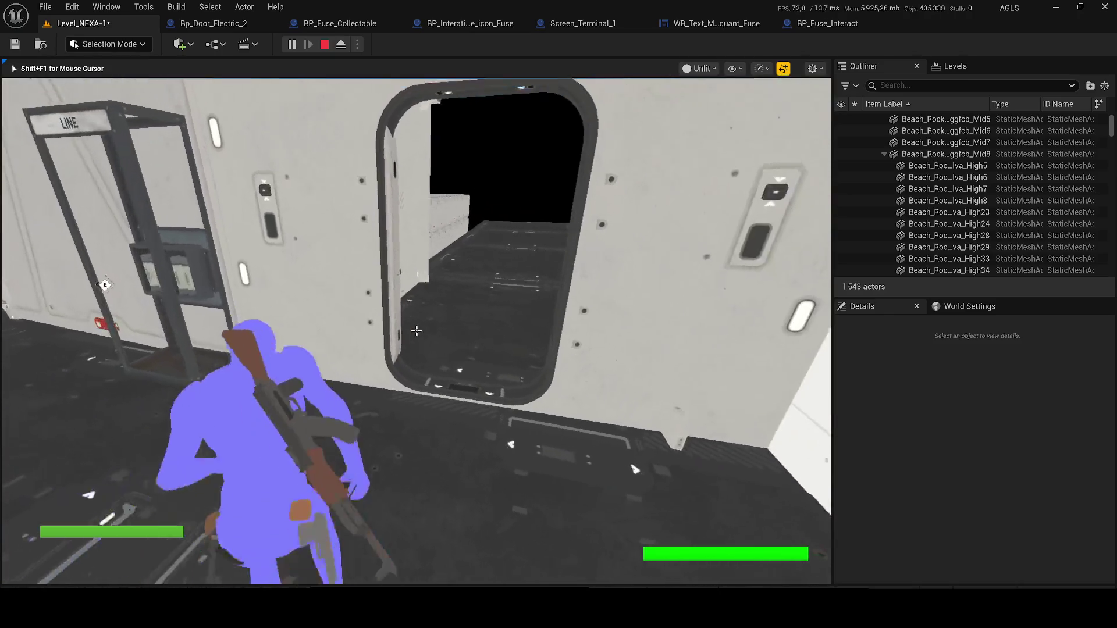
{"action": "key", "text": "w"}
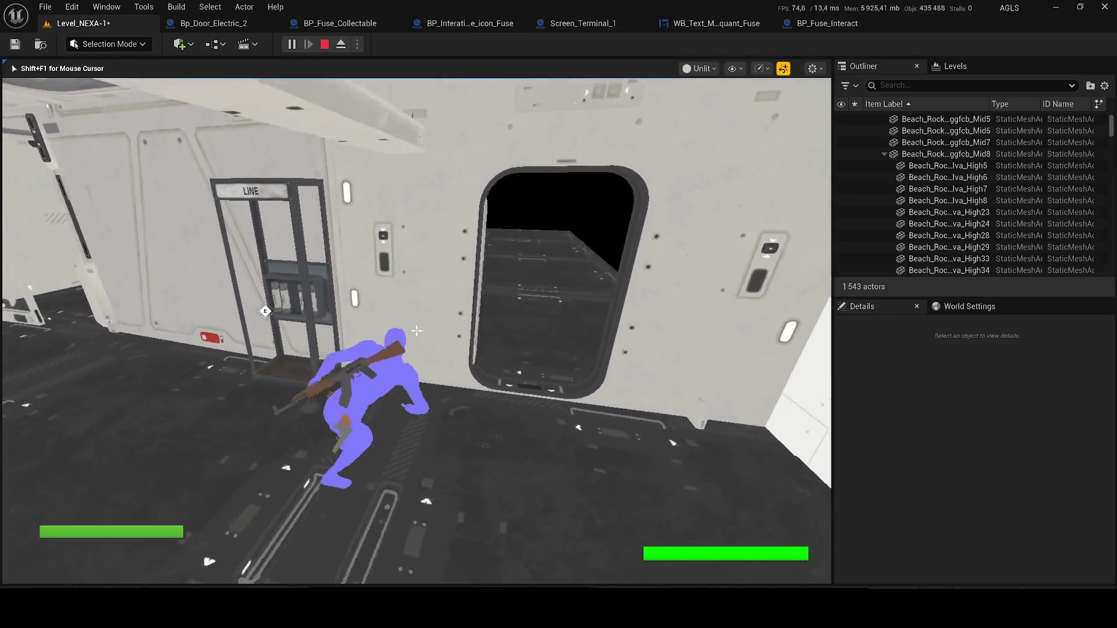
{"action": "key", "text": "Escape"}
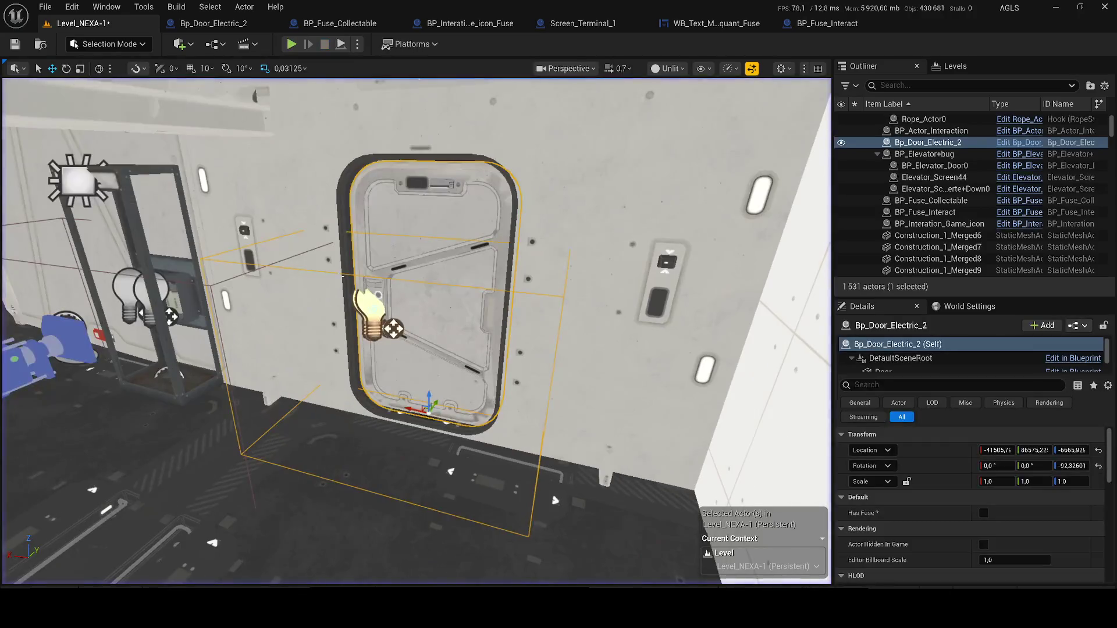
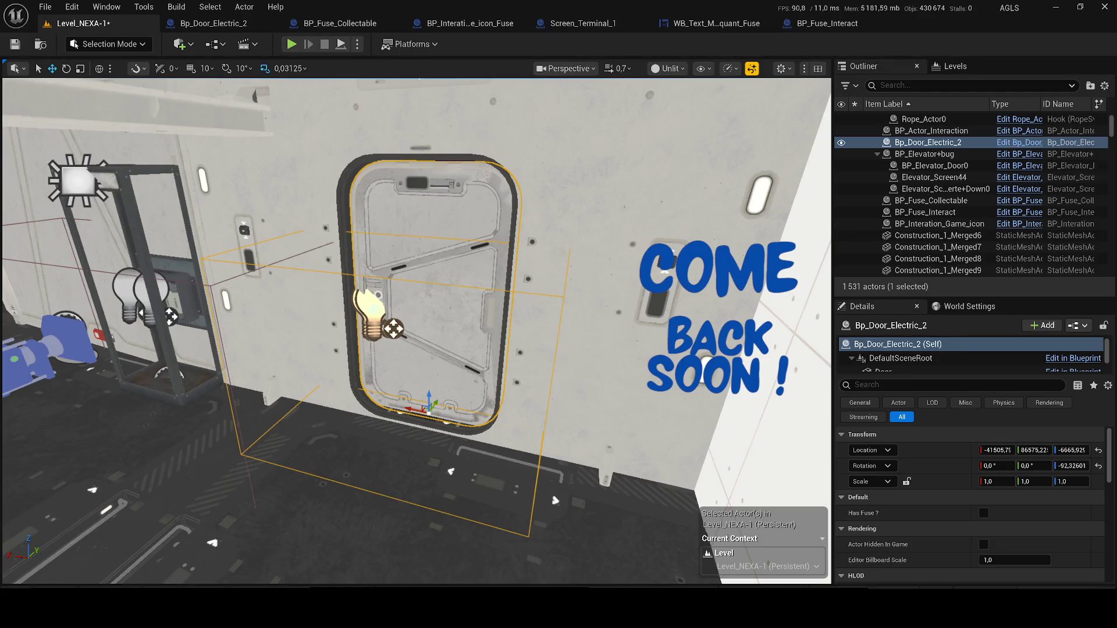
Orbit around the electric door, then bring up the Bp_Door_Electric_2 Blueprint editor.
{"action": "left_click_drag", "start_coordinate": [448, 256], "coordinate": [430, 259]}
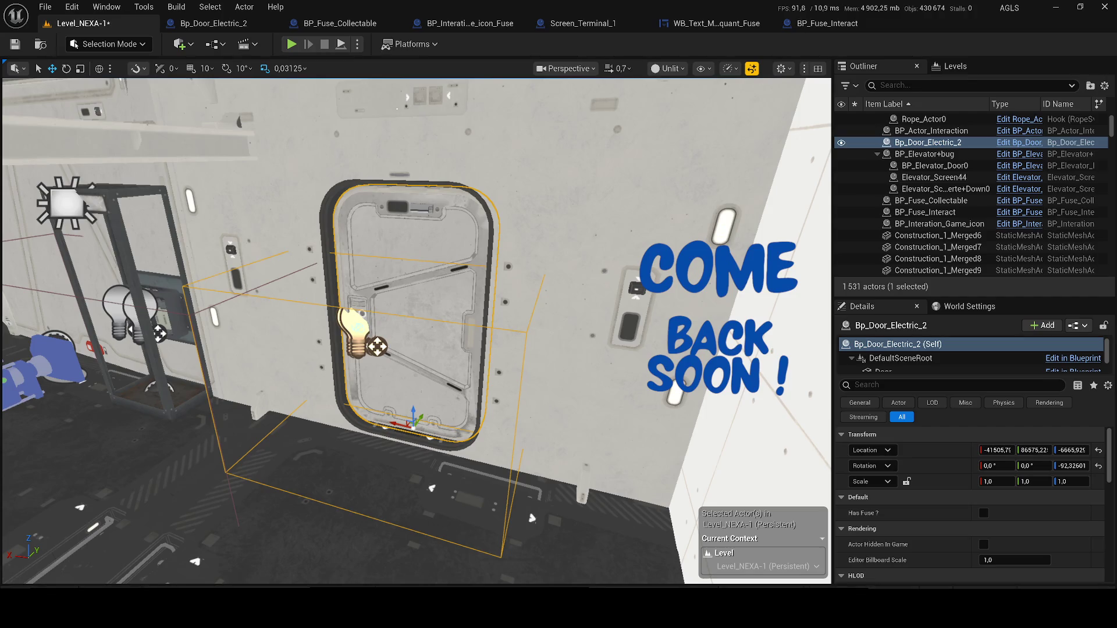
{"action": "left_click", "coordinate": [233, 24]}
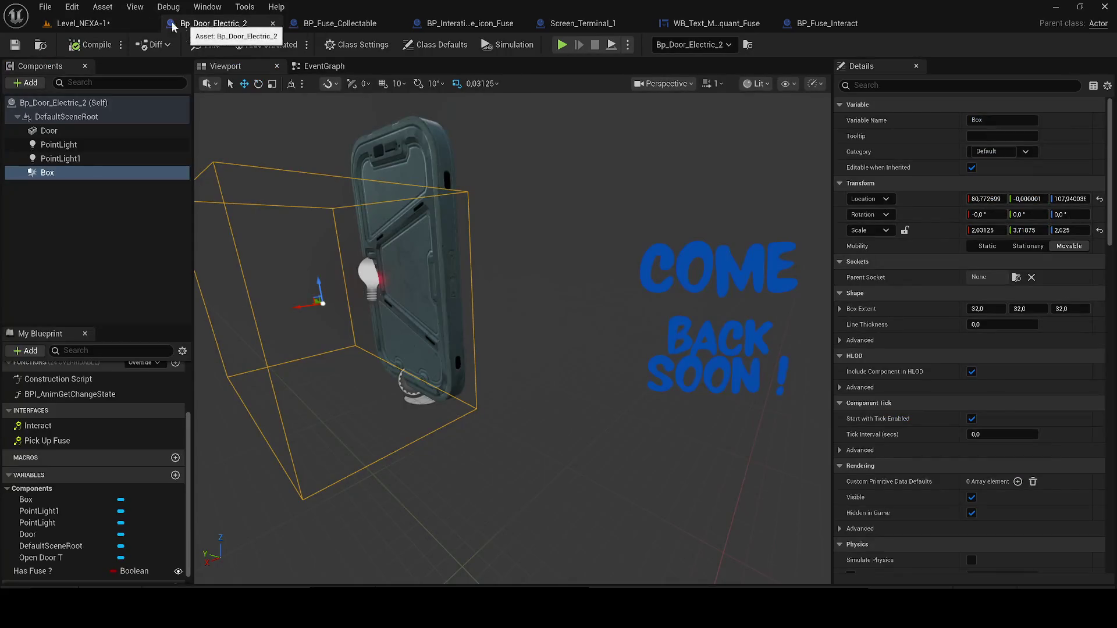
In BP_Fuse_Collectable's event graph, move the Destroy Actor node further right.
{"action": "left_click", "coordinate": [344, 23]}
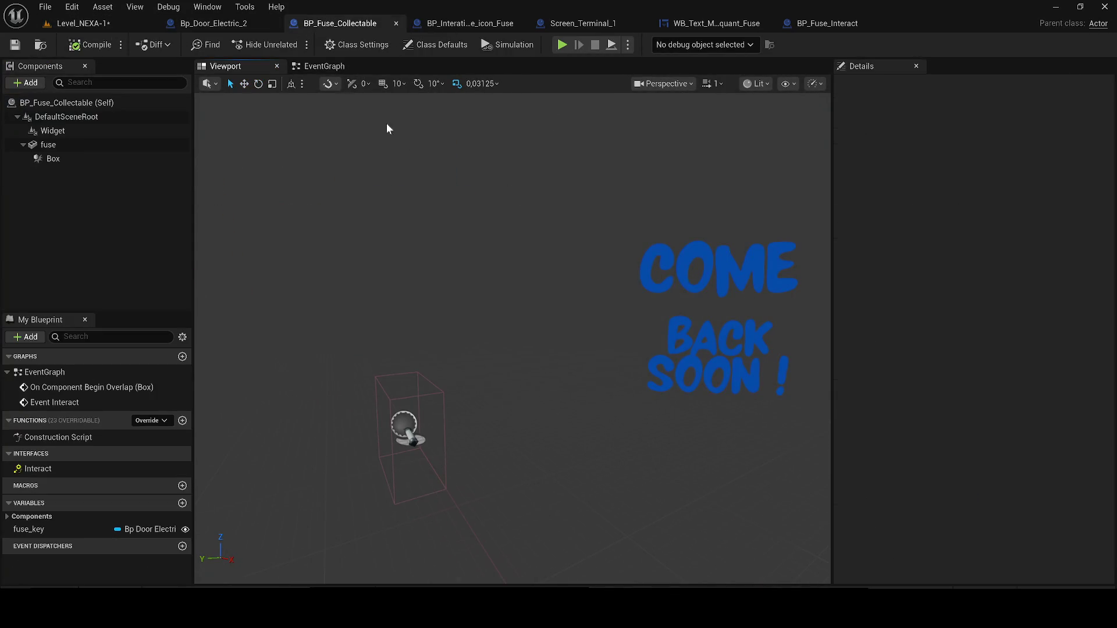
{"action": "left_click", "coordinate": [324, 65]}
{"action": "left_click_drag", "start_coordinate": [531, 411], "coordinate": [361, 345]}
{"action": "scroll", "coordinate": [496, 407], "scroll_direction": "down", "scroll_amount": 2}
{"action": "left_click", "coordinate": [448, 370]}
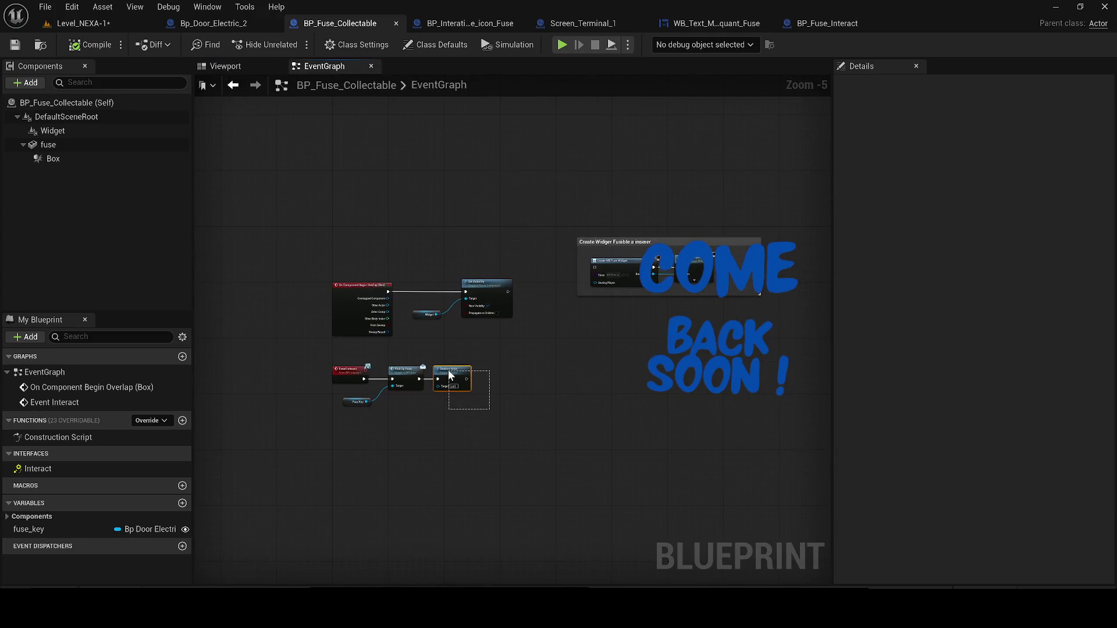
{"action": "left_click_drag", "start_coordinate": [450, 370], "coordinate": [720, 373]}
Cut and paste the Create Widget group, chain Pick Up Fuse → Create WB Fuse Widget → Destroy Actor, and save.
{"action": "left_click", "coordinate": [610, 242]}
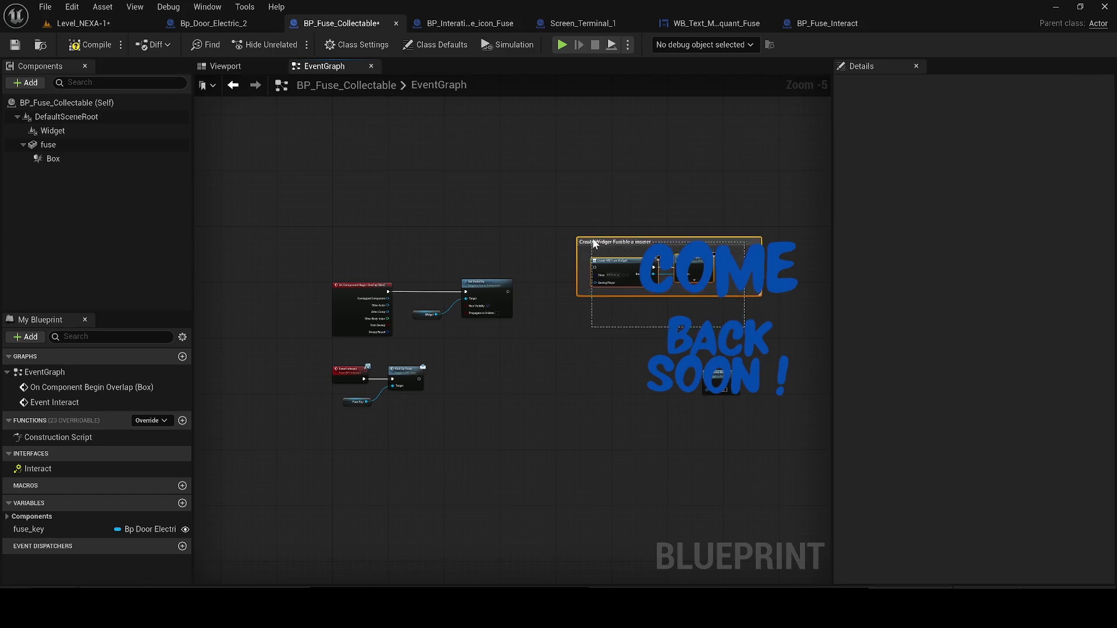
{"action": "key", "text": "ctrl+x"}
{"action": "key", "text": "ctrl+v"}
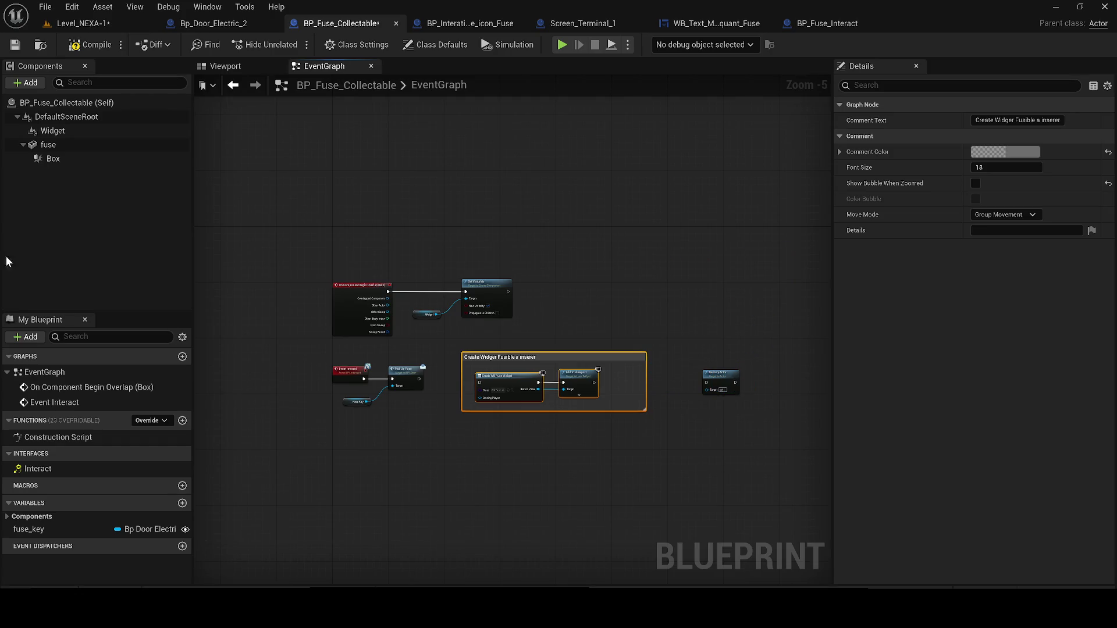
{"action": "scroll", "coordinate": [551, 423], "scroll_direction": "up", "scroll_amount": 3}
{"action": "left_click_drag", "start_coordinate": [351, 354], "coordinate": [743, 379]}
{"action": "left_click_drag", "start_coordinate": [754, 362], "coordinate": [718, 354]}
{"action": "left_click", "coordinate": [7, 47]}
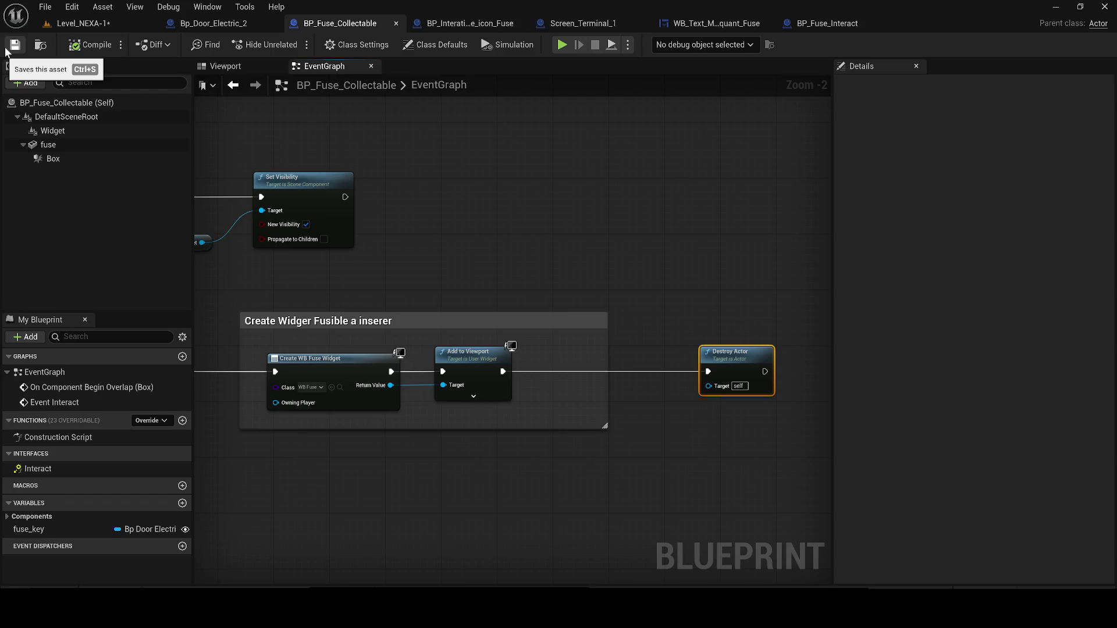
{"action": "left_click", "coordinate": [75, 24]}
{"action": "left_click", "coordinate": [14, 45]}
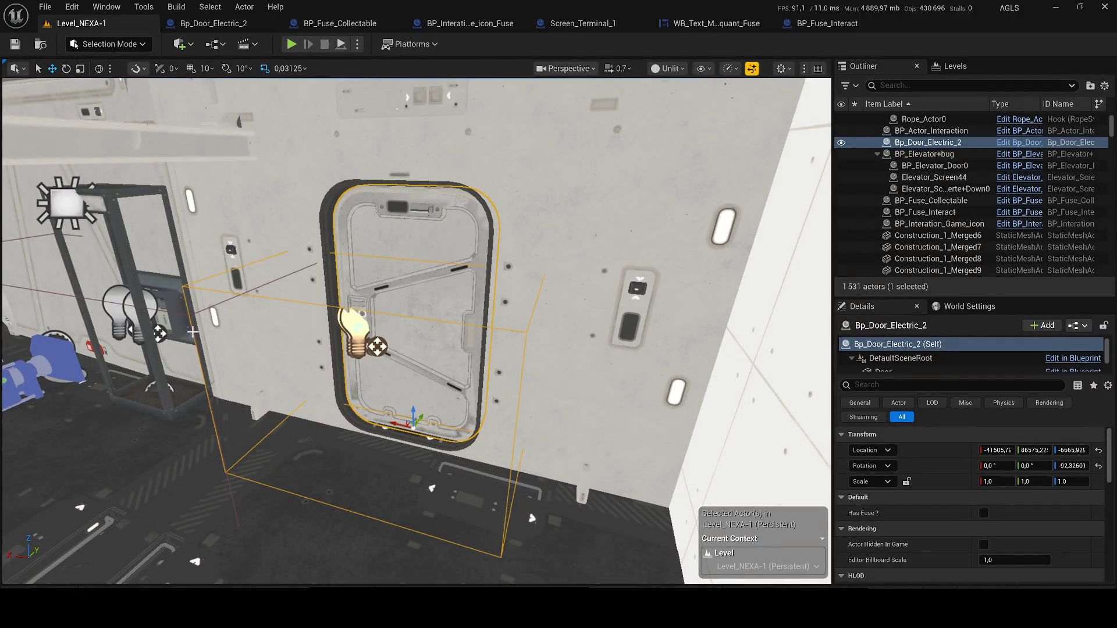
Delete the fuse icon actor, save the level, and playtest walking toward the fuse shelf.
{"action": "left_click", "coordinate": [263, 334]}
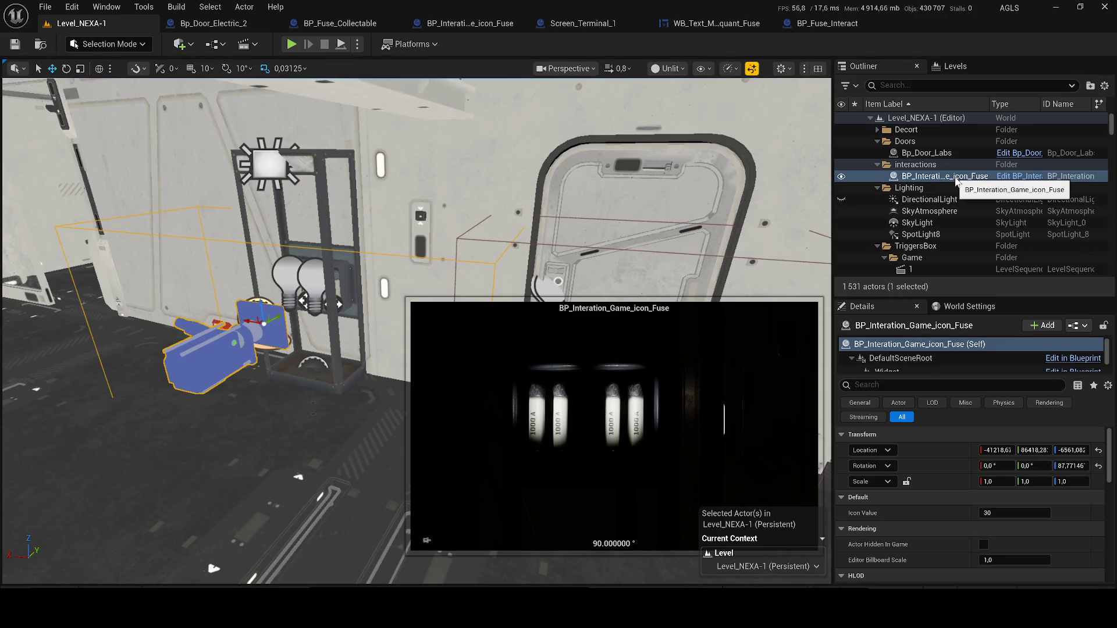
{"action": "key", "text": "Delete"}
{"action": "left_click", "coordinate": [15, 45]}
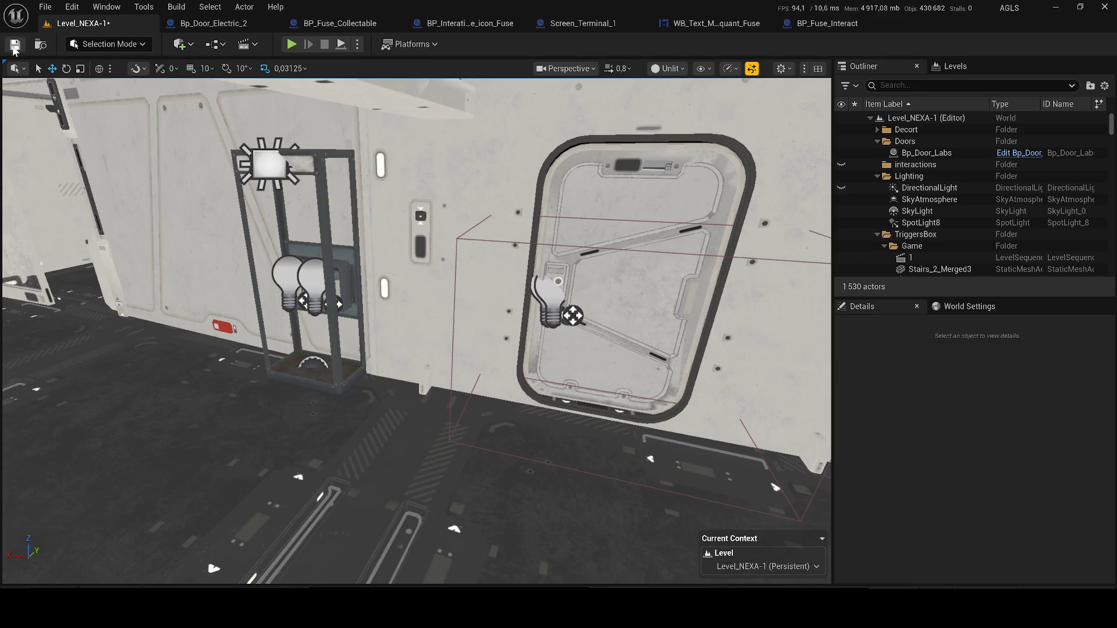
{"action": "key", "text": "alt+p"}
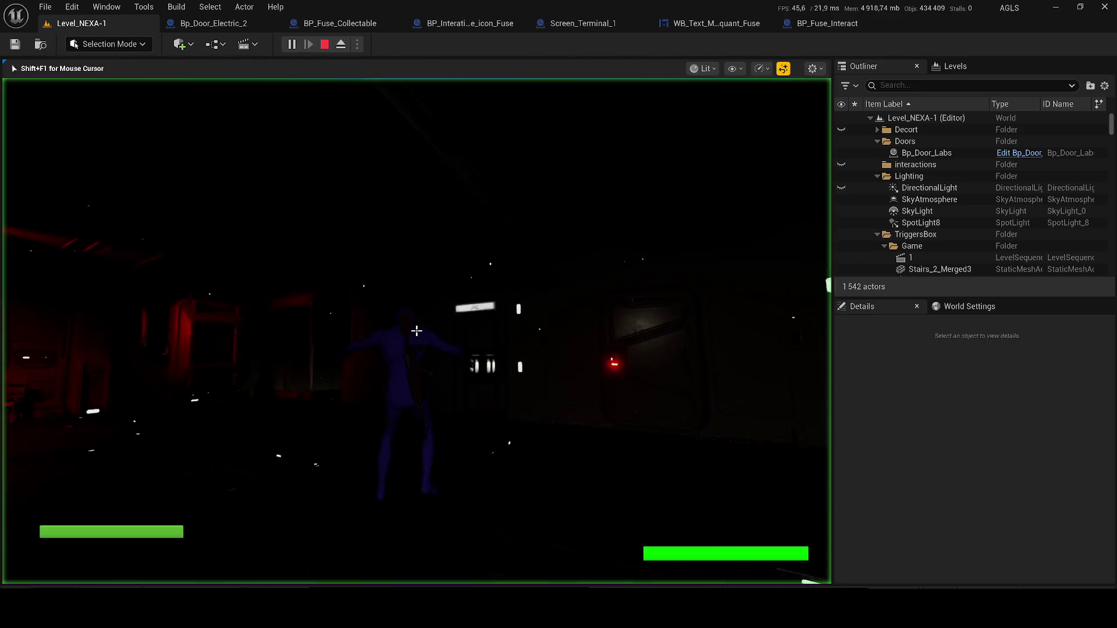
{"action": "key", "text": "w"}
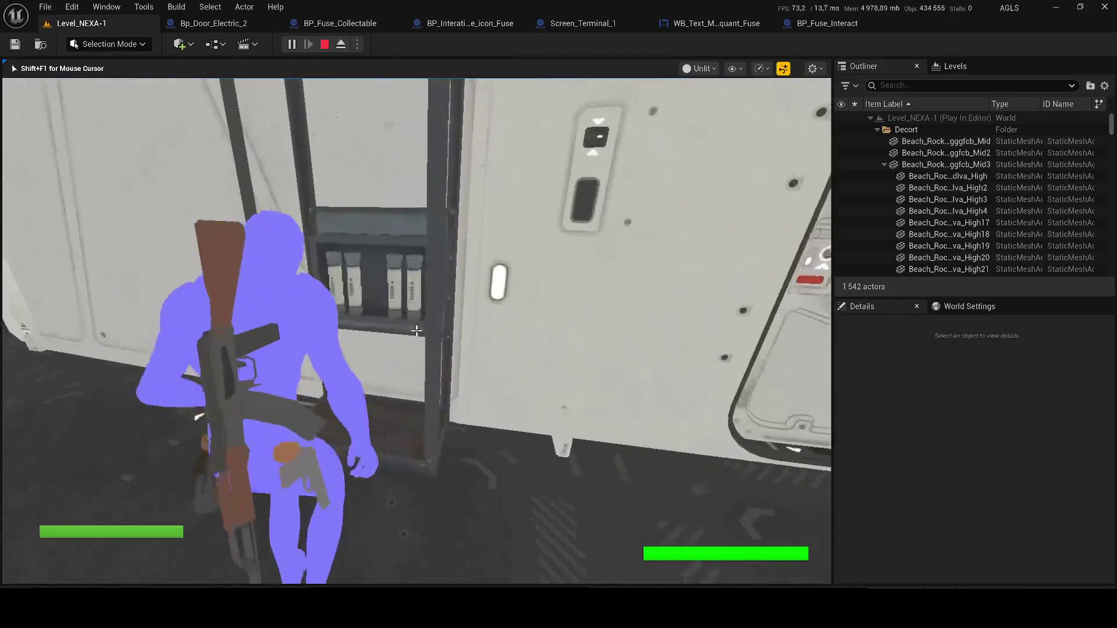
{"action": "key", "text": "Escape"}
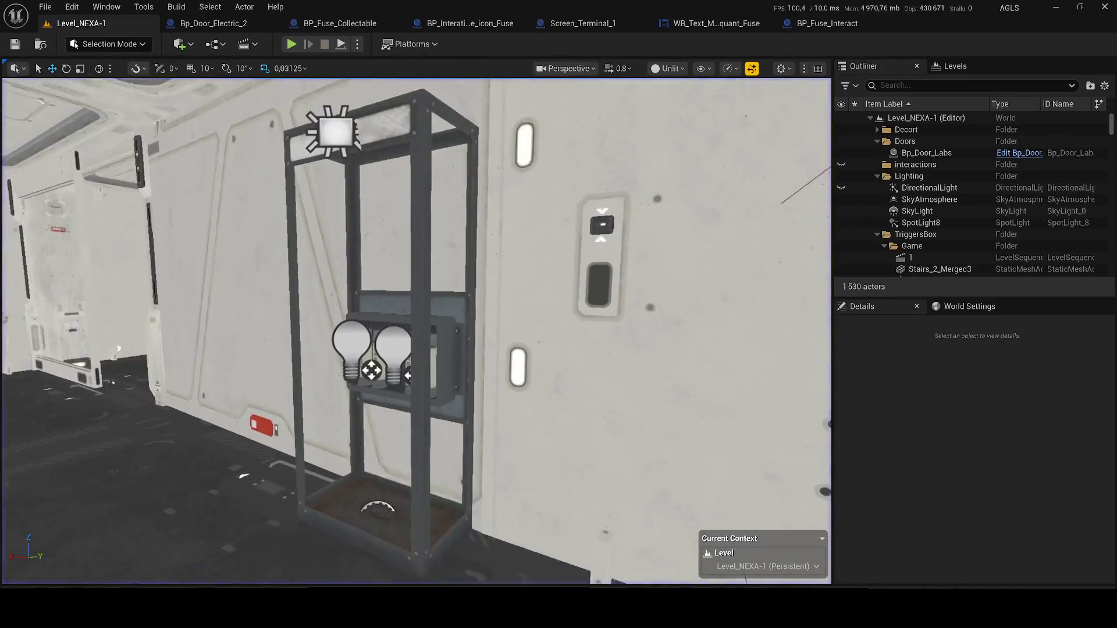
Restore the fuse icon actor and browse to its Blueprint asset in Blueprints/Interations.
{"action": "key", "text": "ctrl+z"}
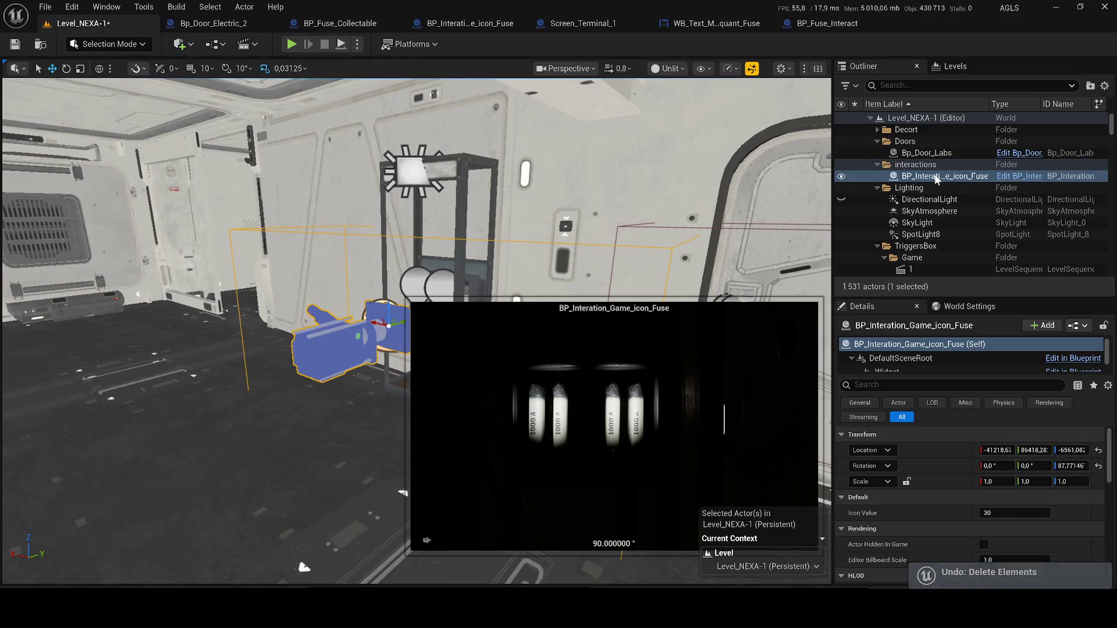
{"action": "right_click", "coordinate": [946, 176]}
{"action": "left_click", "coordinate": [869, 193]}
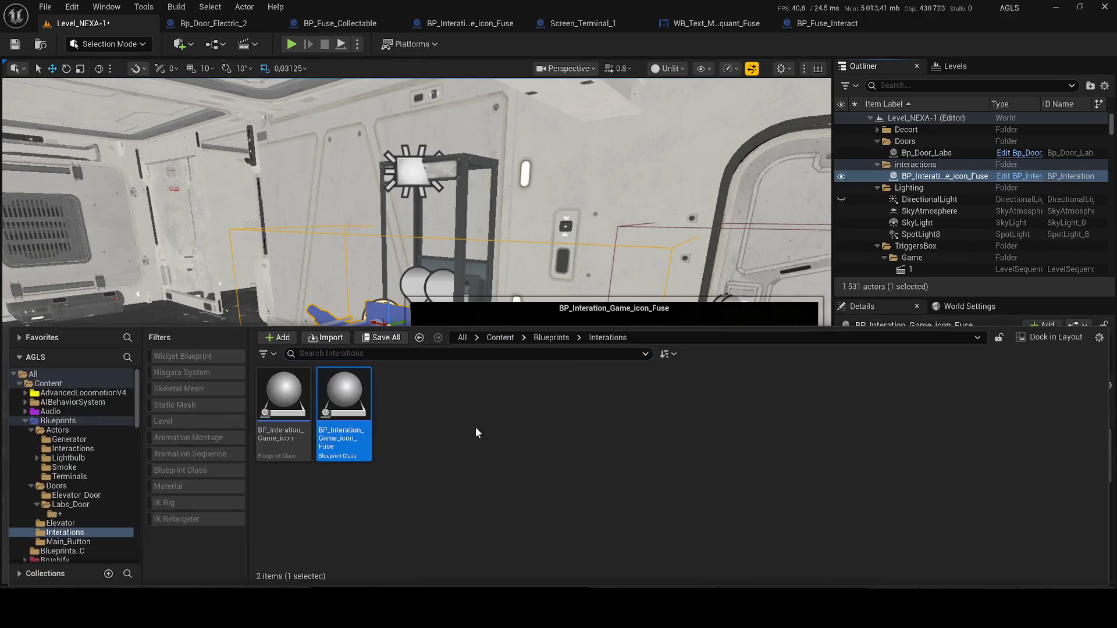
In BP_Interation_Game_icon_Fuse, keep the Widget component but delete the Camera component.
{"action": "double_click", "coordinate": [338, 430]}
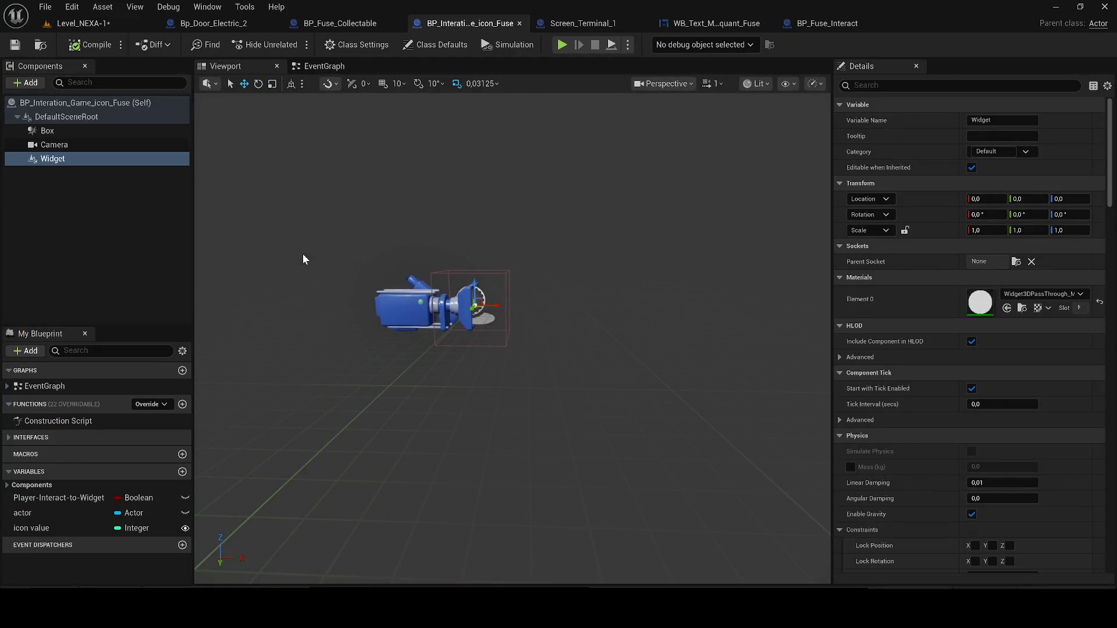
{"action": "left_click", "coordinate": [44, 163]}
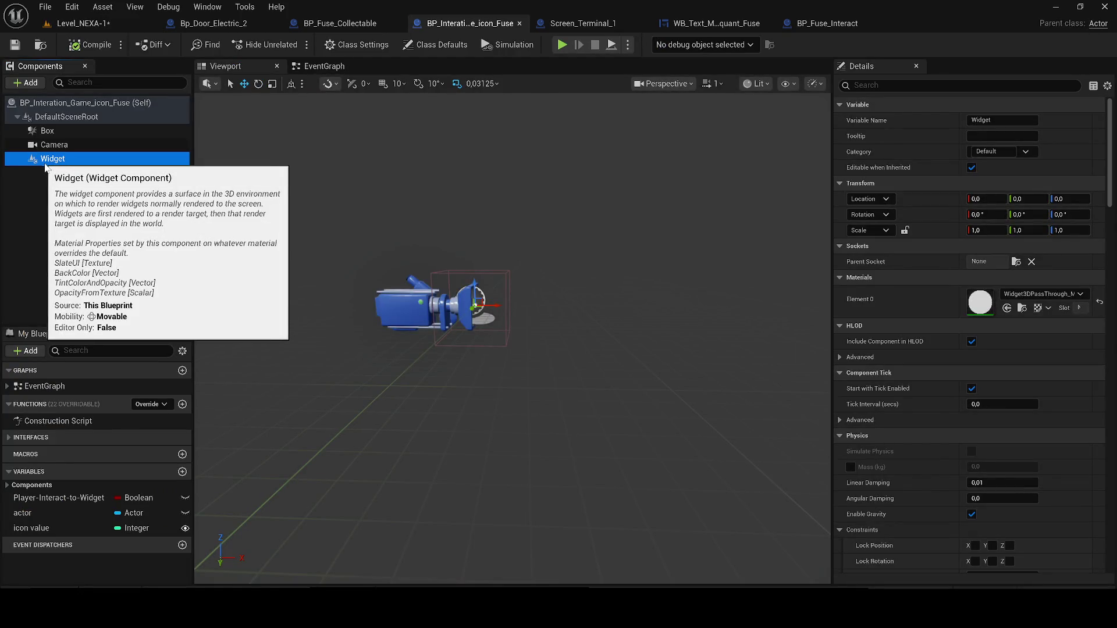
{"action": "key", "text": "Delete"}
{"action": "key", "text": "F7"}
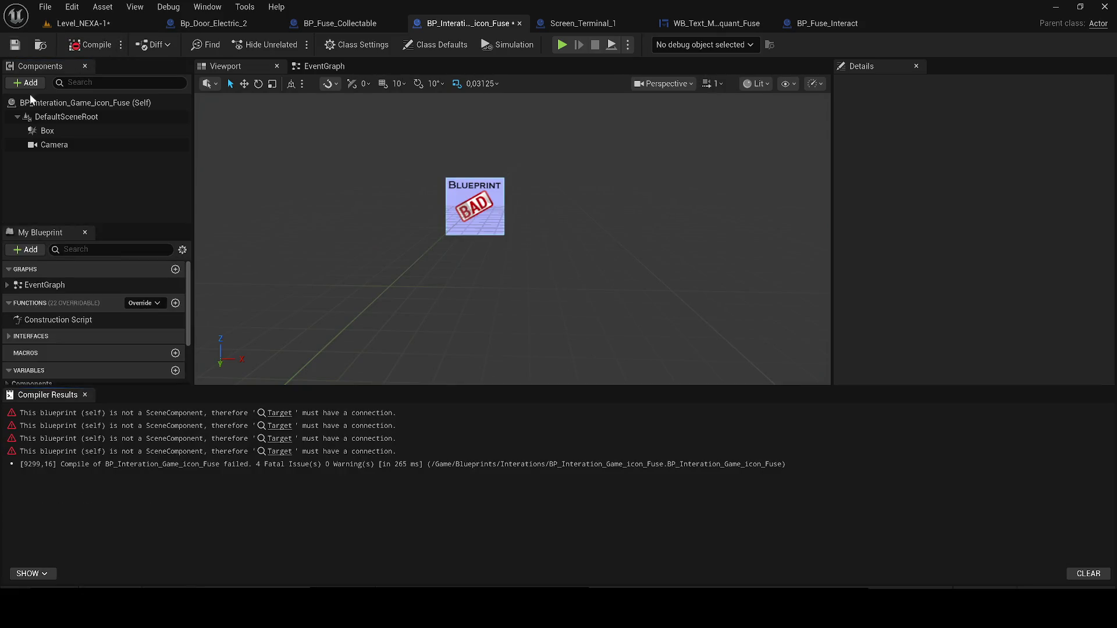
{"action": "key", "text": "ctrl+z"}
{"action": "left_click", "coordinate": [77, 51]}
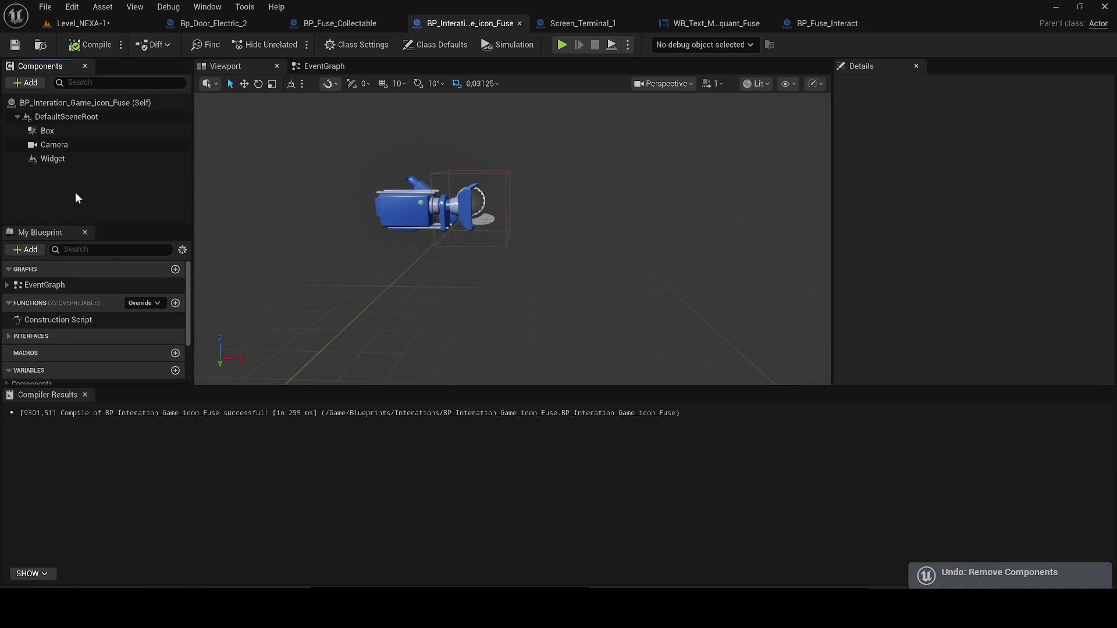
{"action": "left_click", "coordinate": [54, 145]}
{"action": "key", "text": "Delete"}
Delete the Set View Target with Blend node from the fuse icon's event graph.
{"action": "left_click", "coordinate": [324, 66]}
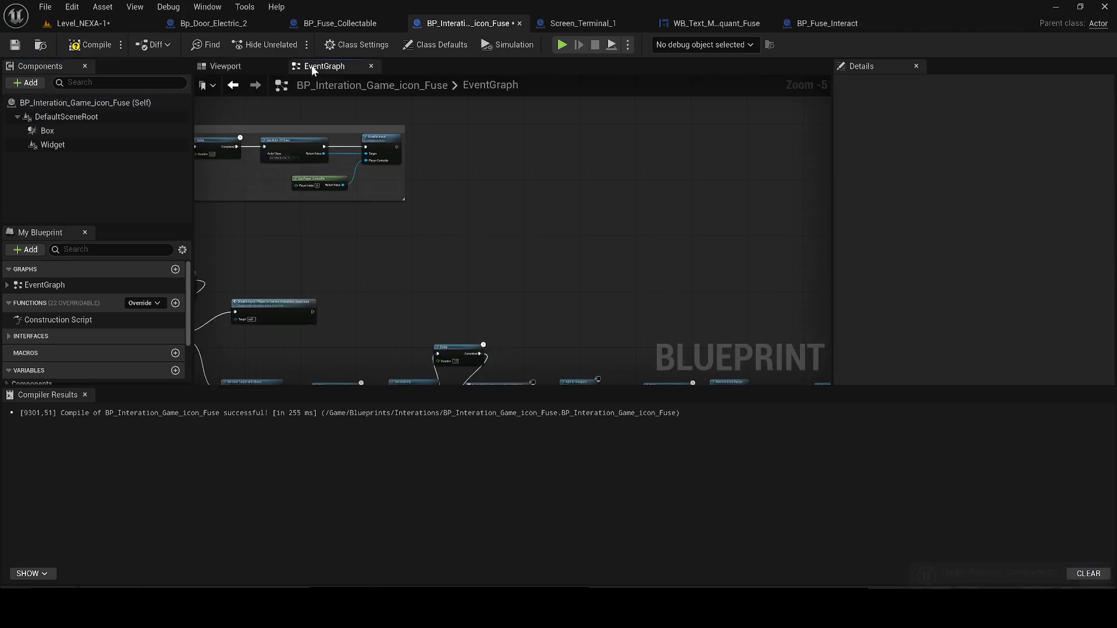
{"action": "scroll", "coordinate": [418, 302], "scroll_direction": "down", "scroll_amount": 2}
{"action": "left_click_drag", "start_coordinate": [341, 326], "coordinate": [619, 292]}
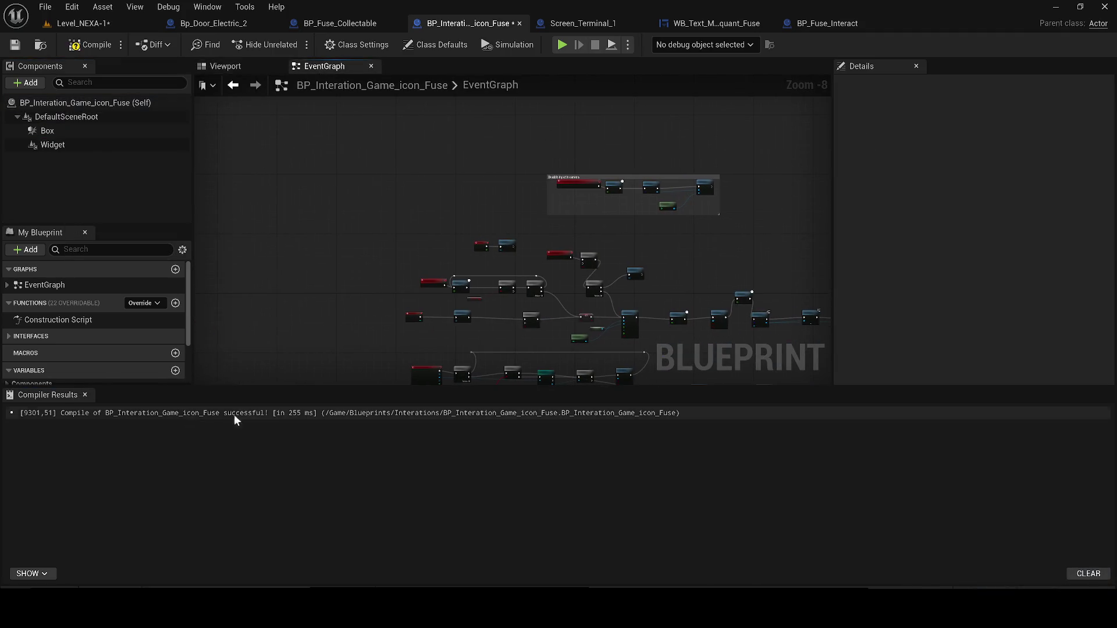
{"action": "left_click", "coordinate": [86, 395]}
{"action": "scroll", "coordinate": [528, 364], "scroll_direction": "up", "scroll_amount": 3}
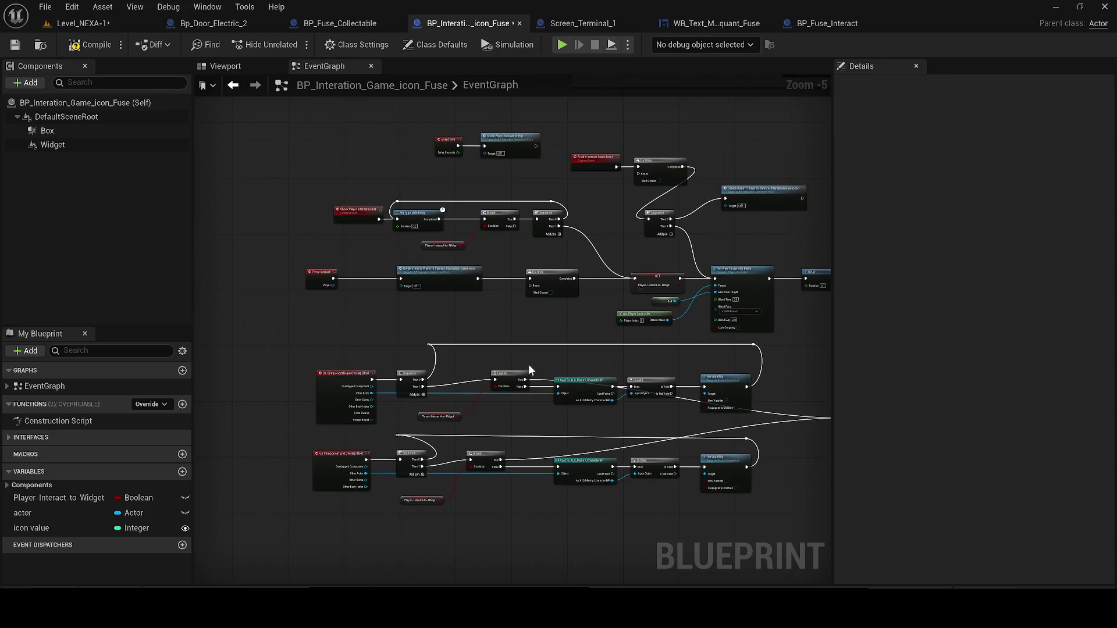
{"action": "left_click_drag", "start_coordinate": [519, 356], "coordinate": [302, 376]}
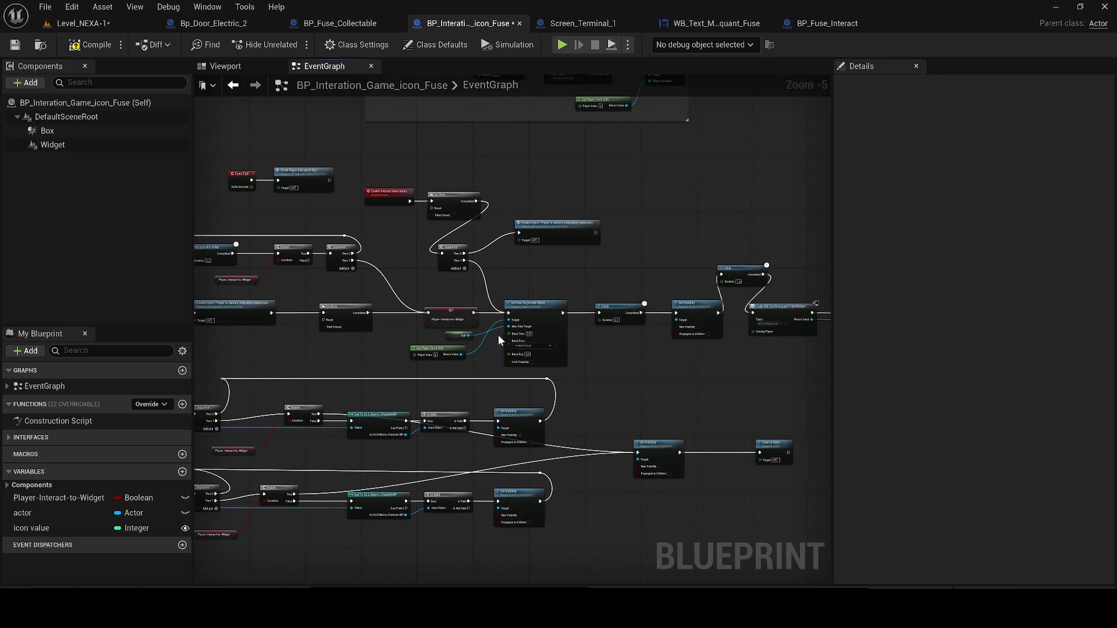
{"action": "scroll", "coordinate": [499, 340], "scroll_direction": "up", "scroll_amount": 1}
{"action": "left_click_drag", "start_coordinate": [490, 333], "coordinate": [592, 347]}
{"action": "left_click_drag", "start_coordinate": [645, 324], "coordinate": [652, 324]}
{"action": "key", "text": "Delete"}
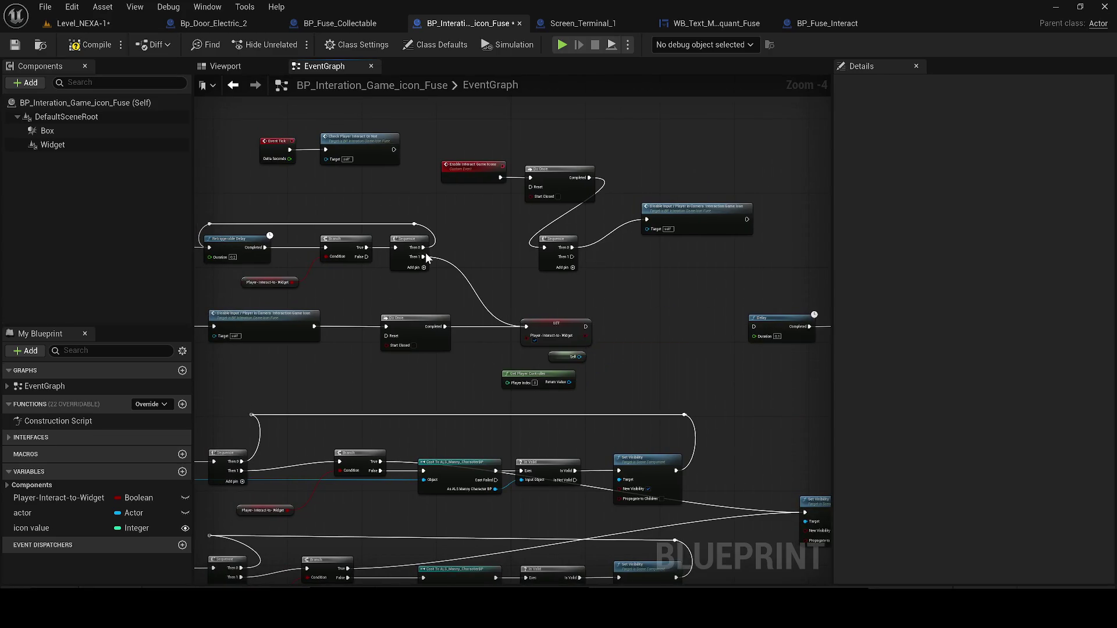
Delete the upper tick and input-enabling node group, then save from the level editor.
{"action": "scroll", "coordinate": [470, 264], "scroll_direction": "down", "scroll_amount": 1}
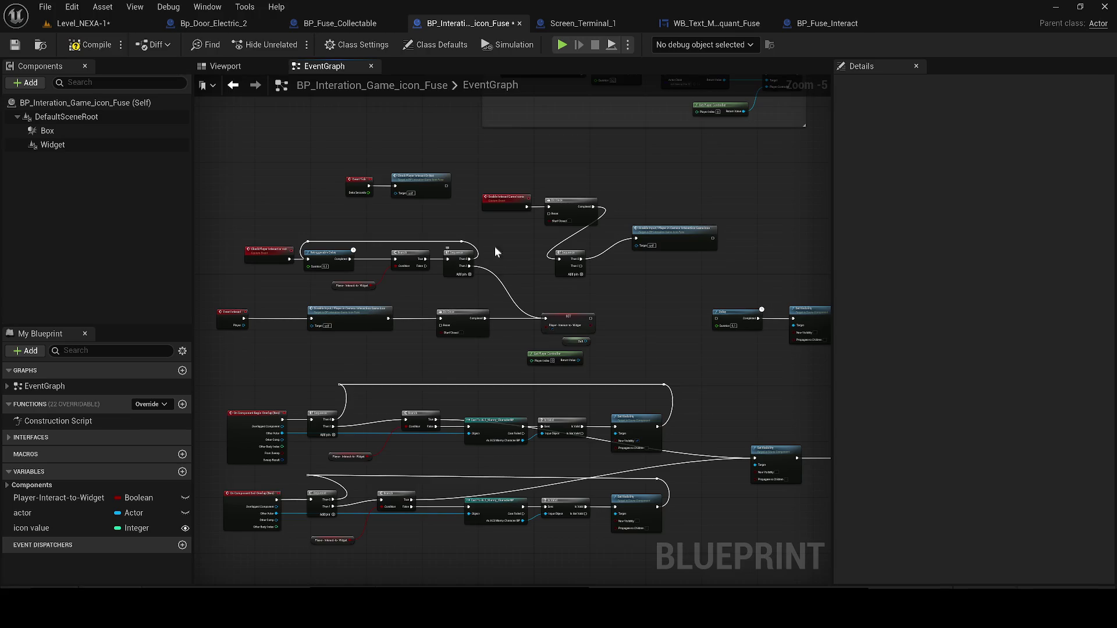
{"action": "left_click_drag", "start_coordinate": [226, 147], "coordinate": [222, 150]}
{"action": "mouse_move", "coordinate": [317, 273]}
{"action": "left_mouse_down"}
{"action": "mouse_move", "coordinate": [564, 345]}
{"action": "mouse_move", "coordinate": [652, 344]}
{"action": "mouse_move", "coordinate": [661, 359]}
{"action": "left_mouse_up"}
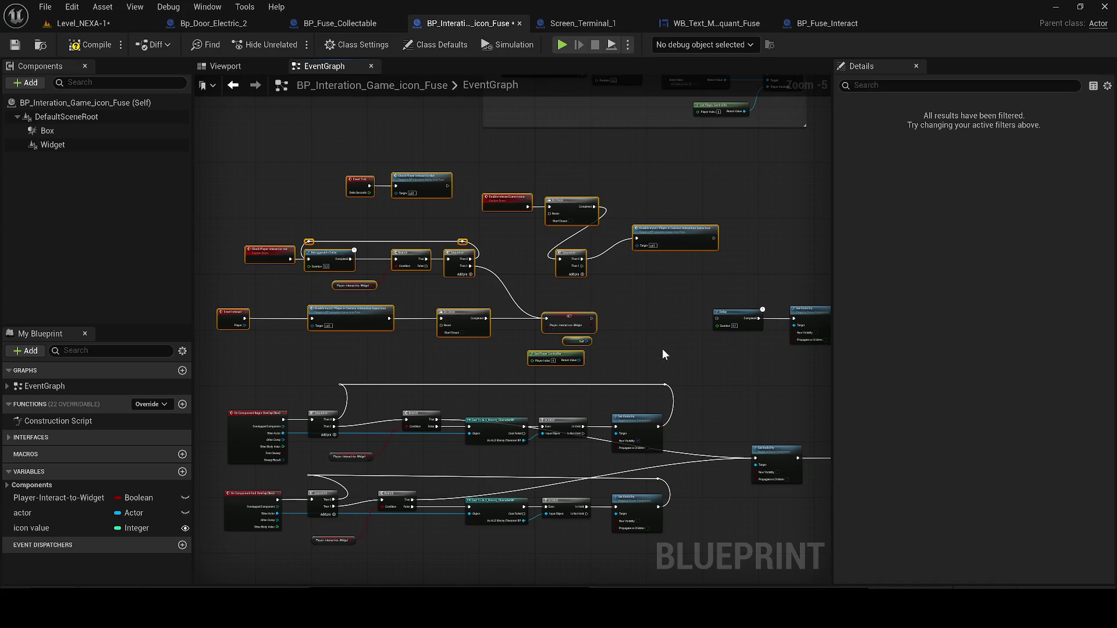
{"action": "key", "text": "Delete"}
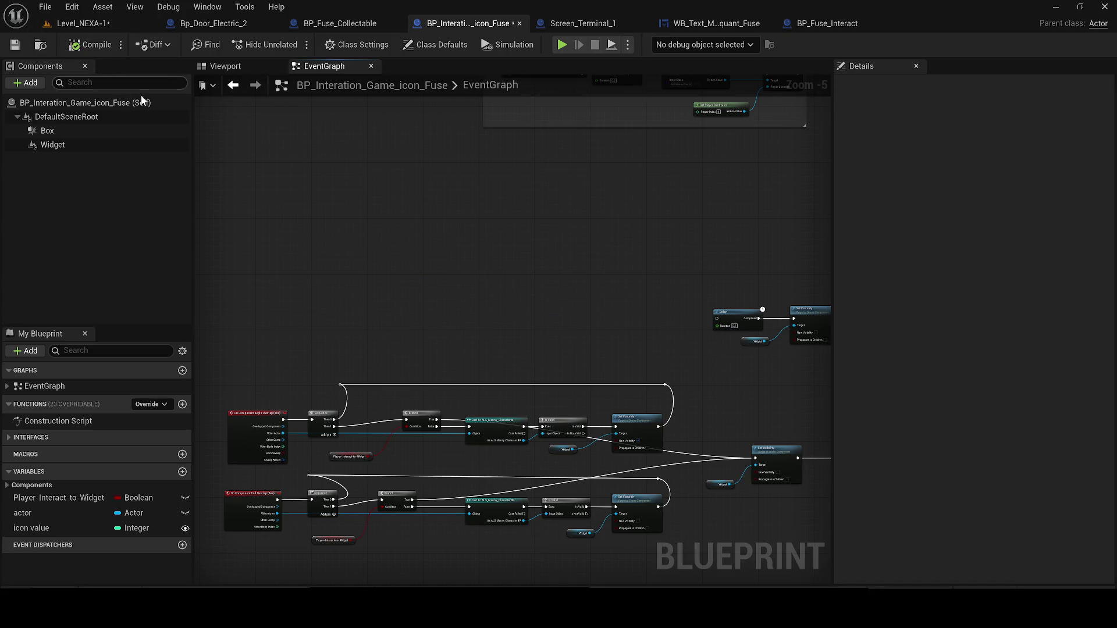
{"action": "left_click", "coordinate": [81, 23]}
{"action": "left_click", "coordinate": [15, 45]}
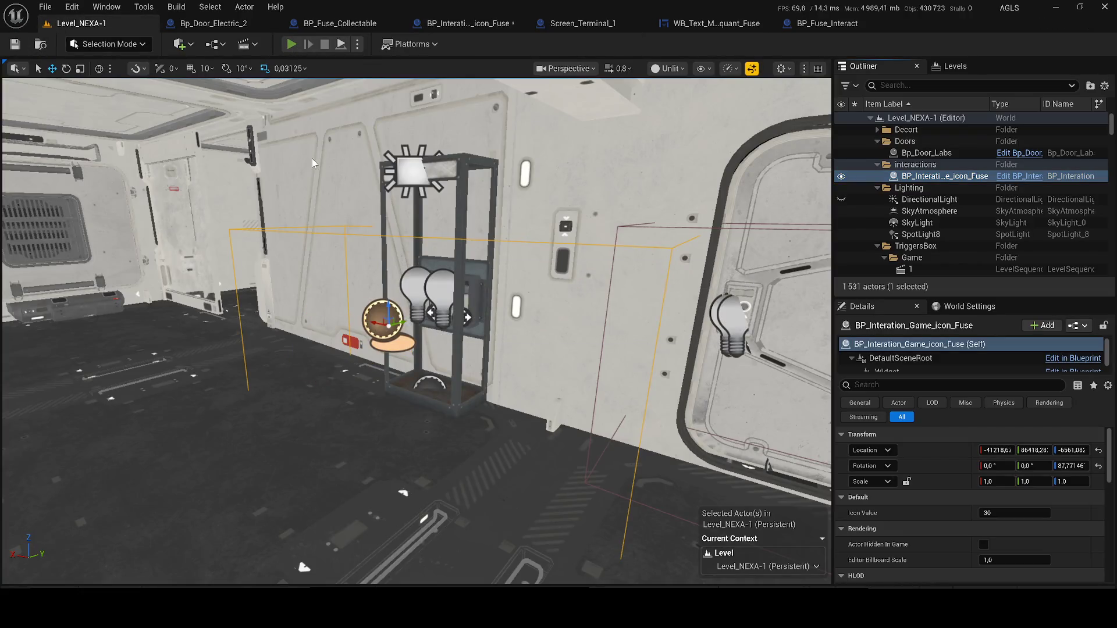
Playtest toward the fuse panel, then select spotlight RectLight141 and switch to full lighting.
{"action": "key", "text": "alt+p"}
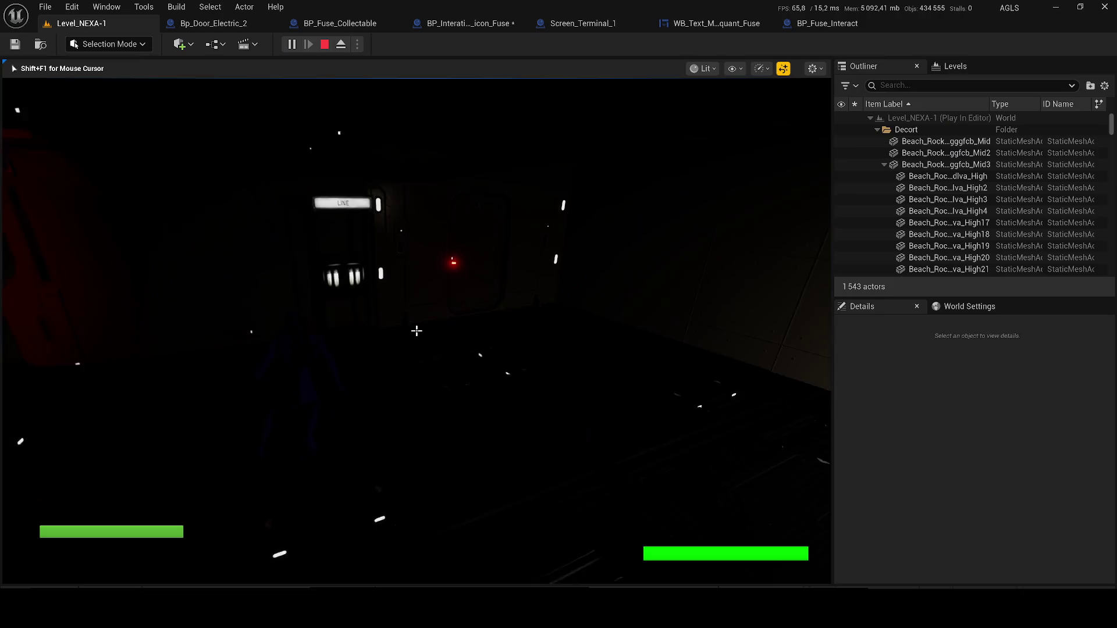
{"action": "key", "text": "w"}
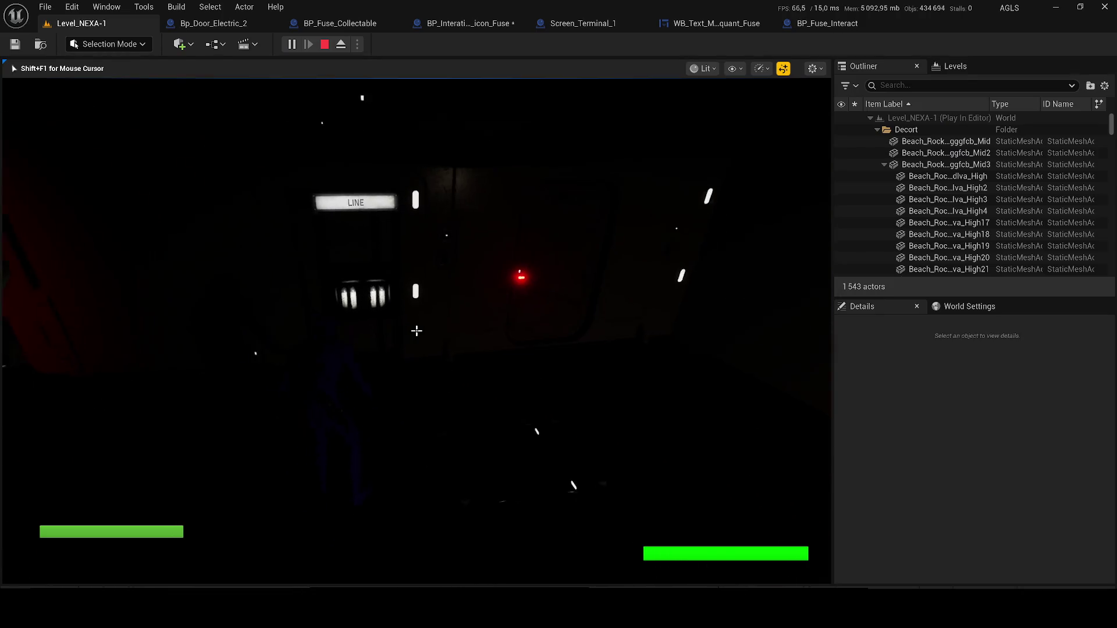
{"action": "key", "text": "Escape"}
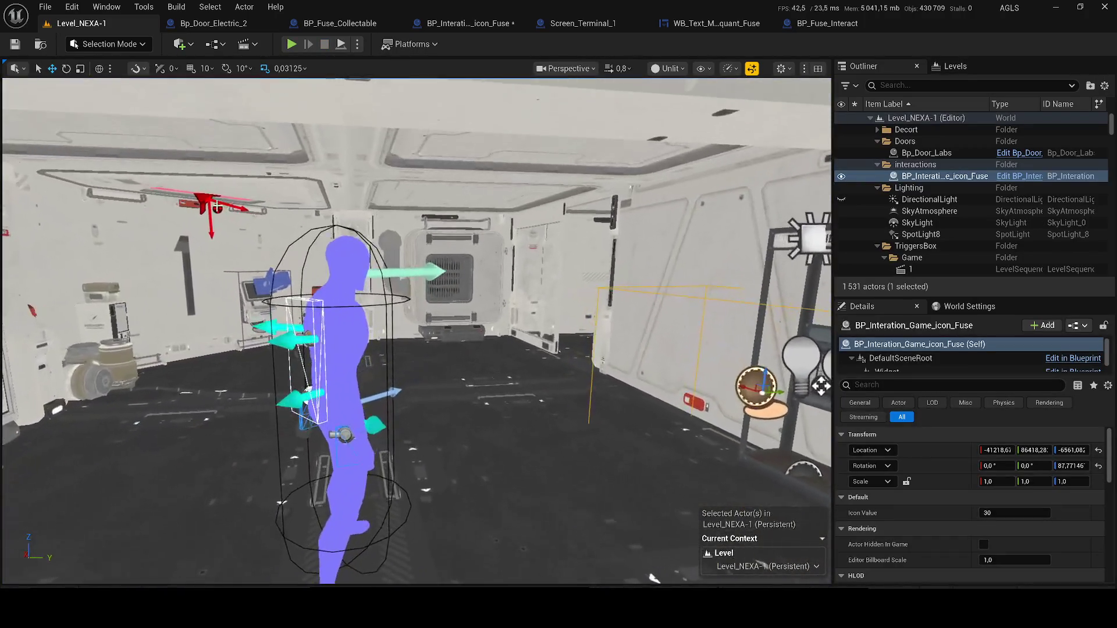
{"action": "left_click", "coordinate": [211, 201]}
{"action": "left_click", "coordinate": [669, 68]}
{"action": "left_click", "coordinate": [664, 124]}
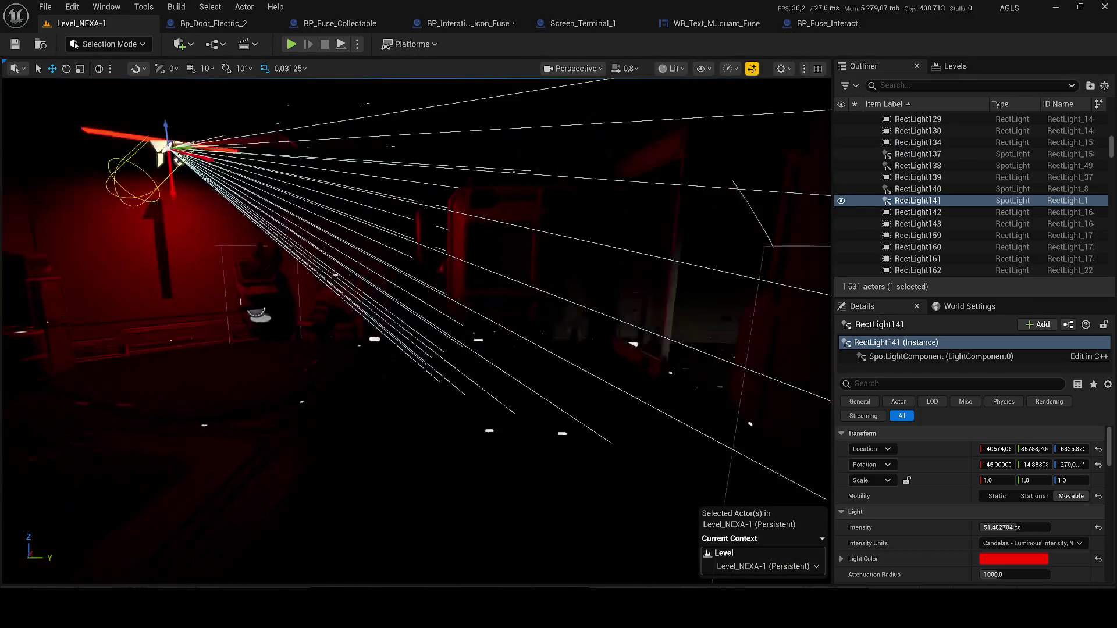
Move spotlight RectLight144 along X, save the level, and playtest it.
{"action": "left_click", "coordinate": [340, 247]}
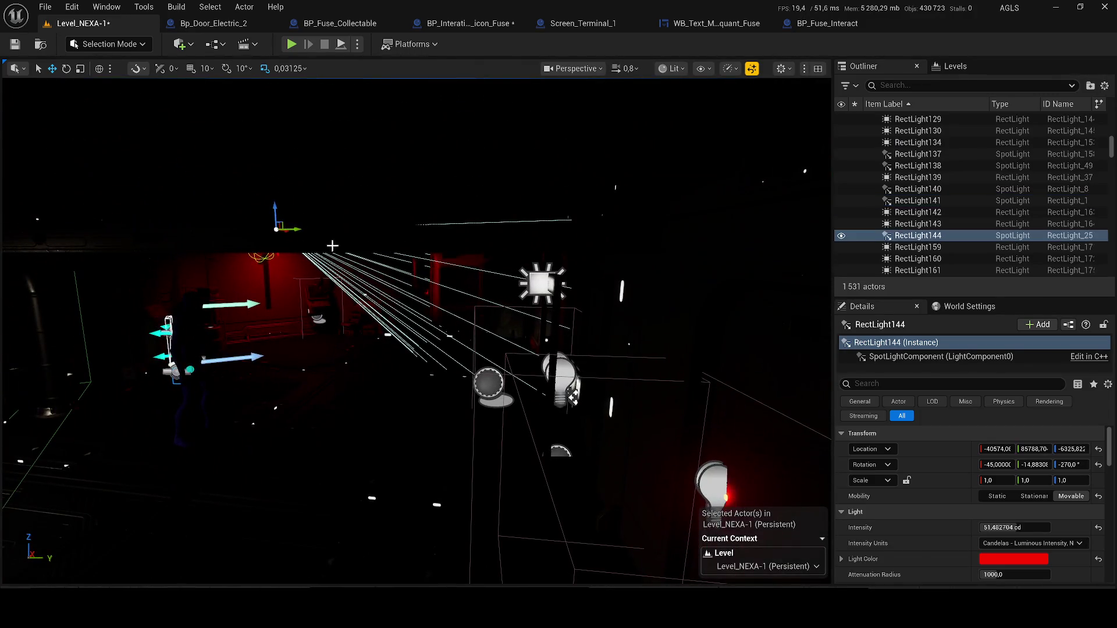
{"action": "mouse_move", "coordinate": [278, 232]}
{"action": "left_mouse_down"}
{"action": "mouse_move", "coordinate": [337, 242]}
{"action": "mouse_move", "coordinate": [602, 235]}
{"action": "mouse_move", "coordinate": [116, 174]}
{"action": "mouse_move", "coordinate": [244, 60]}
{"action": "left_mouse_up"}
{"action": "key", "text": "ctrl+s"}
{"action": "left_click", "coordinate": [289, 45]}
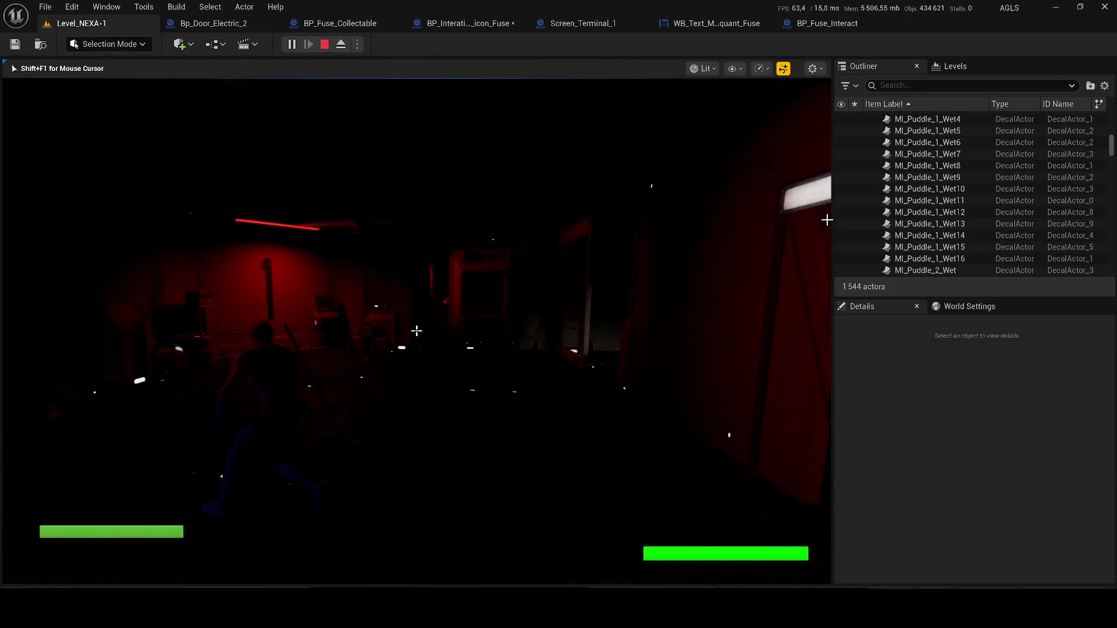
{"action": "key", "text": "Escape"}
Set RectLight144 to 999 cd intensity, 80° outer cone angle and 1000 source radius.
{"action": "left_click", "coordinate": [1024, 528]}
{"action": "type", "text": "999"}
{"action": "key", "text": "Return"}
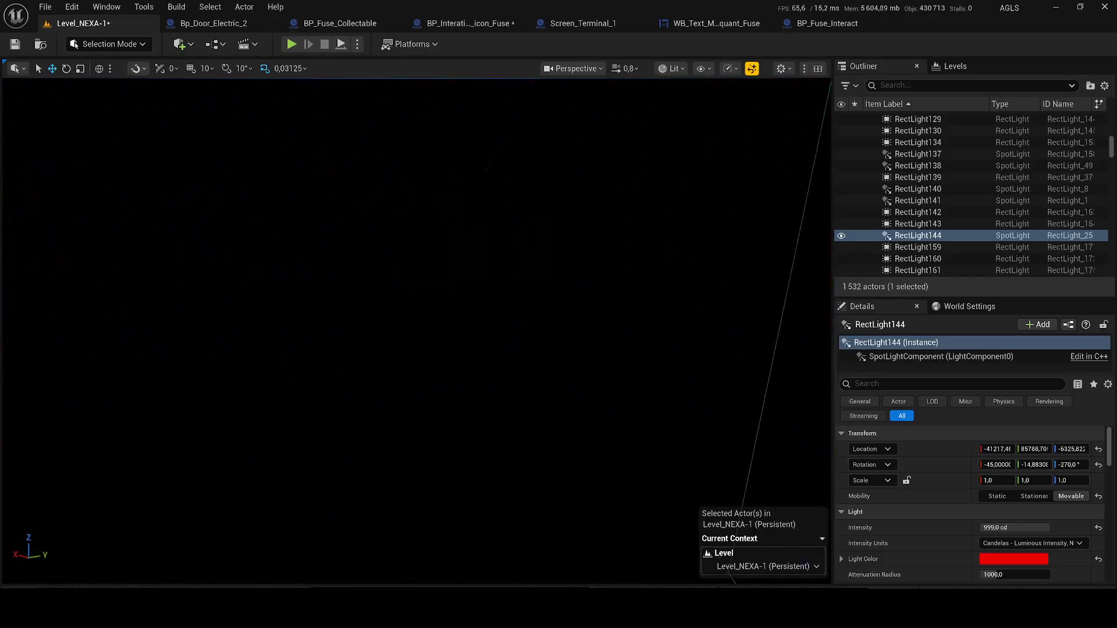
{"action": "scroll", "coordinate": [1057, 577], "scroll_direction": "down", "scroll_amount": 2}
{"action": "mouse_move", "coordinate": [1001, 519]}
{"action": "left_mouse_down"}
{"action": "mouse_move", "coordinate": [1013, 518]}
{"action": "mouse_move", "coordinate": [983, 521]}
{"action": "mouse_move", "coordinate": [989, 550]}
{"action": "mouse_move", "coordinate": [1041, 550]}
{"action": "left_mouse_up"}
{"action": "left_click", "coordinate": [1015, 565]}
{"action": "type", "text": "1000"}
{"action": "key", "text": "Return"}
Save the level and open the fuse icon actor's Blueprint from the shelf.
{"action": "left_click_drag", "start_coordinate": [630, 302], "coordinate": [494, 326]}
{"action": "key", "text": "ctrl+s"}
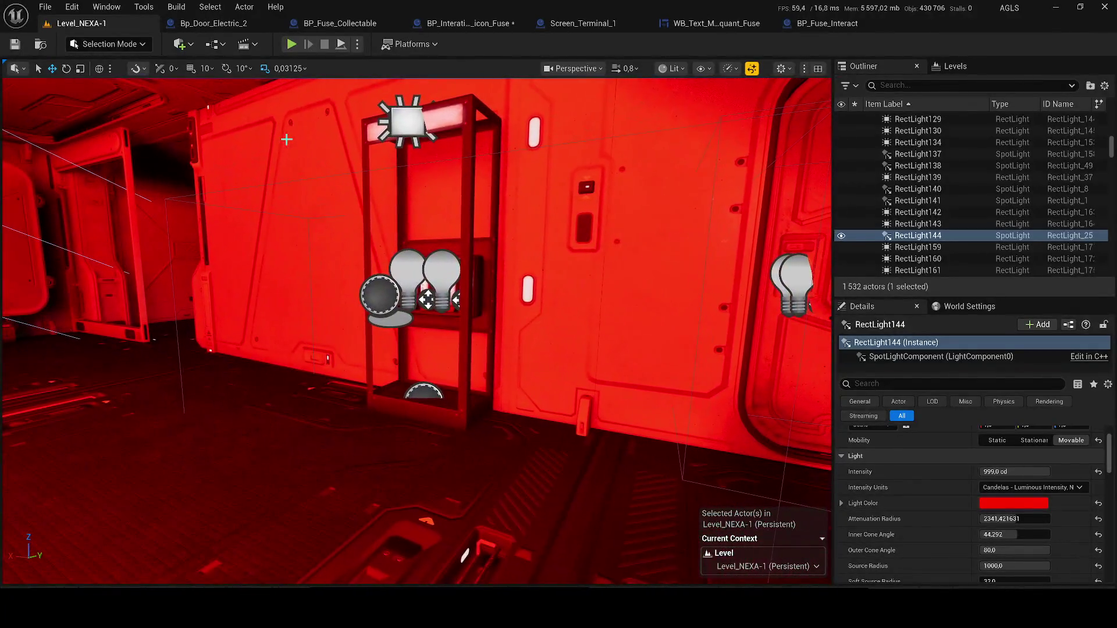
{"action": "left_click", "coordinate": [379, 294]}
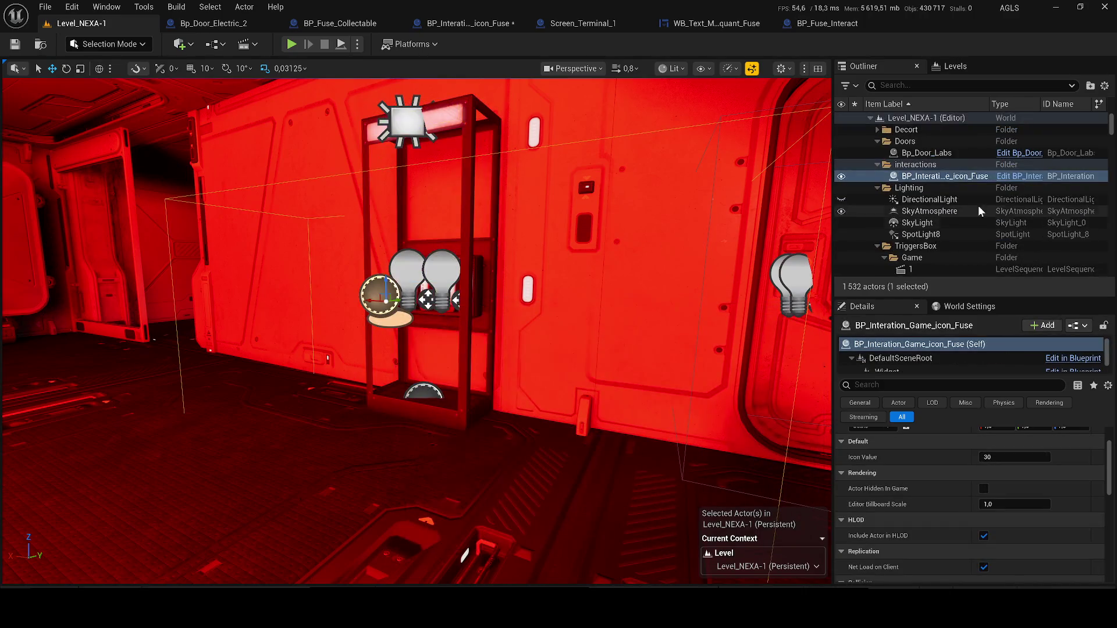
{"action": "left_click", "coordinate": [997, 175]}
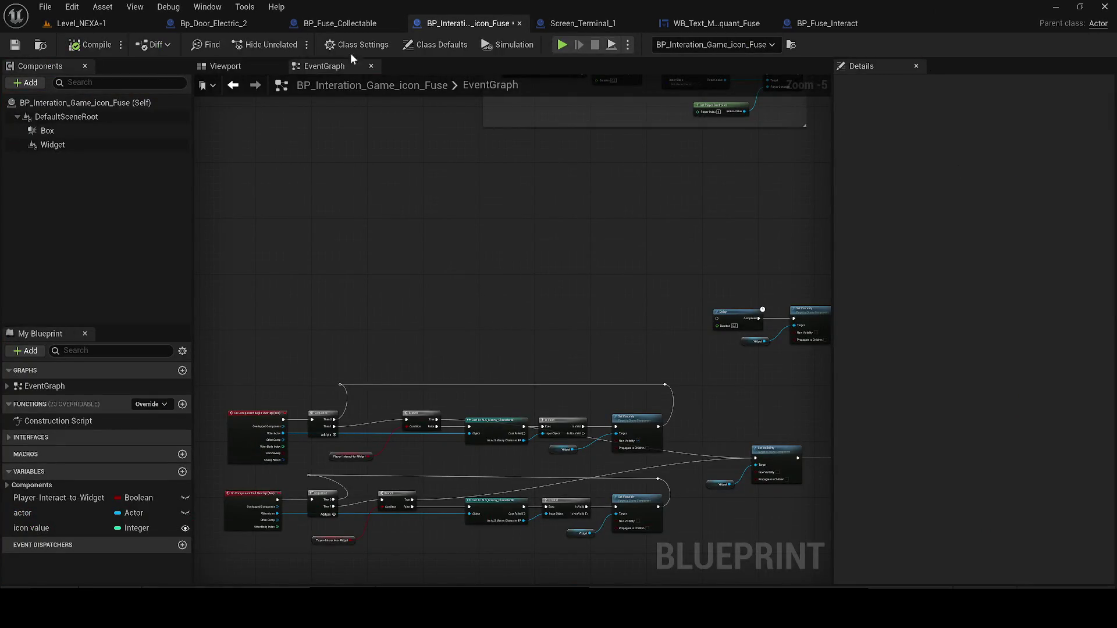
Close the electric door and fuse collectable Blueprint tabs and save the fuse icon Blueprint.
{"action": "left_click", "coordinate": [274, 23]}
{"action": "left_click", "coordinate": [273, 24]}
{"action": "left_click", "coordinate": [23, 45]}
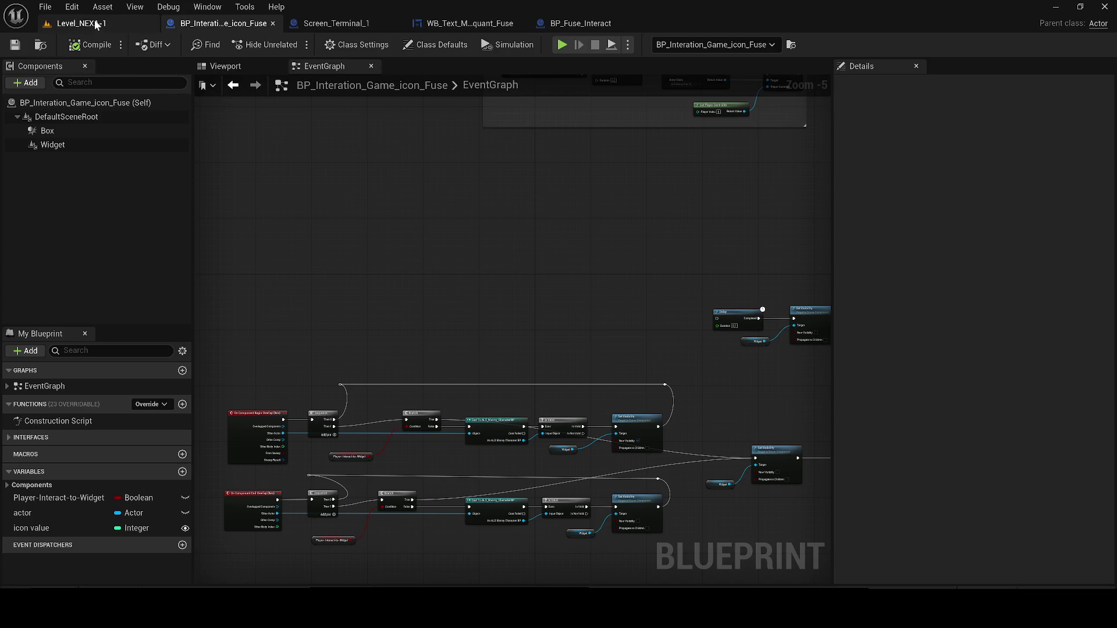
{"action": "left_click", "coordinate": [87, 23]}
Check the interactions folder and the fuse widget, BP_Fuse_Interact and fuse icon tabs.
{"action": "left_click", "coordinate": [1018, 164]}
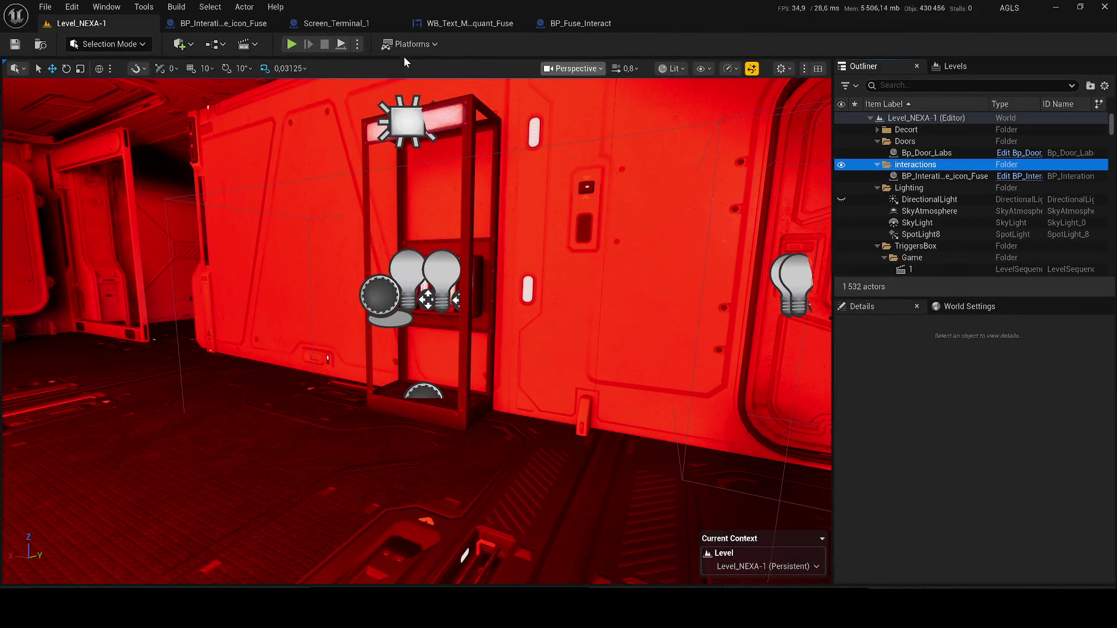
{"action": "left_click", "coordinate": [465, 23]}
{"action": "left_click", "coordinate": [603, 25]}
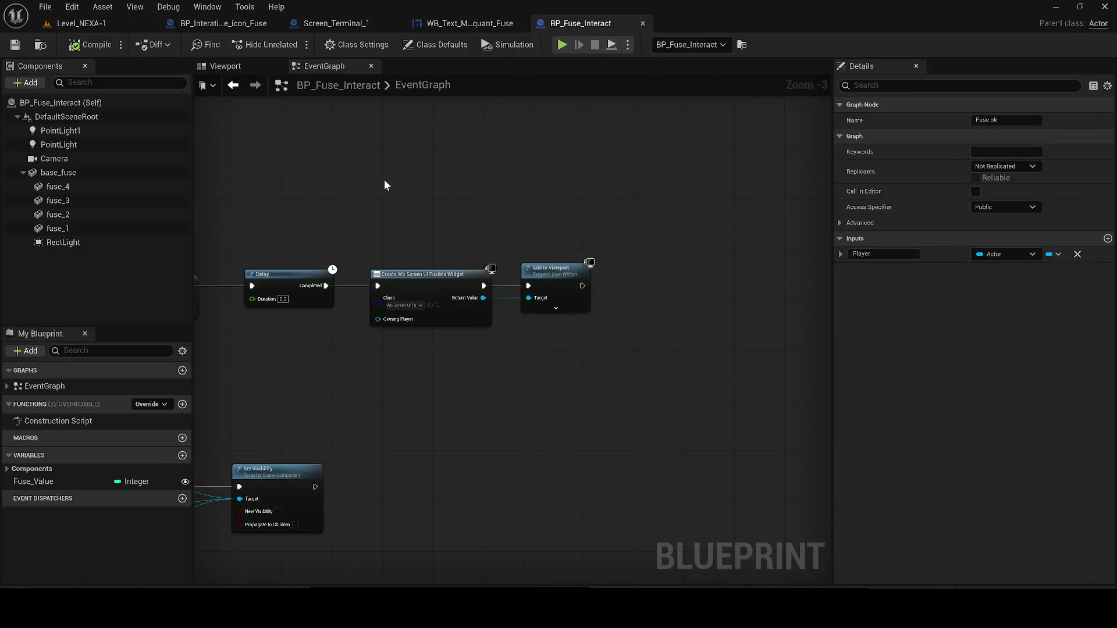
{"action": "left_click", "coordinate": [222, 27]}
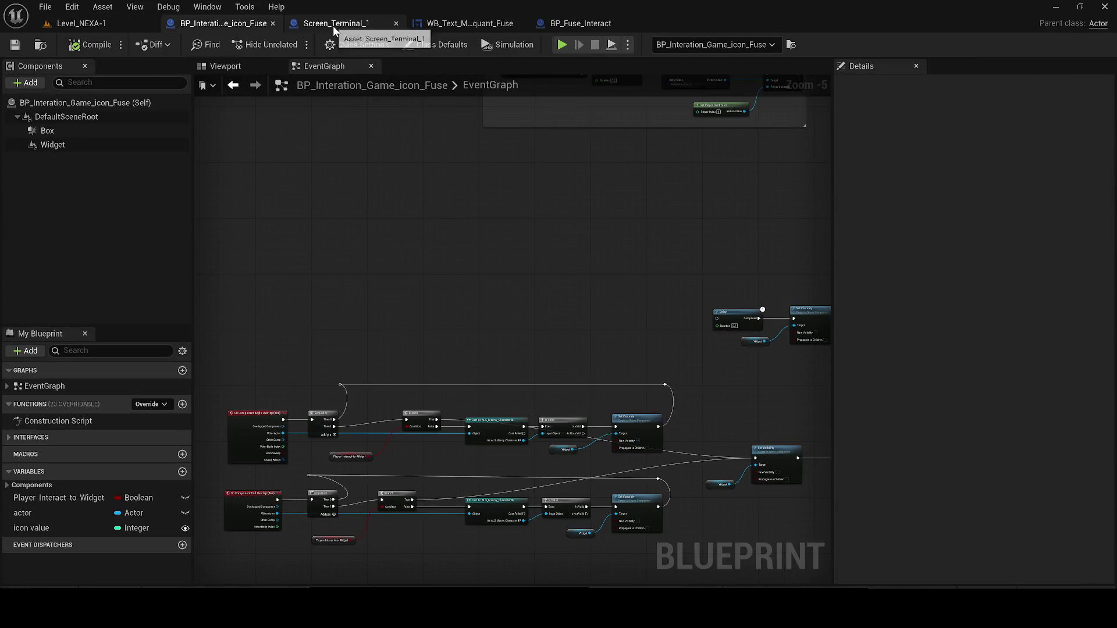
{"action": "left_click", "coordinate": [110, 22]}
Open BP_Fuse_Collectable from the room, dock its EventGraph beside Viewport, and add a variable 'Ha…'.
{"action": "mouse_move", "coordinate": [532, 564]}
{"action": "left_mouse_down"}
{"action": "mouse_move", "coordinate": [693, 237]}
{"action": "mouse_move", "coordinate": [429, 262]}
{"action": "mouse_move", "coordinate": [467, 200]}
{"action": "mouse_move", "coordinate": [408, 320]}
{"action": "mouse_move", "coordinate": [301, 442]}
{"action": "left_mouse_up"}
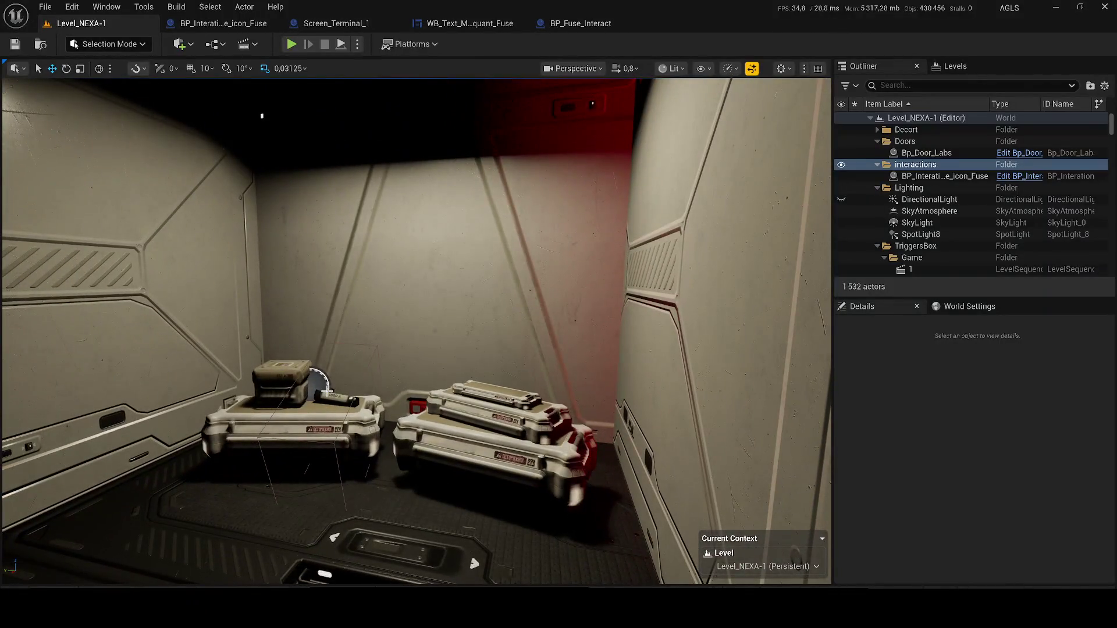
{"action": "left_click", "coordinate": [326, 393]}
{"action": "left_click", "coordinate": [1005, 202]}
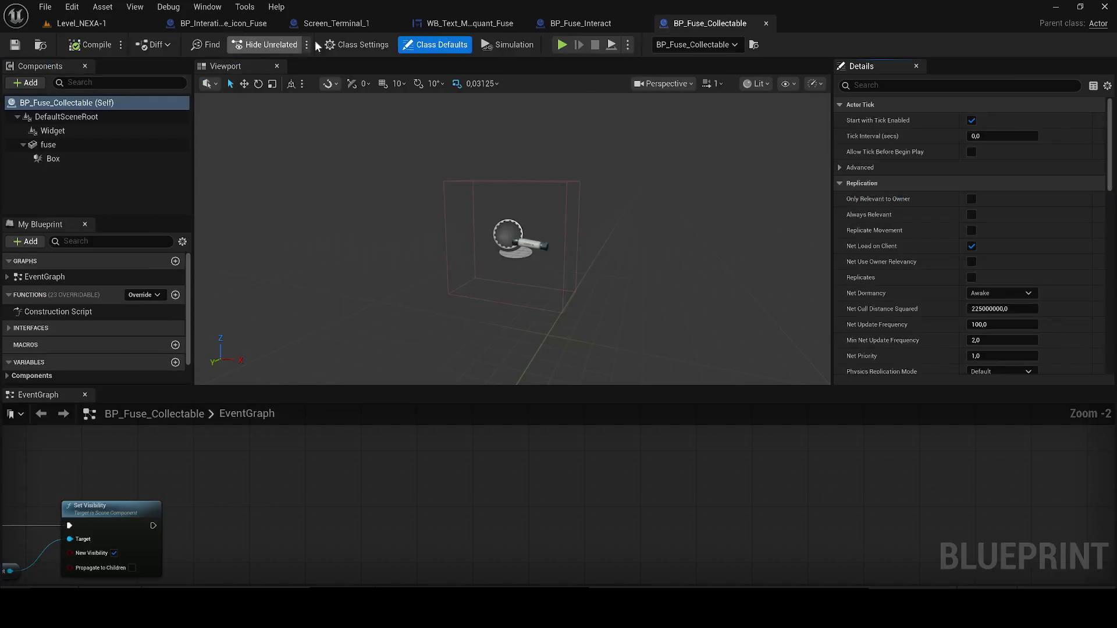
{"action": "left_click_drag", "start_coordinate": [707, 24], "coordinate": [209, 24]}
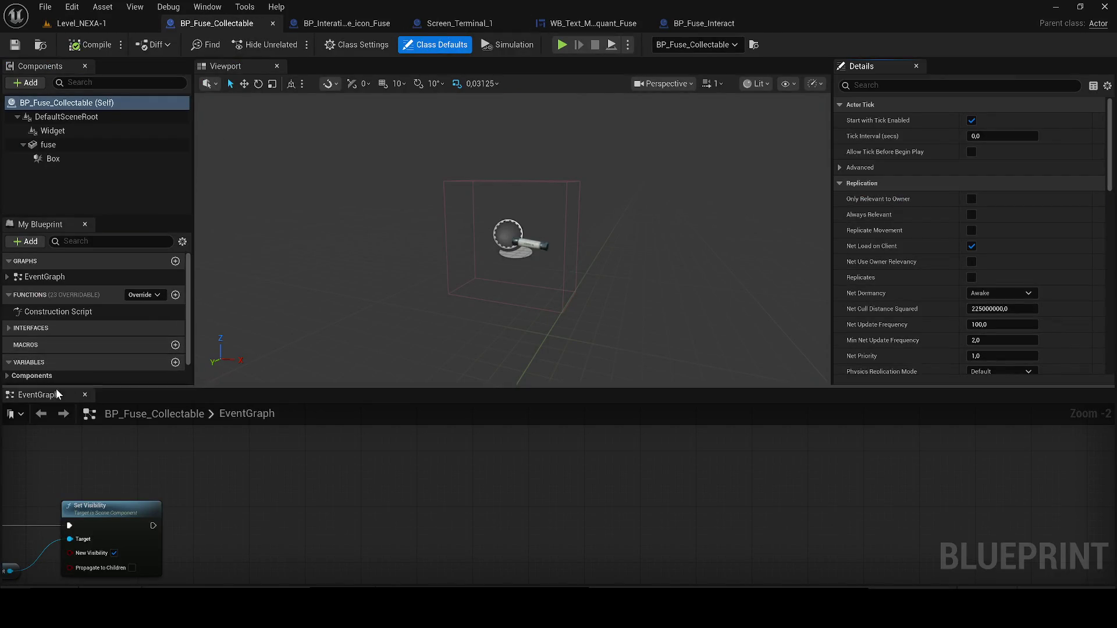
{"action": "left_click_drag", "start_coordinate": [37, 395], "coordinate": [283, 68]}
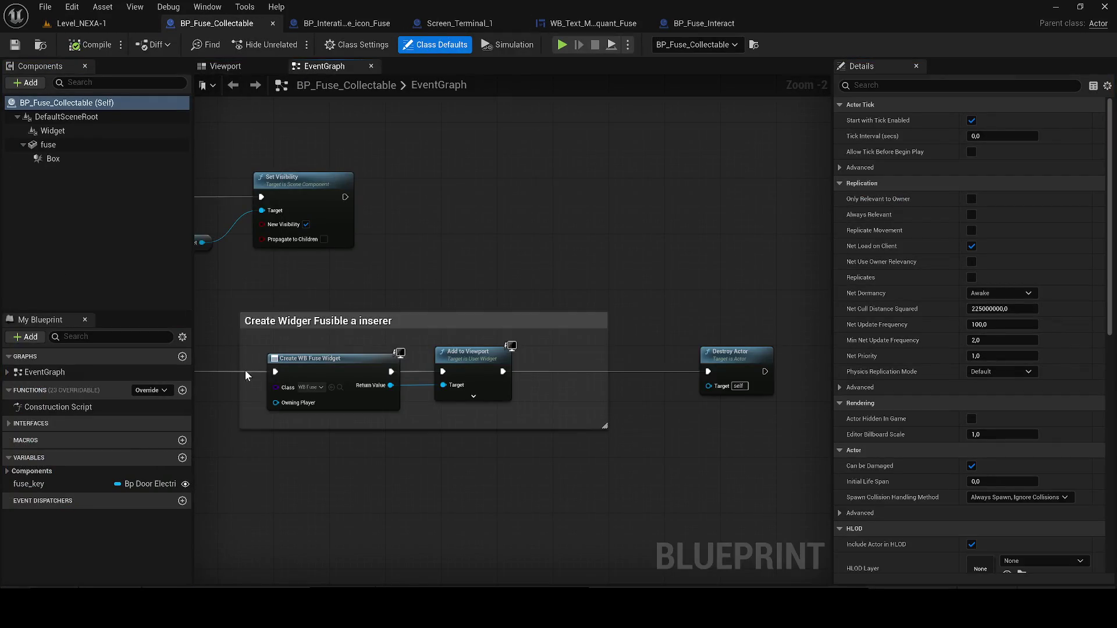
{"action": "left_click", "coordinate": [182, 458]}
{"action": "type", "text": "HasFuse"}
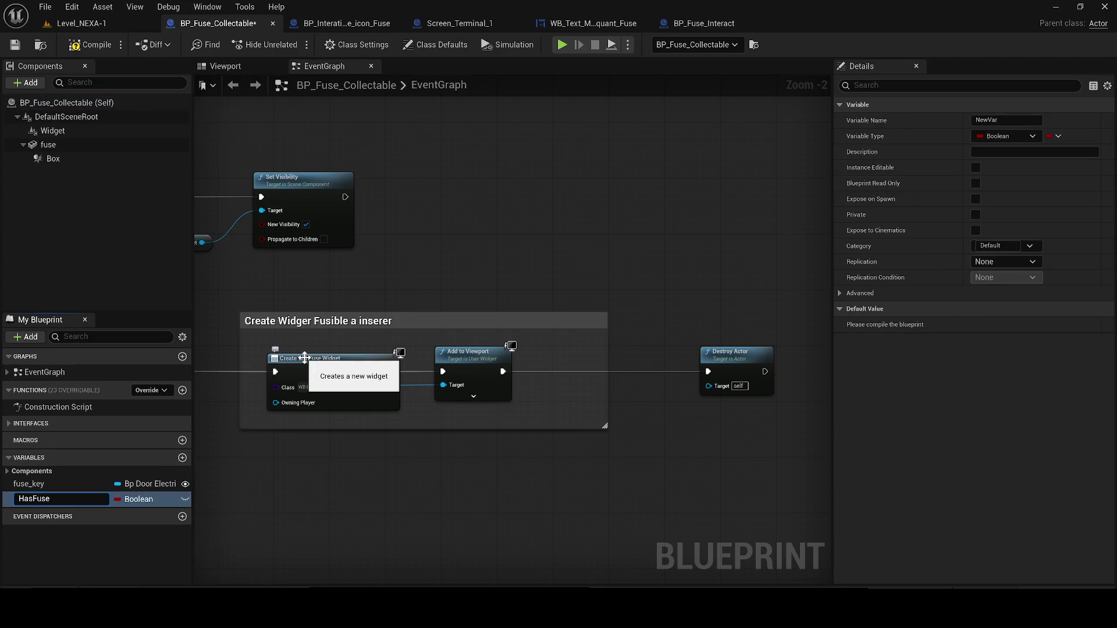
Name the variable HasFuse?, compile, and add a SET HasFuse? node ticked true.
{"action": "key", "text": "Return"}
{"action": "left_click", "coordinate": [83, 44]}
{"action": "left_click_drag", "start_coordinate": [206, 236], "coordinate": [552, 224]}
{"action": "mouse_move", "coordinate": [32, 500]}
{"action": "left_mouse_down"}
{"action": "mouse_move", "coordinate": [544, 433]}
{"action": "mouse_move", "coordinate": [513, 365]}
{"action": "left_mouse_up"}
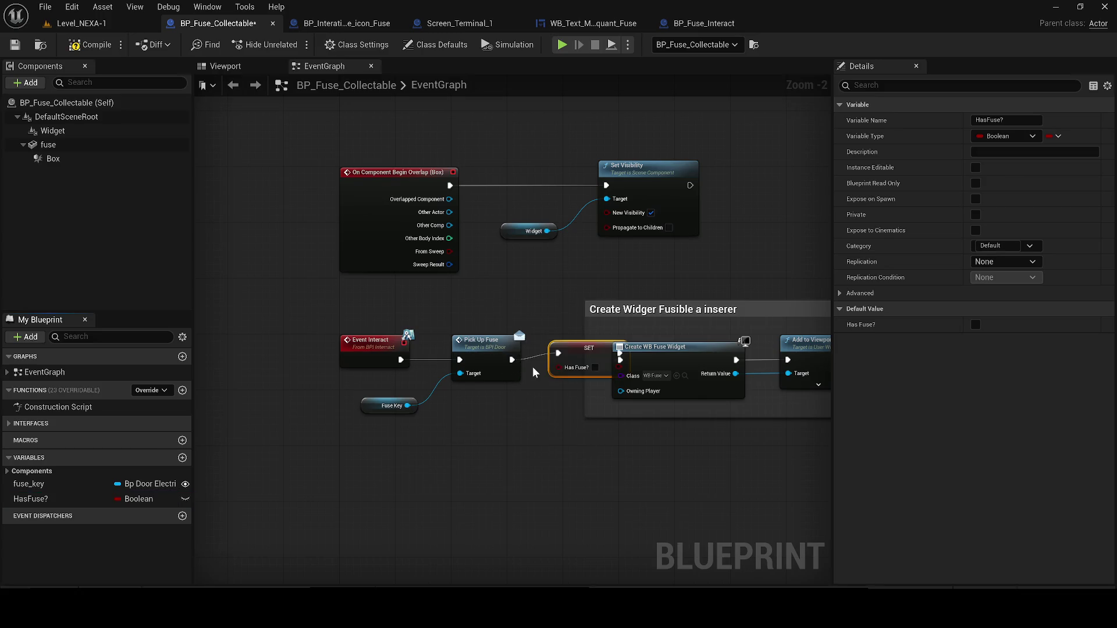
{"action": "left_click", "coordinate": [594, 367]}
Align the interact nodes with the SET node, enlarge the comment box around them, and compile.
{"action": "mouse_move", "coordinate": [518, 414]}
{"action": "left_mouse_down"}
{"action": "mouse_move", "coordinate": [365, 343]}
{"action": "mouse_move", "coordinate": [288, 337]}
{"action": "left_mouse_up"}
{"action": "left_click_drag", "start_coordinate": [605, 354], "coordinate": [525, 358]}
{"action": "left_click_drag", "start_coordinate": [243, 328], "coordinate": [383, 418]}
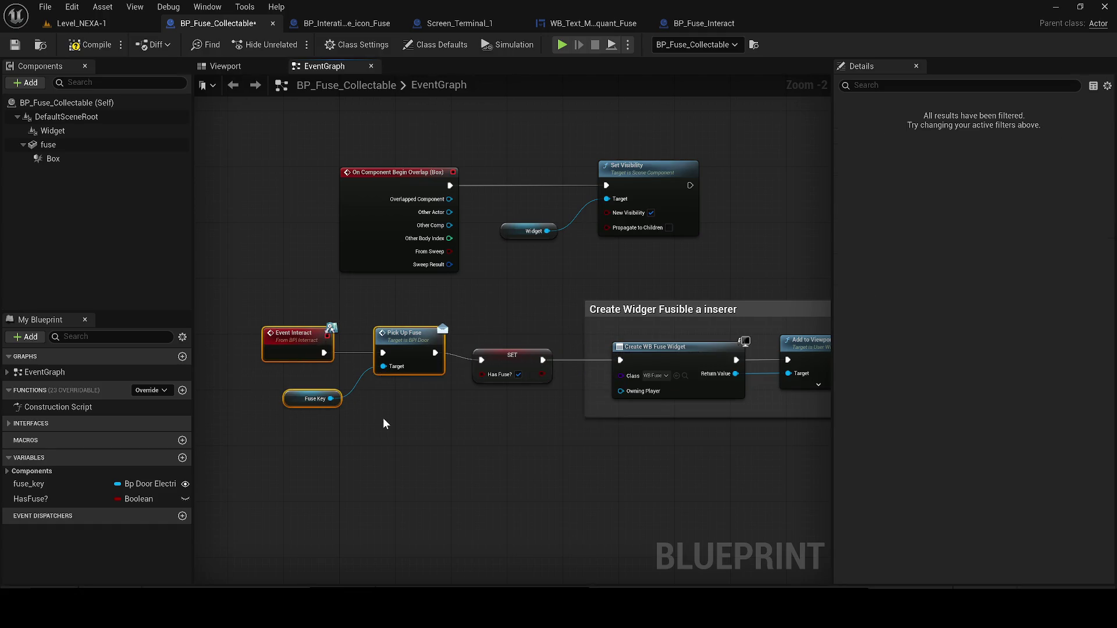
{"action": "left_click_drag", "start_coordinate": [410, 372], "coordinate": [410, 380]}
{"action": "left_click_drag", "start_coordinate": [587, 325], "coordinate": [251, 325]}
{"action": "left_click_drag", "start_coordinate": [354, 418], "coordinate": [352, 431]}
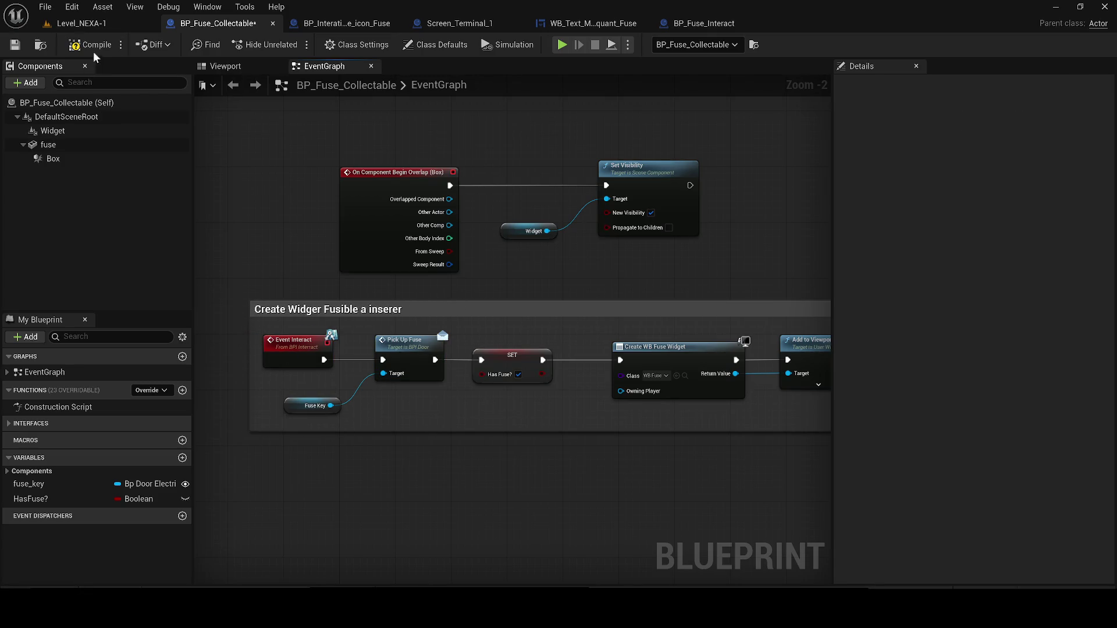
{"action": "left_click", "coordinate": [86, 51]}
Review the graph down to Destroy Actor, then return to the level's red room shelf.
{"action": "scroll", "coordinate": [365, 292], "scroll_direction": "down", "scroll_amount": 1}
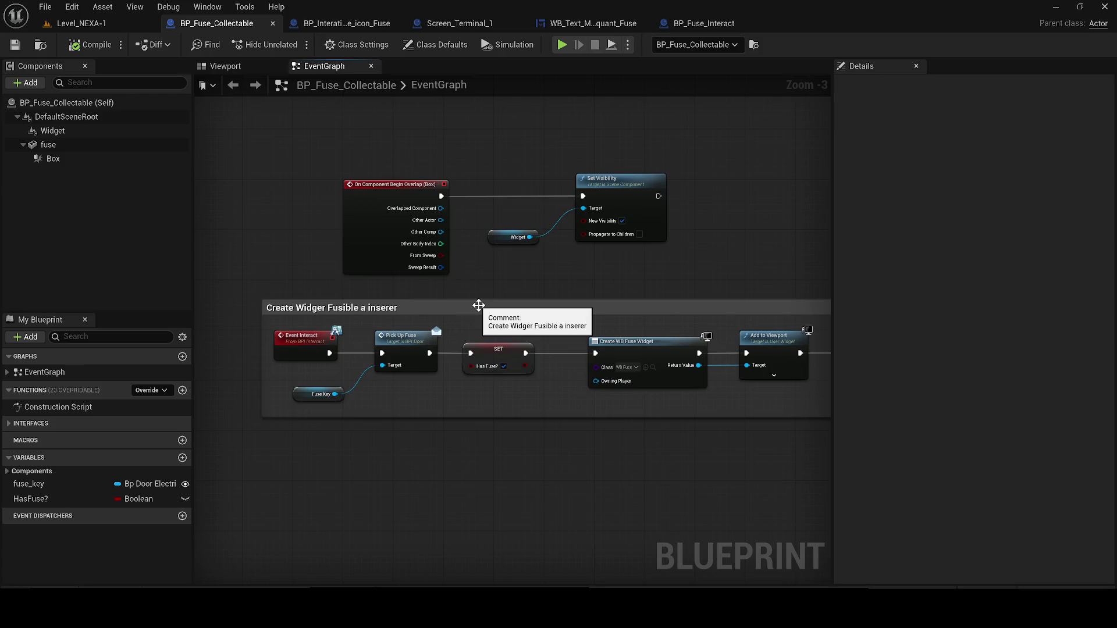
{"action": "mouse_move", "coordinate": [476, 305]}
{"action": "left_mouse_down"}
{"action": "mouse_move", "coordinate": [342, 339]}
{"action": "mouse_move", "coordinate": [539, 322]}
{"action": "left_mouse_up"}
{"action": "scroll", "coordinate": [407, 352], "scroll_direction": "down", "scroll_amount": 2}
{"action": "scroll", "coordinate": [386, 284], "scroll_direction": "up", "scroll_amount": 2}
{"action": "left_click", "coordinate": [93, 25]}
{"action": "left_click_drag", "start_coordinate": [466, 266], "coordinate": [442, 263]}
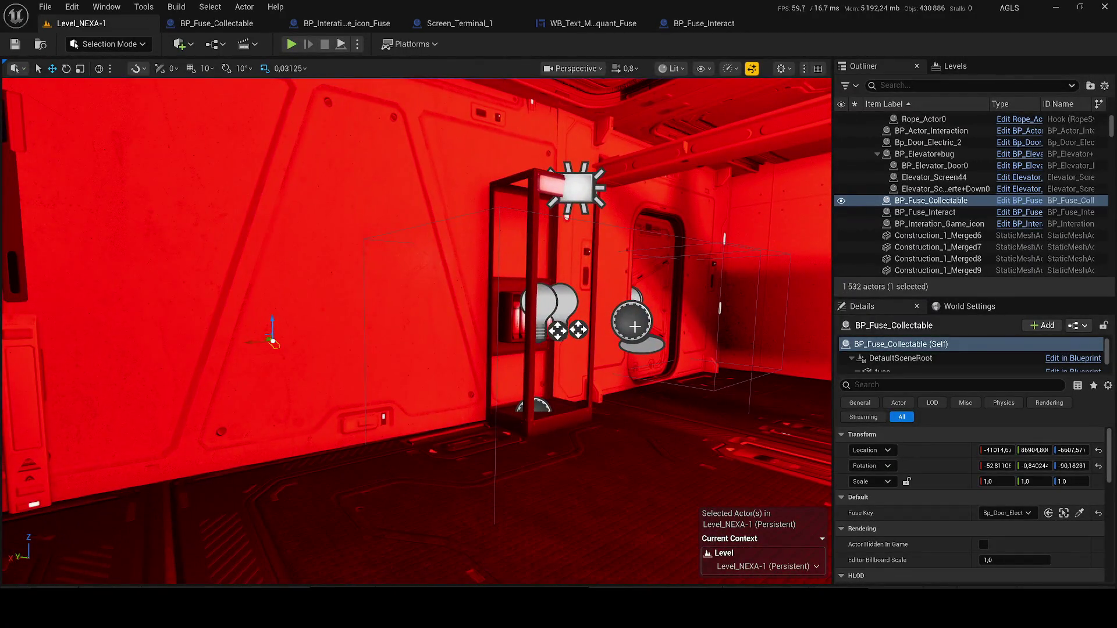
Open the fuse icon's event graph, view both overlap rows, and drag a wire from Other Actor.
{"action": "left_click", "coordinate": [636, 326]}
{"action": "left_click", "coordinate": [1018, 176]}
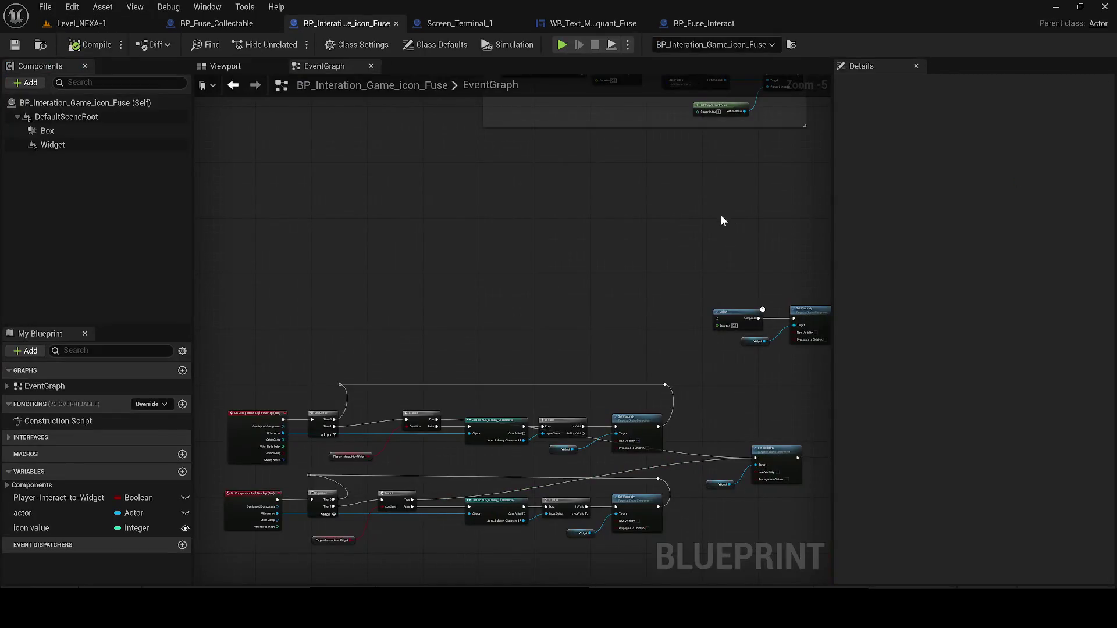
{"action": "left_click_drag", "start_coordinate": [392, 401], "coordinate": [211, 390]}
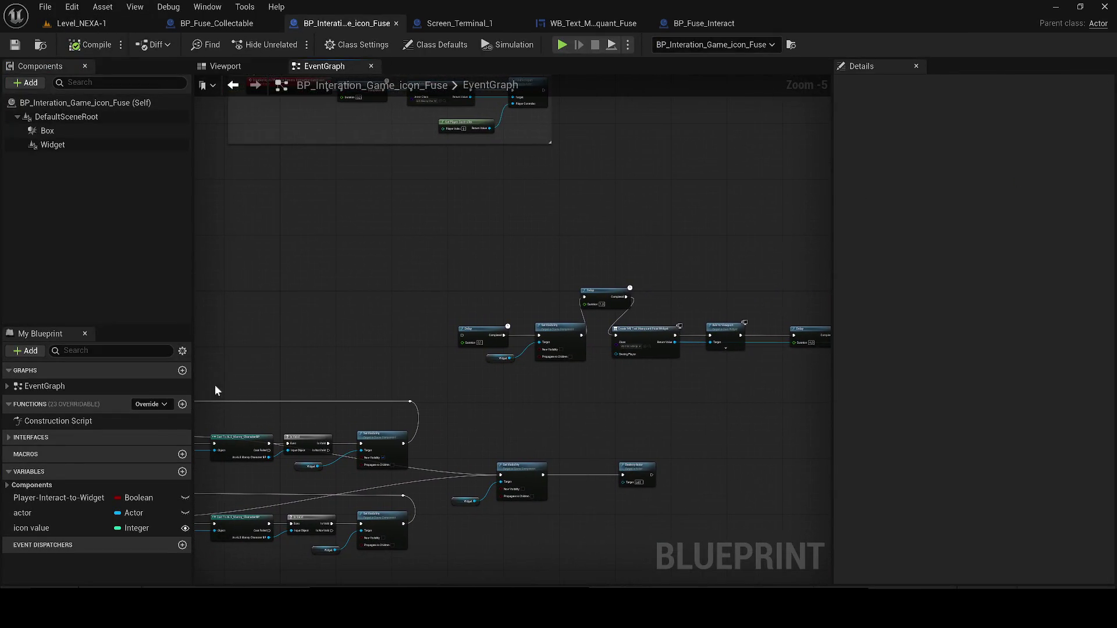
{"action": "left_click_drag", "start_coordinate": [470, 331], "coordinate": [198, 318]}
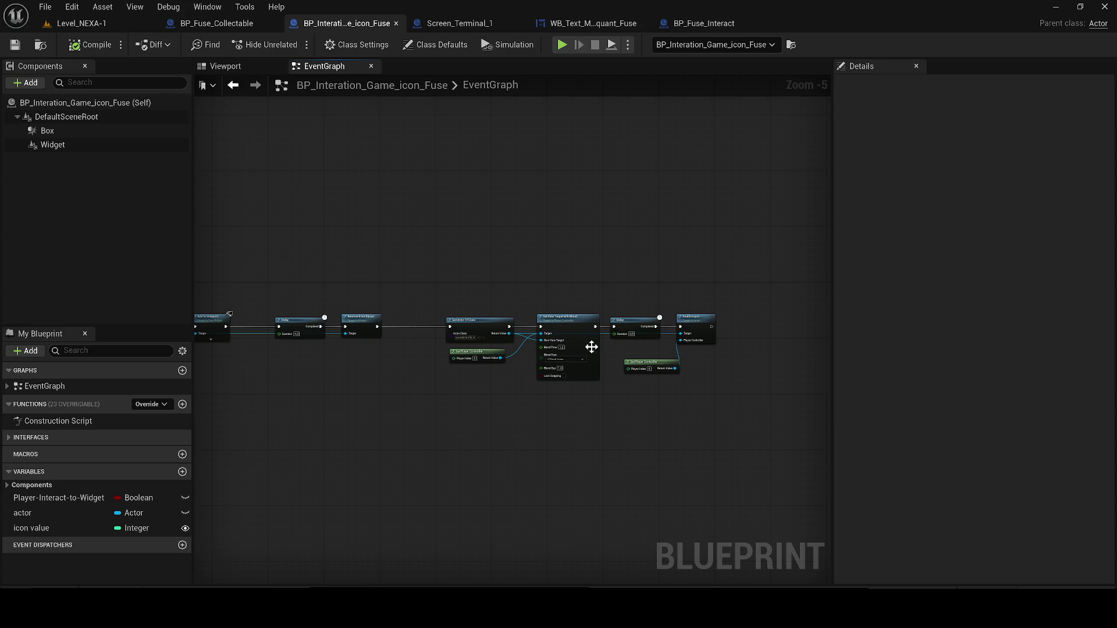
{"action": "left_click_drag", "start_coordinate": [347, 341], "coordinate": [424, 306]}
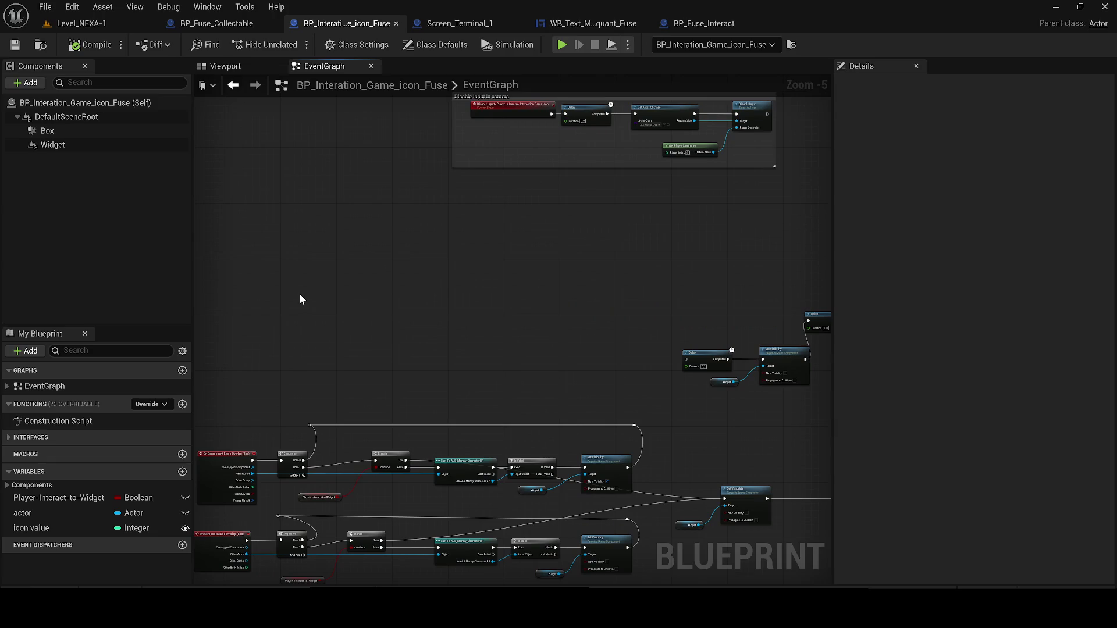
{"action": "left_click_drag", "start_coordinate": [299, 293], "coordinate": [291, 359]}
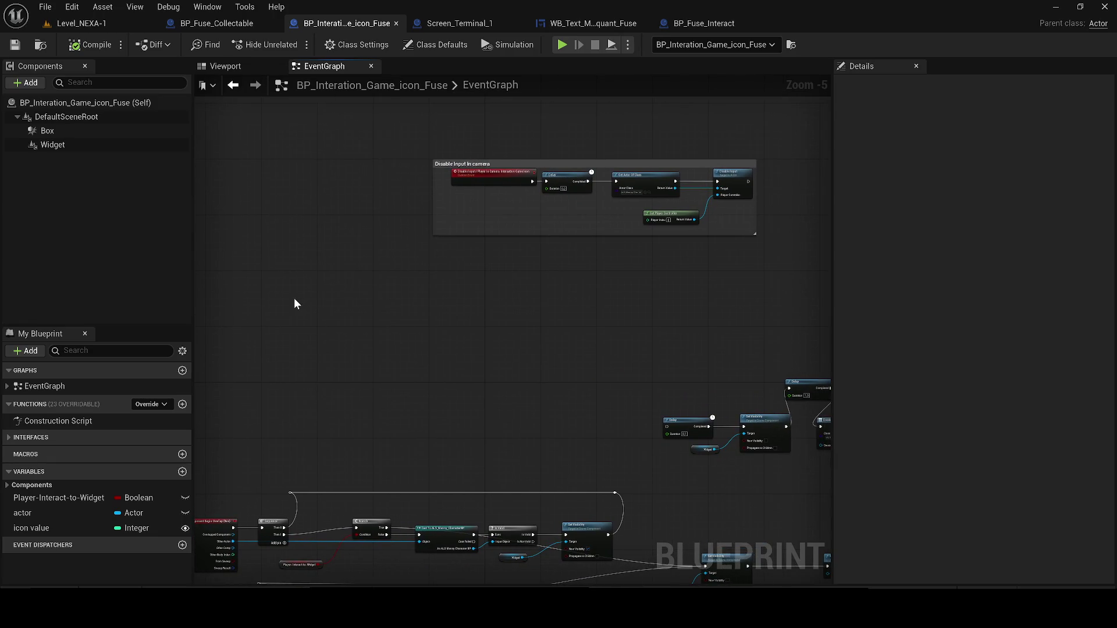
{"action": "mouse_move", "coordinate": [361, 430]}
{"action": "left_mouse_down"}
{"action": "mouse_move", "coordinate": [376, 396]}
{"action": "mouse_move", "coordinate": [367, 361]}
{"action": "left_mouse_up"}
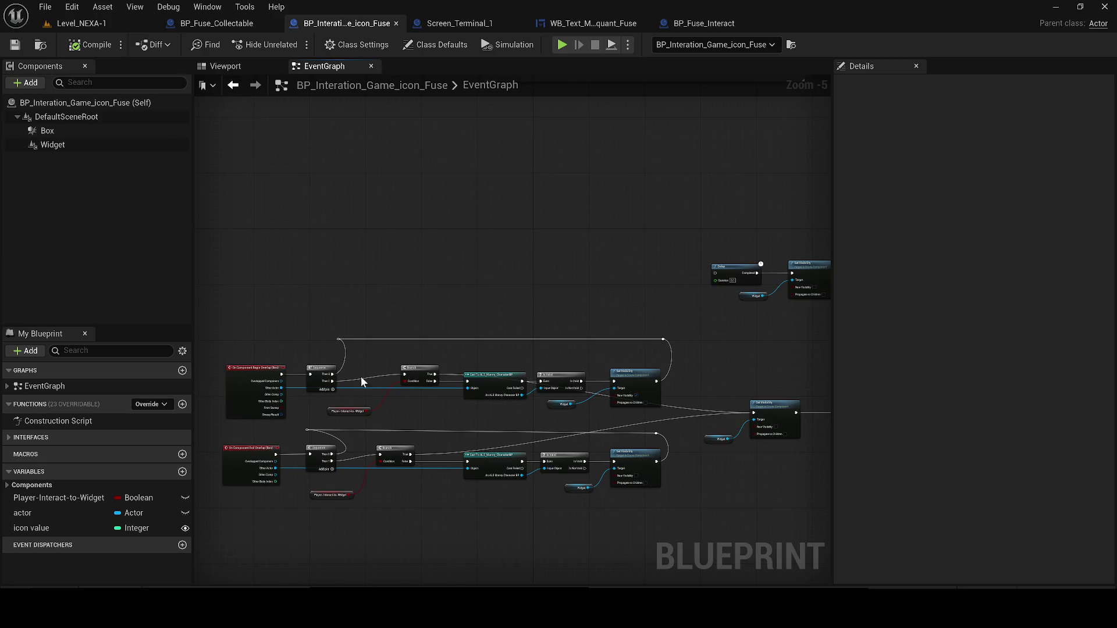
{"action": "scroll", "coordinate": [266, 383], "scroll_direction": "up", "scroll_amount": 1}
{"action": "mouse_move", "coordinate": [254, 387]}
{"action": "left_mouse_down"}
{"action": "mouse_move", "coordinate": [701, 274]}
{"action": "mouse_move", "coordinate": [769, 269]}
{"action": "left_mouse_up"}
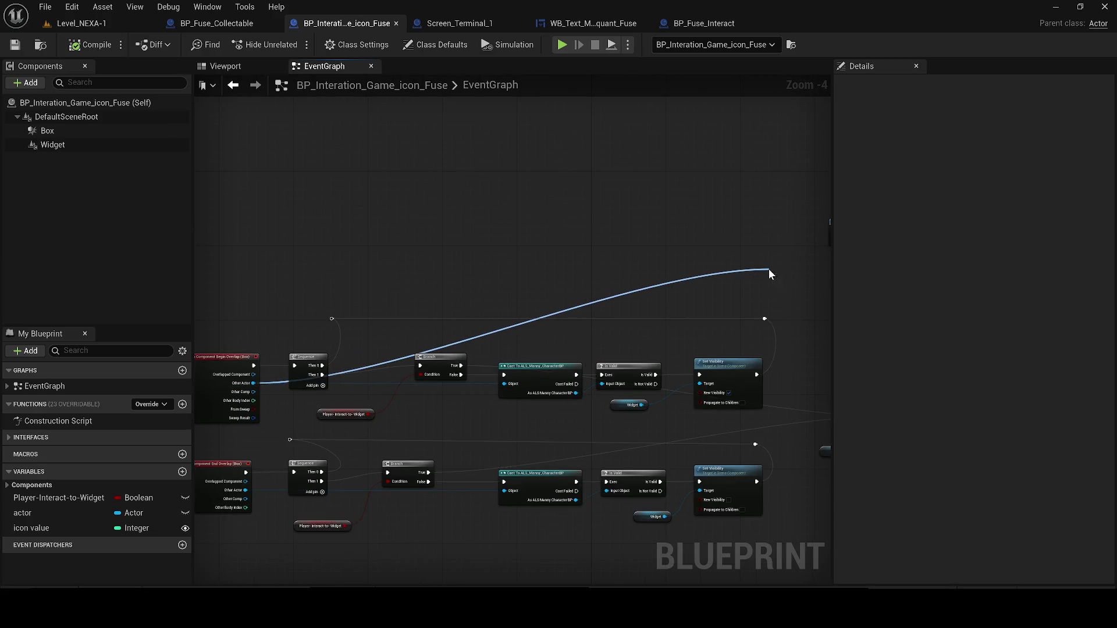
Place an Enable Input node and wire Set Visibility's exec output into it.
{"action": "type", "text": "en,ab"}
{"action": "key", "text": "BackSpace"}
{"action": "key", "text": "BackSpace"}
{"action": "key", "text": "BackSpace"}
{"action": "type", "text": "able"}
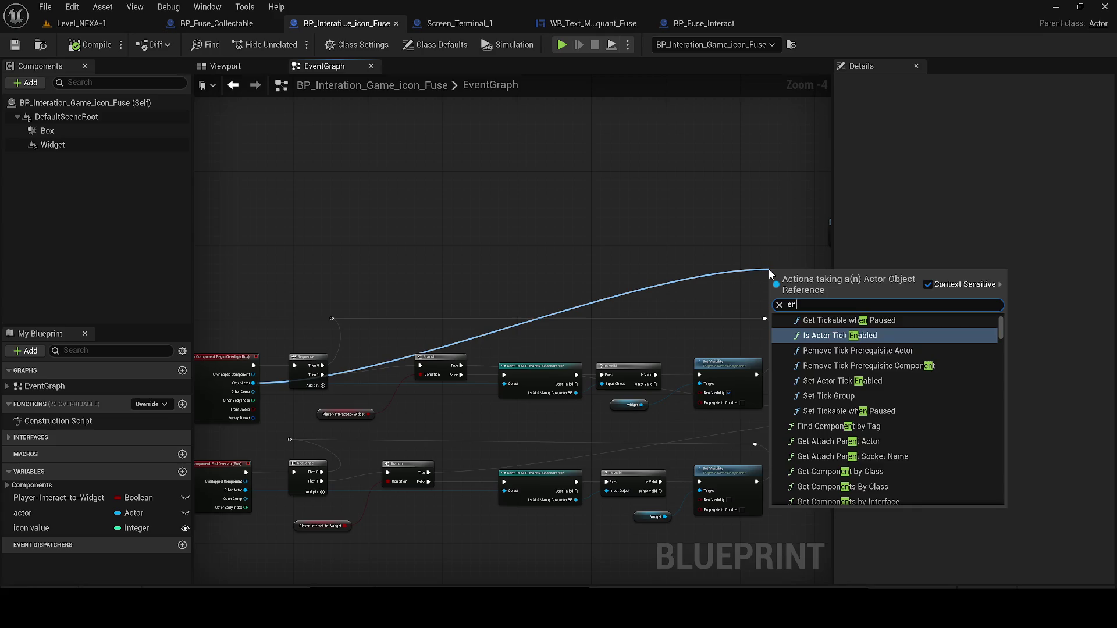
{"action": "type", "text": " inp"}
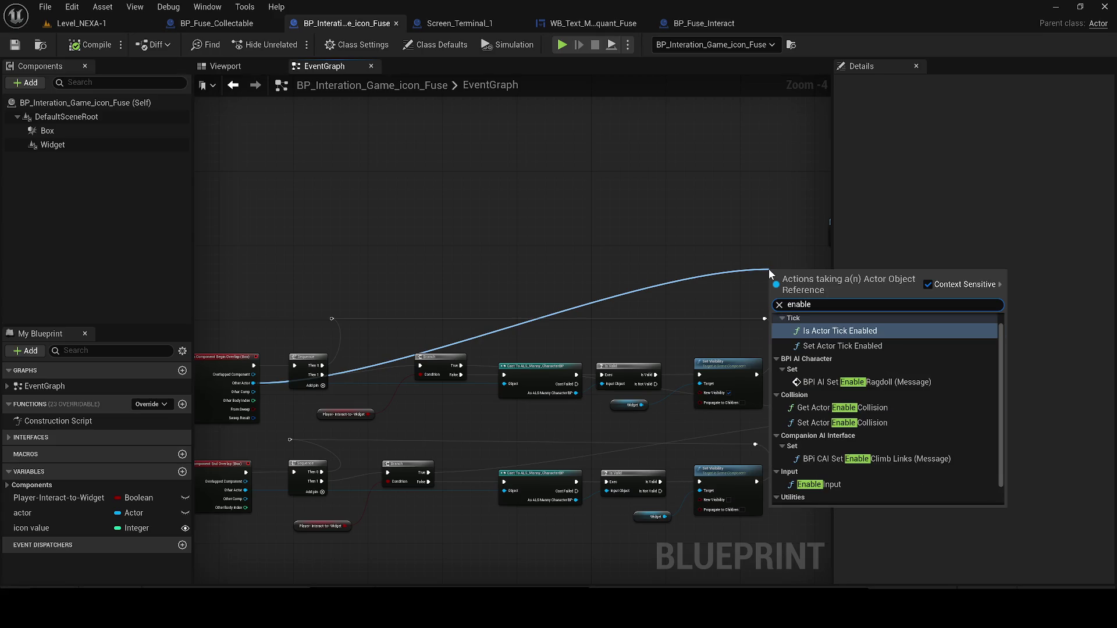
{"action": "type", "text": "ut"}
{"action": "key", "text": "Return"}
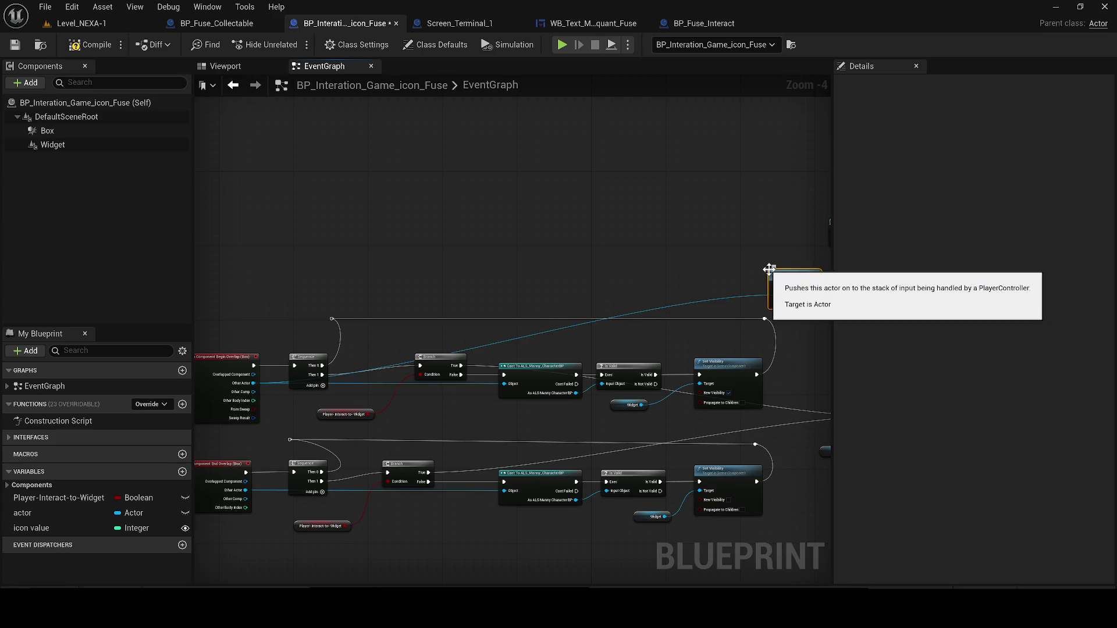
{"action": "left_click_drag", "start_coordinate": [551, 280], "coordinate": [593, 323]}
{"action": "scroll", "coordinate": [558, 343], "scroll_direction": "up", "scroll_amount": 2}
{"action": "mouse_move", "coordinate": [466, 385]}
{"action": "left_mouse_down"}
{"action": "mouse_move", "coordinate": [563, 312]}
{"action": "mouse_move", "coordinate": [575, 320]}
{"action": "mouse_move", "coordinate": [489, 354]}
{"action": "mouse_move", "coordinate": [374, 336]}
{"action": "mouse_move", "coordinate": [276, 200]}
{"action": "left_mouse_up"}
Add a keyboard event bound to the E key and position it in the graph.
{"action": "type", "text": "e key"}
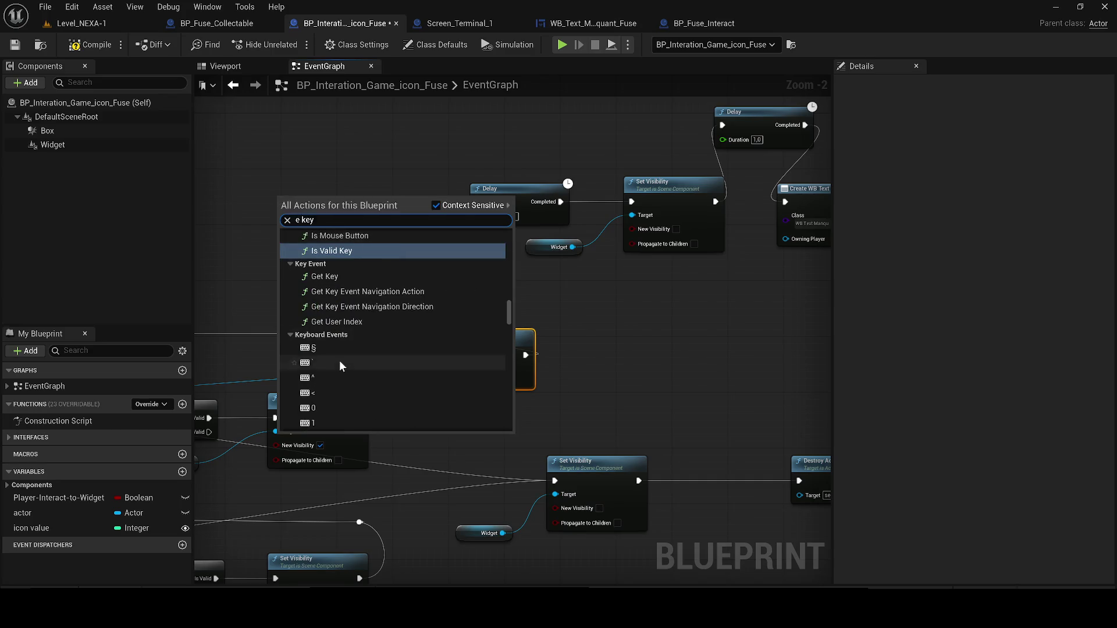
{"action": "left_click", "coordinate": [340, 361]}
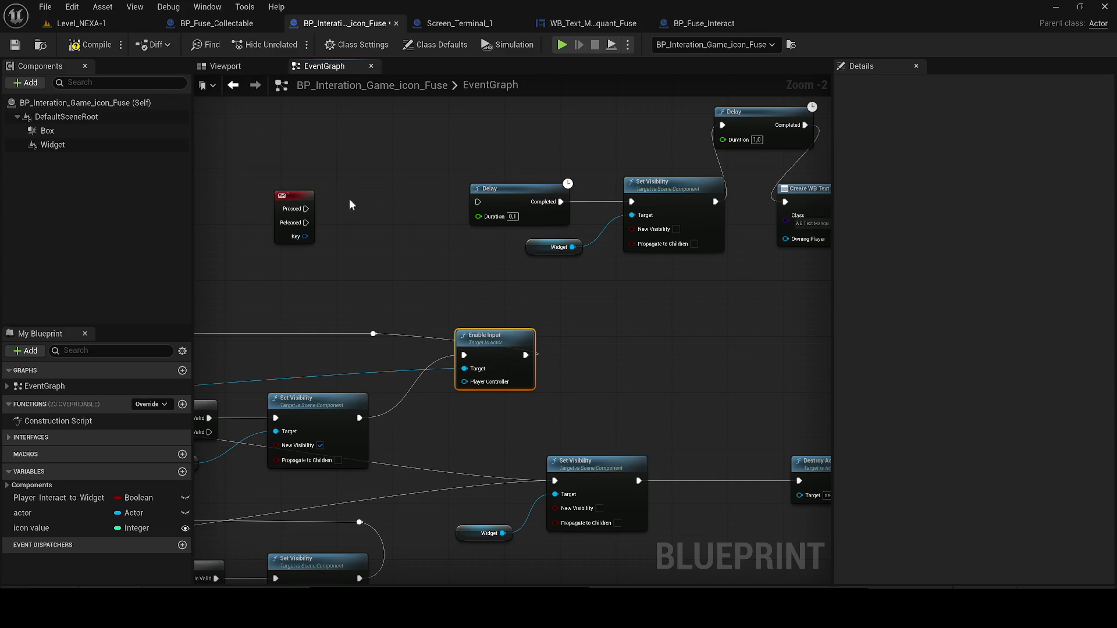
{"action": "left_click", "coordinate": [983, 120]}
{"action": "key", "text": "e"}
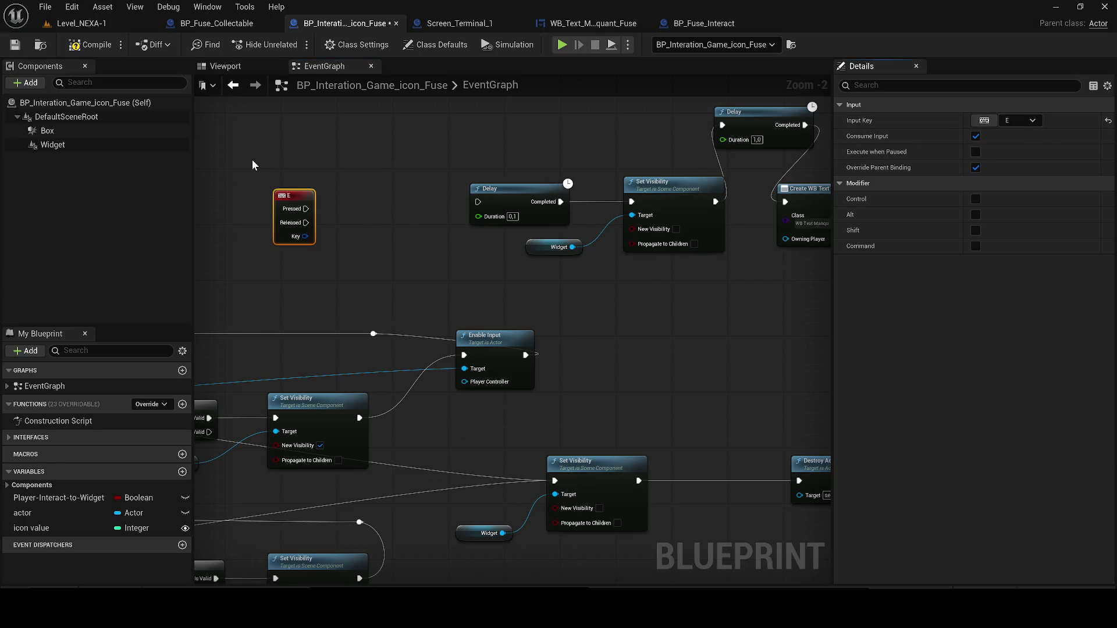
{"action": "mouse_move", "coordinate": [510, 267]}
{"action": "left_mouse_down"}
{"action": "mouse_move", "coordinate": [374, 225]}
{"action": "mouse_move", "coordinate": [620, 323]}
{"action": "left_mouse_up"}
{"action": "left_click_drag", "start_coordinate": [515, 285], "coordinate": [354, 207]}
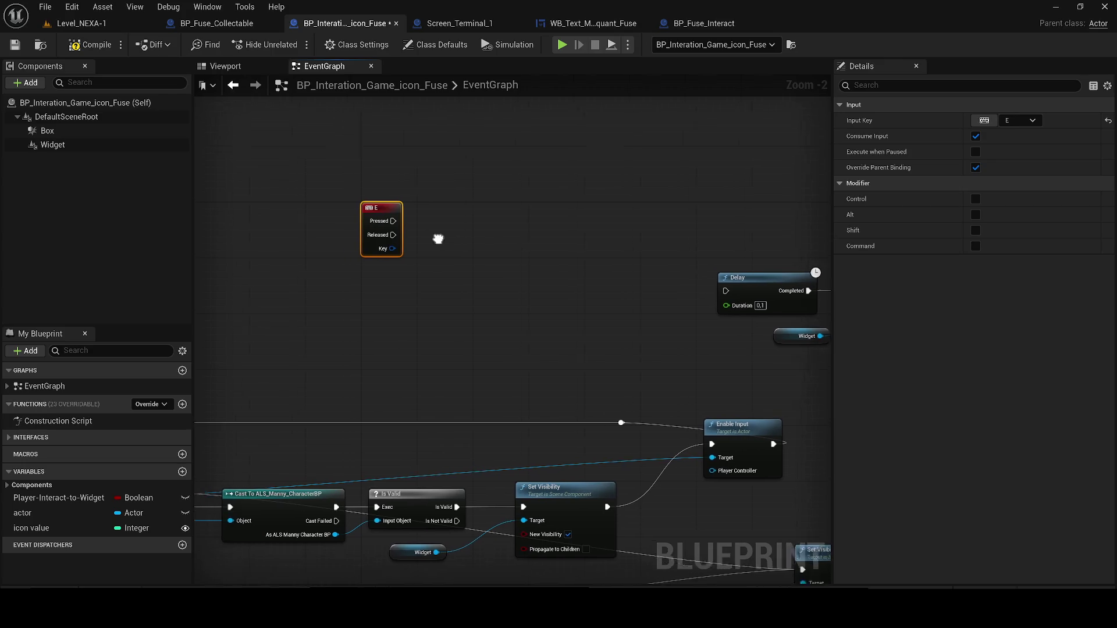
After E Pressed, add Get Actor Of Class set to BP Fuse Collectable, discarding a mistaken Cast node.
{"action": "scroll", "coordinate": [436, 239], "scroll_direction": "down", "scroll_amount": 1}
{"action": "left_click_drag", "start_coordinate": [395, 296], "coordinate": [413, 298]}
{"action": "type", "text": "cast to"}
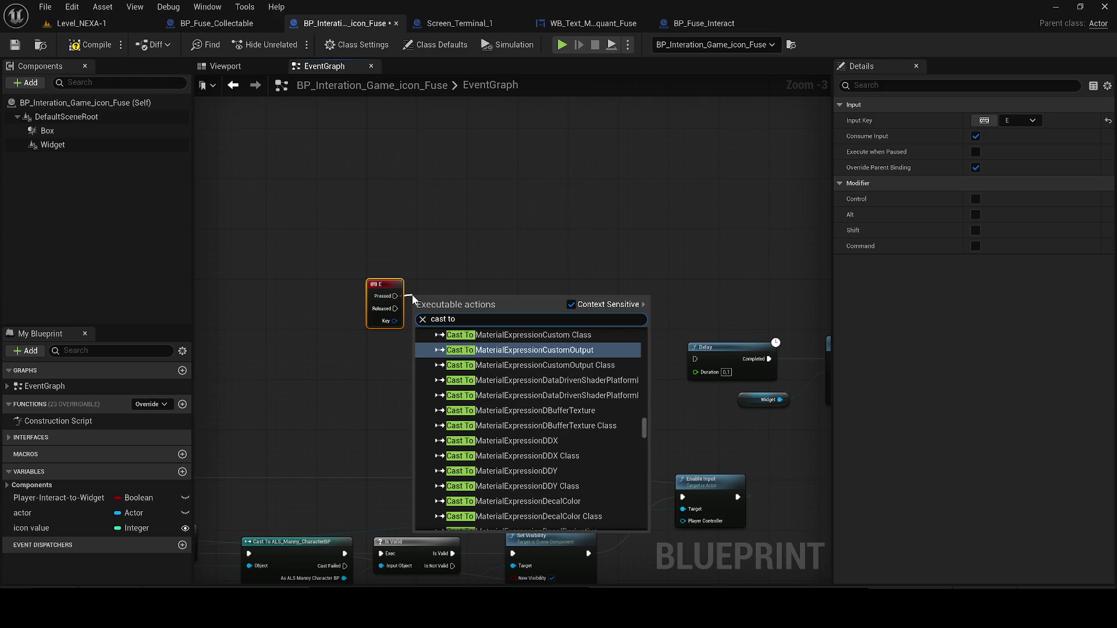
{"action": "type", "text": " bp_fuse_c"}
{"action": "key", "text": "Return"}
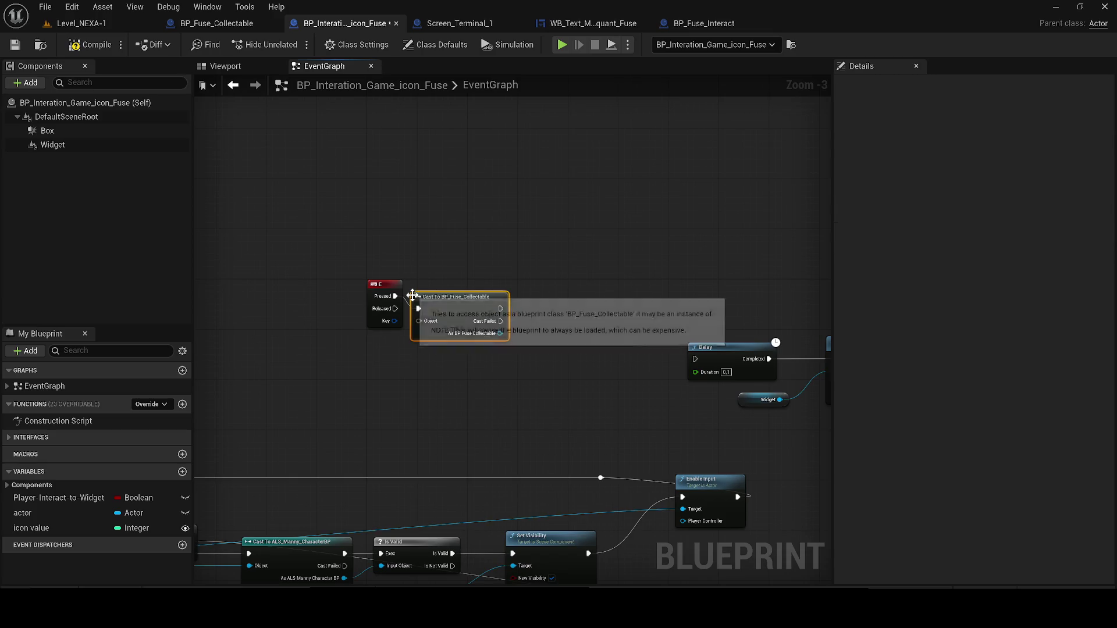
{"action": "scroll", "coordinate": [412, 296], "scroll_direction": "up", "scroll_amount": 2}
{"action": "key", "text": "Delete"}
{"action": "left_click_drag", "start_coordinate": [387, 297], "coordinate": [434, 305]}
{"action": "type", "text": "get acto"}
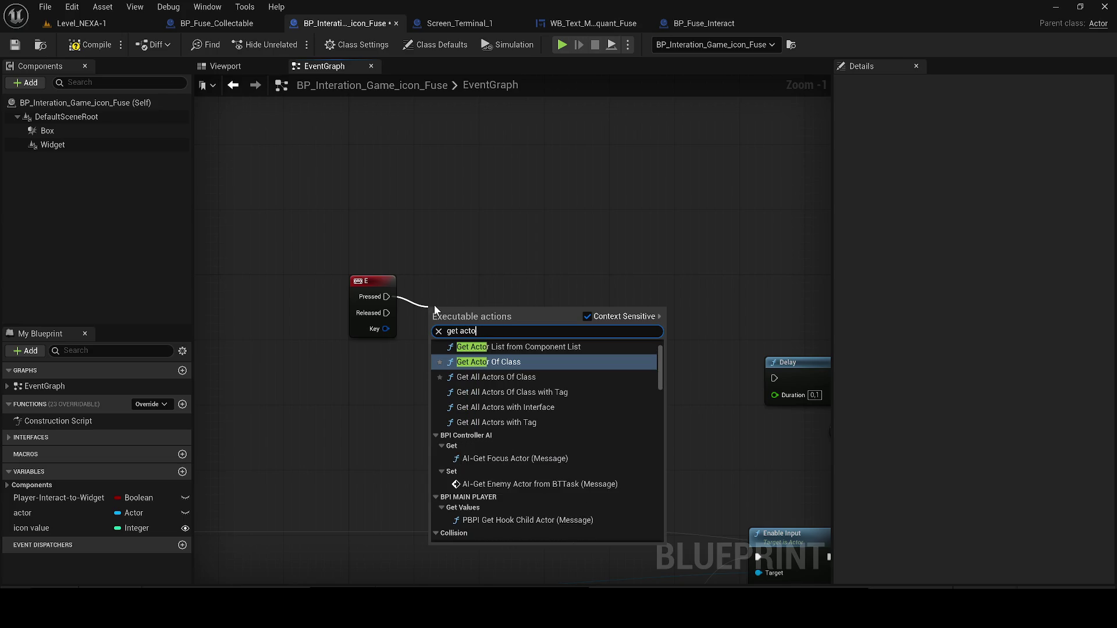
{"action": "key", "text": "Return"}
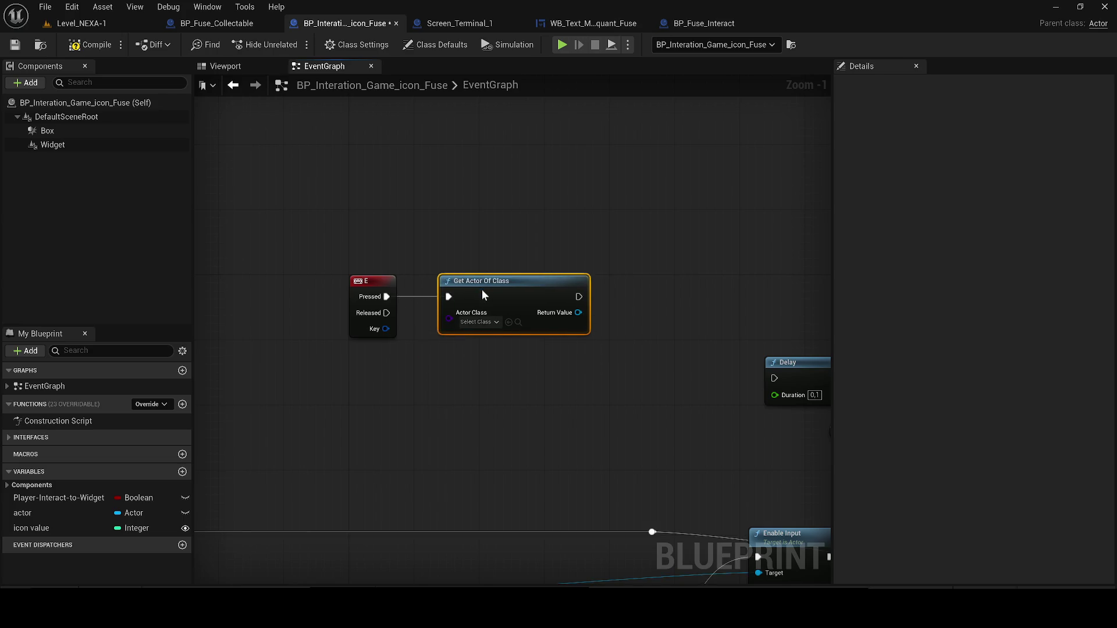
{"action": "left_click", "coordinate": [477, 321]}
{"action": "type", "text": "g"}
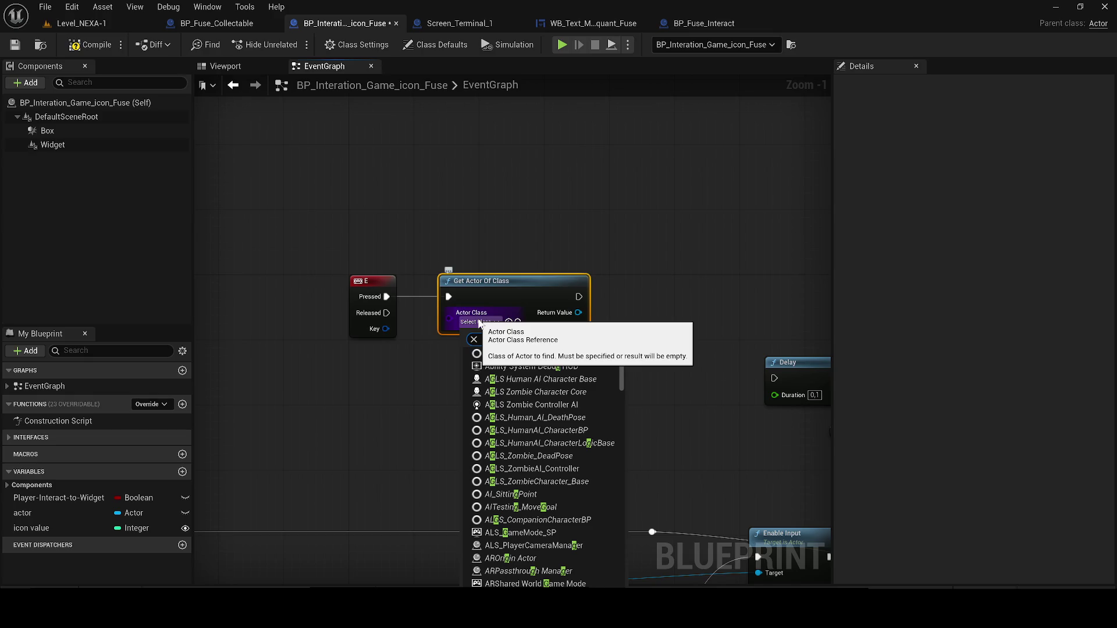
{"action": "type", "text": "fuse coll"}
{"action": "left_click", "coordinate": [533, 365]}
Add the fuse actor's Has Fuse? getter and a Branch, wiring the getter into Condition.
{"action": "mouse_move", "coordinate": [594, 326]}
{"action": "left_mouse_down"}
{"action": "mouse_move", "coordinate": [452, 326]}
{"action": "mouse_move", "coordinate": [450, 318]}
{"action": "left_mouse_up"}
{"action": "type", "text": "g"}
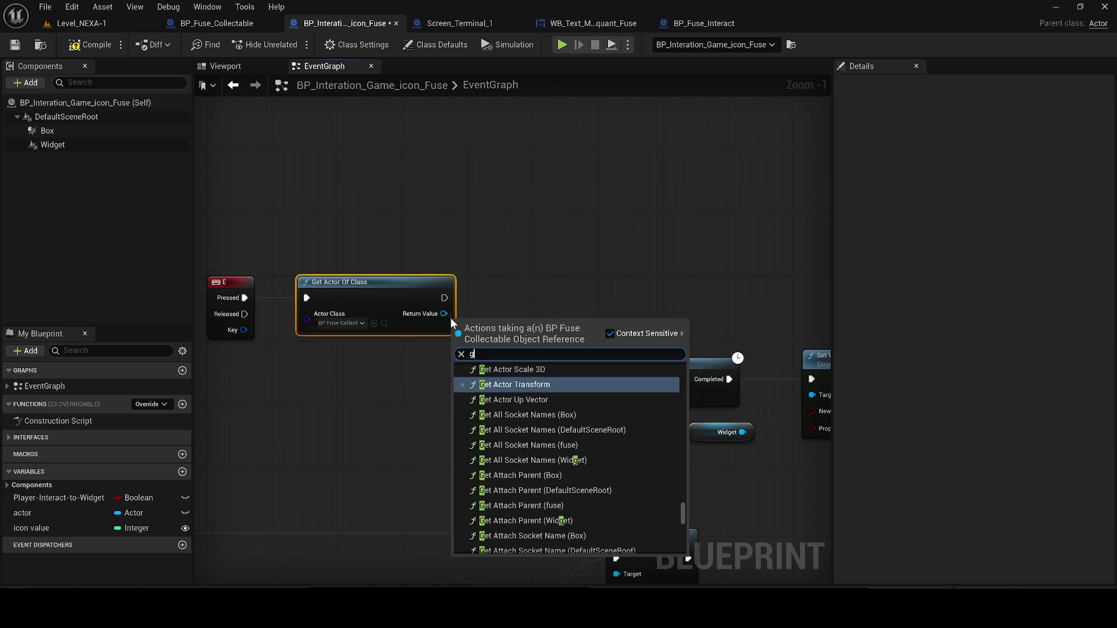
{"action": "type", "text": "et has"}
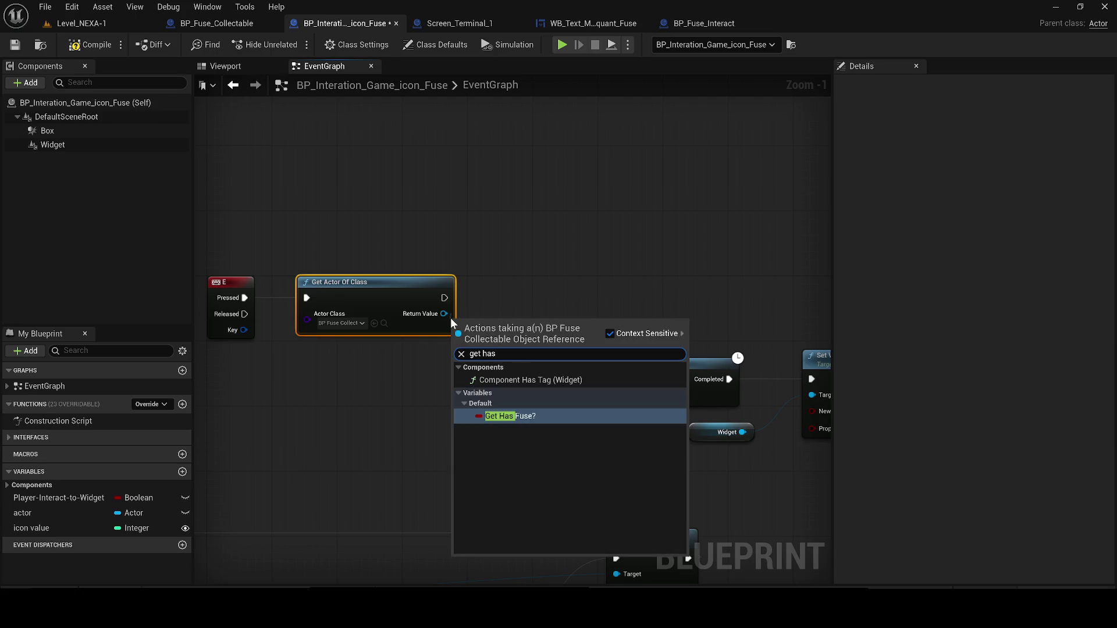
{"action": "type", "text": " key"}
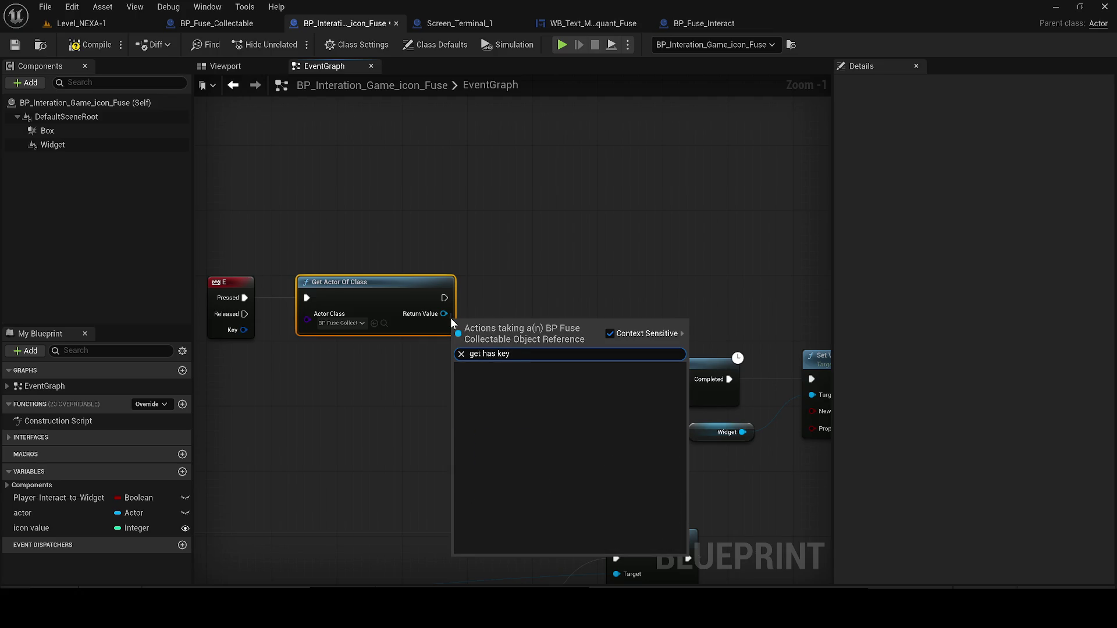
{"action": "key", "text": "ctrl+a"}
{"action": "key", "text": "BackSpace"}
{"action": "key", "text": "Escape"}
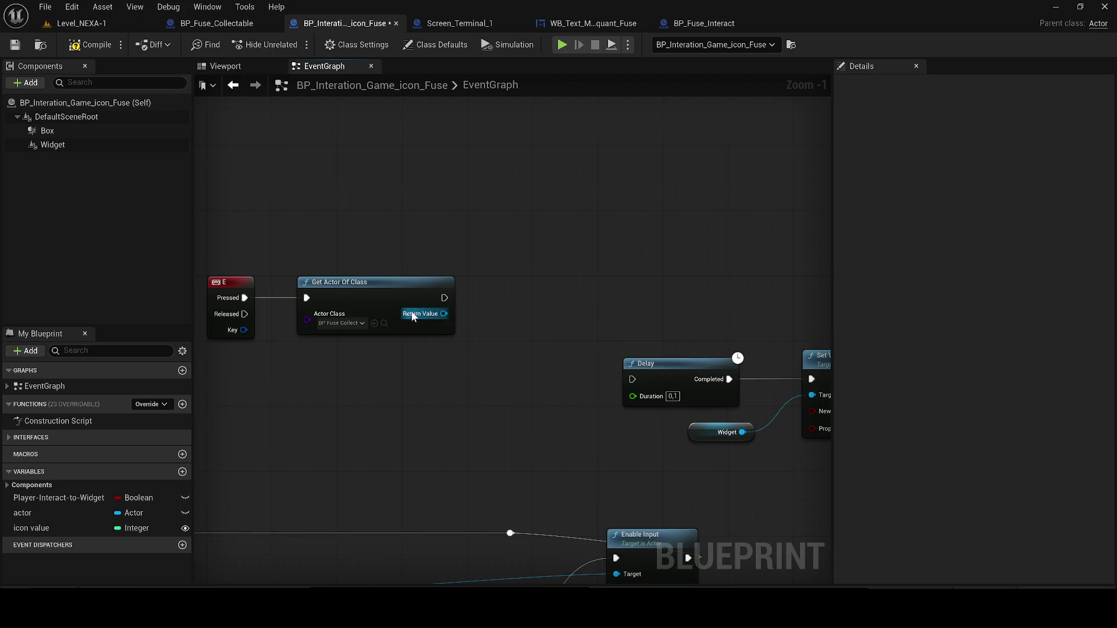
{"action": "left_click_drag", "start_coordinate": [447, 315], "coordinate": [522, 301]}
{"action": "type", "text": "get has"}
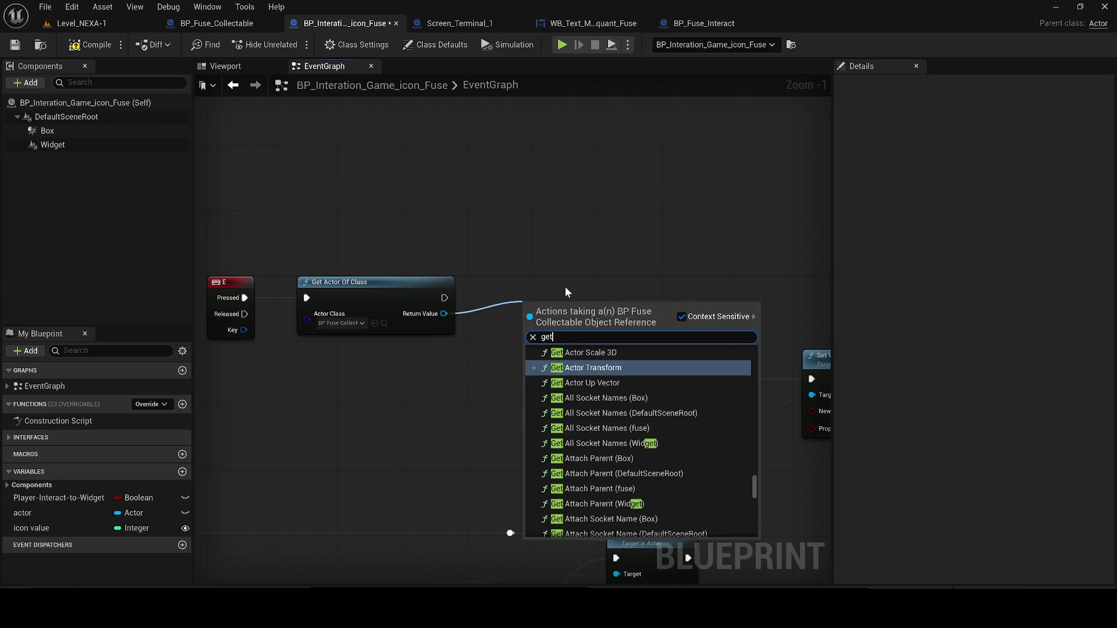
{"action": "key", "text": "Return"}
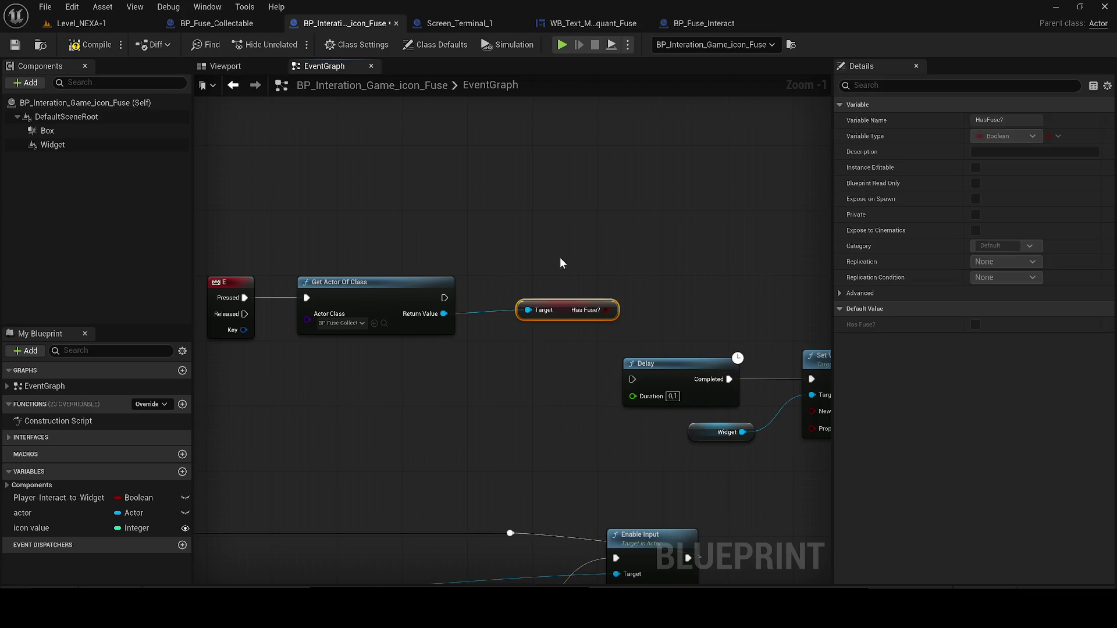
{"action": "left_click", "coordinate": [561, 260]}
{"action": "mouse_move", "coordinate": [550, 310]}
{"action": "left_mouse_down"}
{"action": "mouse_move", "coordinate": [550, 330]}
{"action": "mouse_move", "coordinate": [518, 358]}
{"action": "left_mouse_up"}
{"action": "mouse_move", "coordinate": [444, 297]}
{"action": "left_mouse_down"}
{"action": "mouse_move", "coordinate": [557, 292]}
{"action": "mouse_move", "coordinate": [569, 280]}
{"action": "left_mouse_up"}
{"action": "left_click_drag", "start_coordinate": [573, 359], "coordinate": [572, 296]}
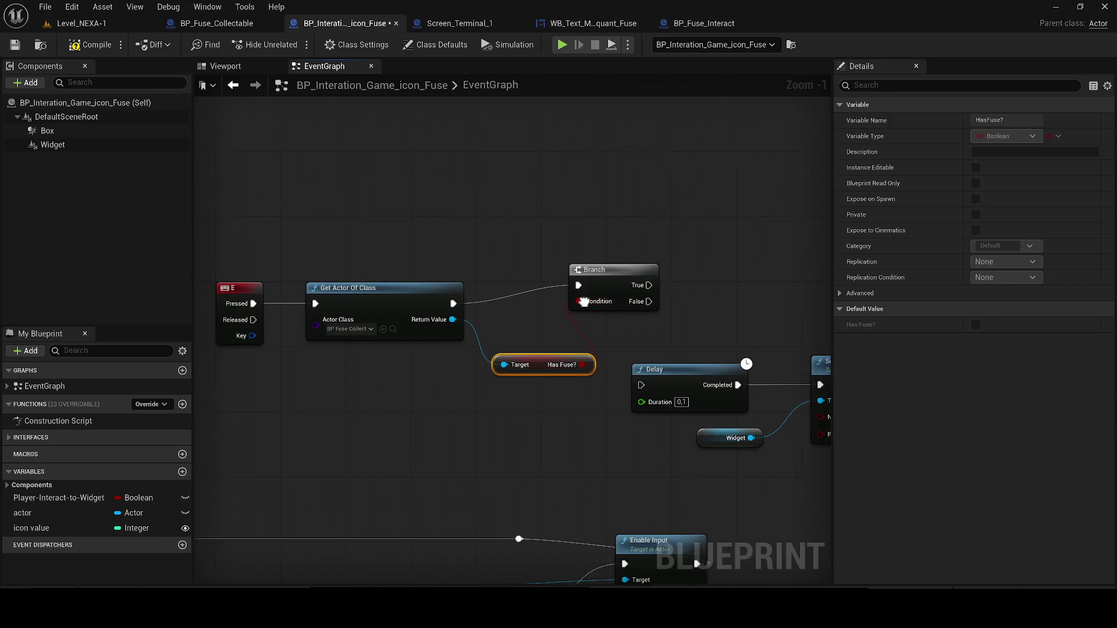
Reposition the E, Get Actor, Branch and getter nodes, then compile and save.
{"action": "scroll", "coordinate": [582, 302], "scroll_direction": "down", "scroll_amount": 2}
{"action": "mouse_move", "coordinate": [221, 244]}
{"action": "left_mouse_down"}
{"action": "mouse_move", "coordinate": [598, 375]}
{"action": "mouse_move", "coordinate": [436, 344]}
{"action": "mouse_move", "coordinate": [479, 337]}
{"action": "left_mouse_up"}
{"action": "key", "text": "Escape"}
{"action": "mouse_move", "coordinate": [631, 306]}
{"action": "left_mouse_down"}
{"action": "mouse_move", "coordinate": [553, 277]}
{"action": "mouse_move", "coordinate": [594, 275]}
{"action": "left_mouse_up"}
{"action": "left_click", "coordinate": [562, 268]}
{"action": "left_click", "coordinate": [87, 45]}
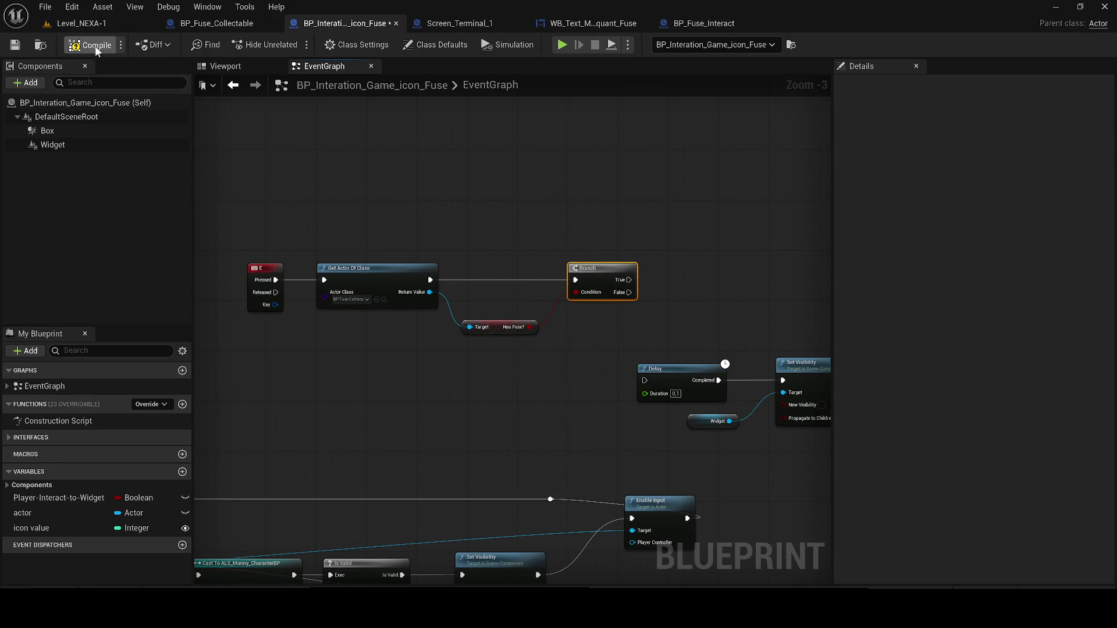
{"action": "left_click", "coordinate": [15, 44]}
Add Destroy Actor on the Branch's True output and return to Level_NEXA-1.
{"action": "mouse_move", "coordinate": [499, 292]}
{"action": "left_mouse_down"}
{"action": "mouse_move", "coordinate": [512, 305]}
{"action": "mouse_move", "coordinate": [510, 237]}
{"action": "left_mouse_up"}
{"action": "type", "text": "de"}
{"action": "key", "text": "Return"}
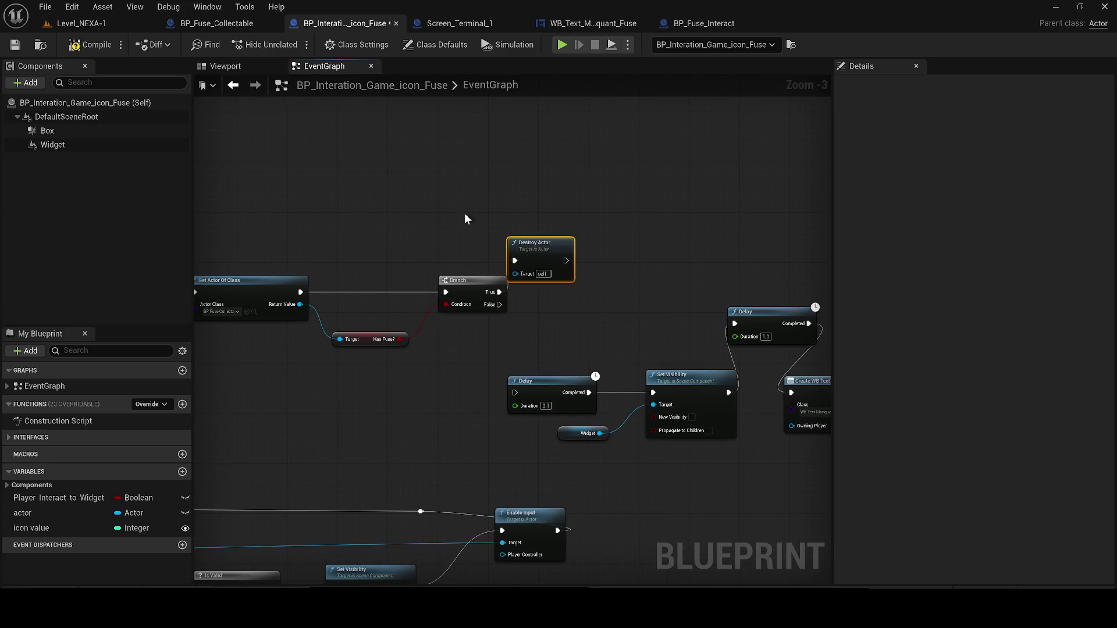
{"action": "left_click", "coordinate": [127, 23]}
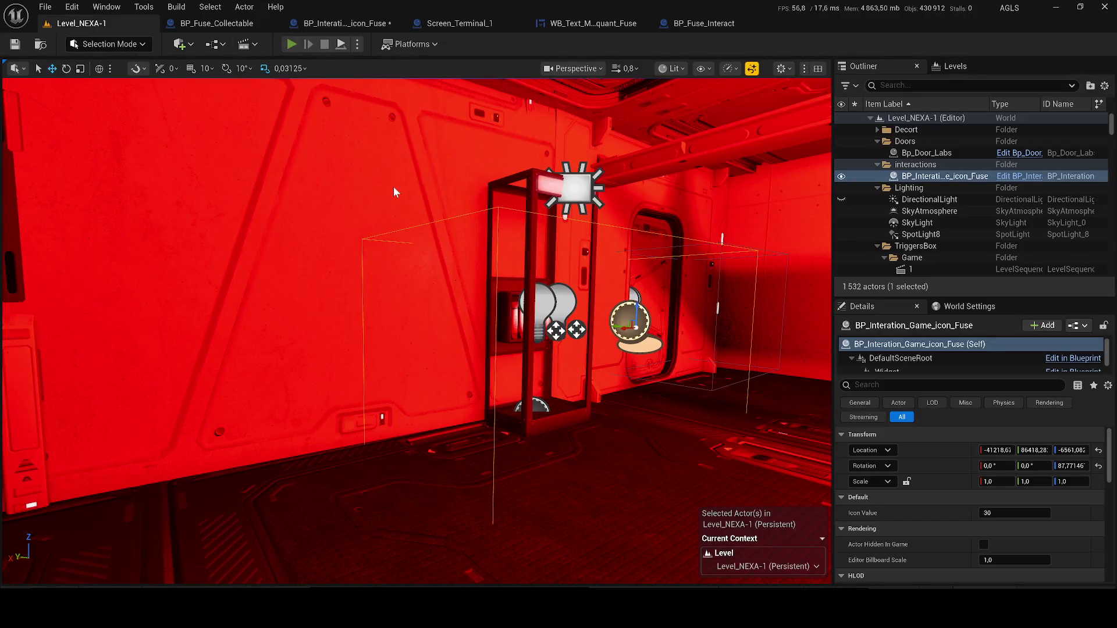
{"action": "key", "text": "alt+p"}
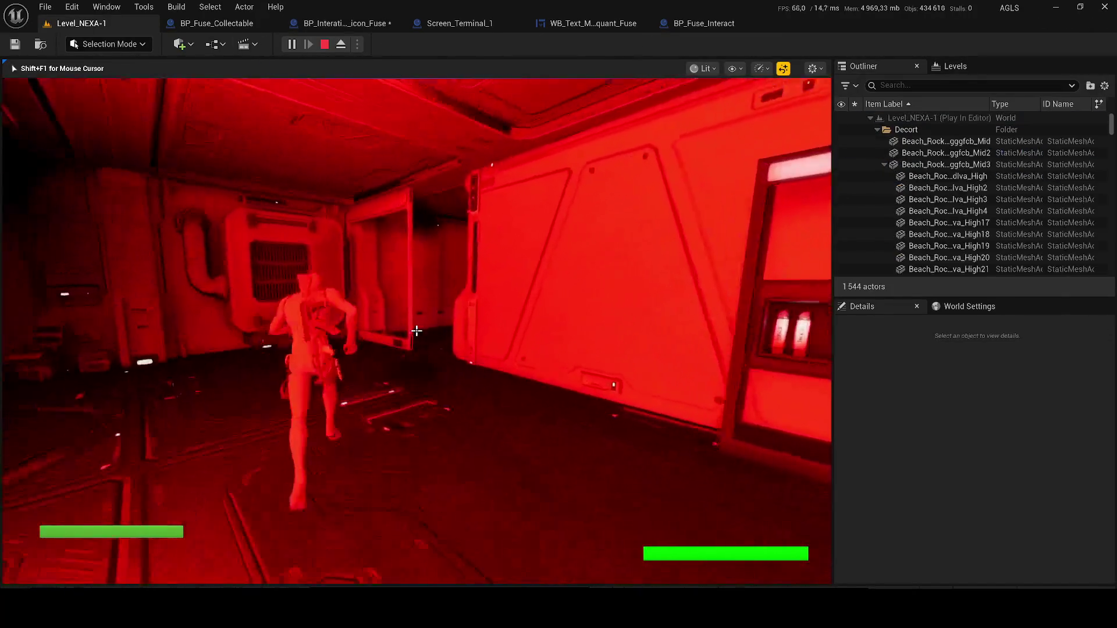
{"action": "key", "text": "w"}
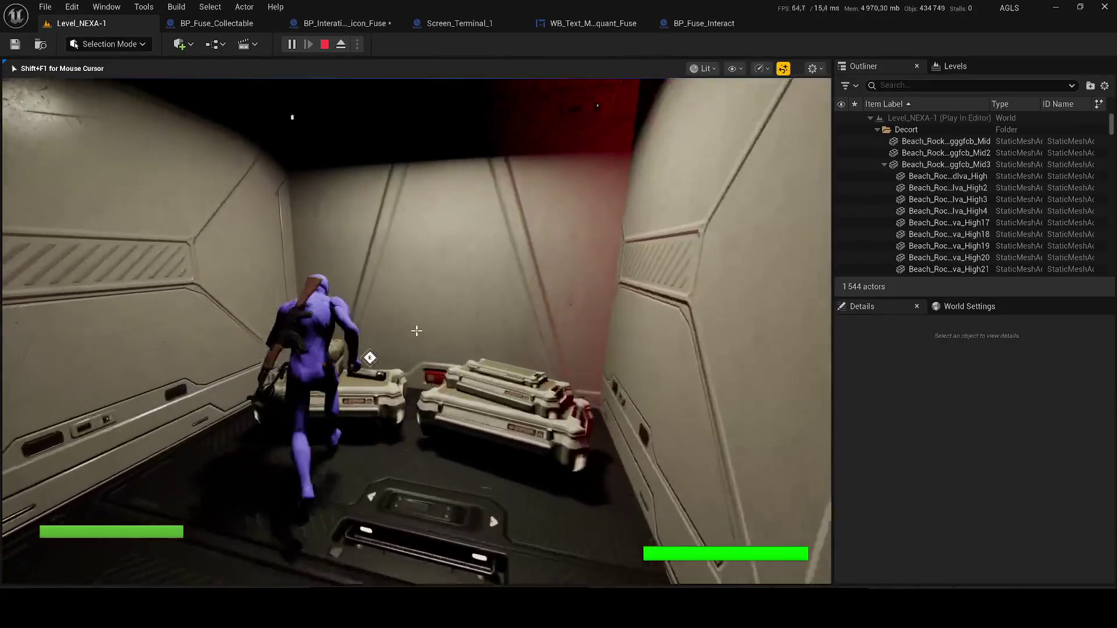
{"action": "key", "text": "w"}
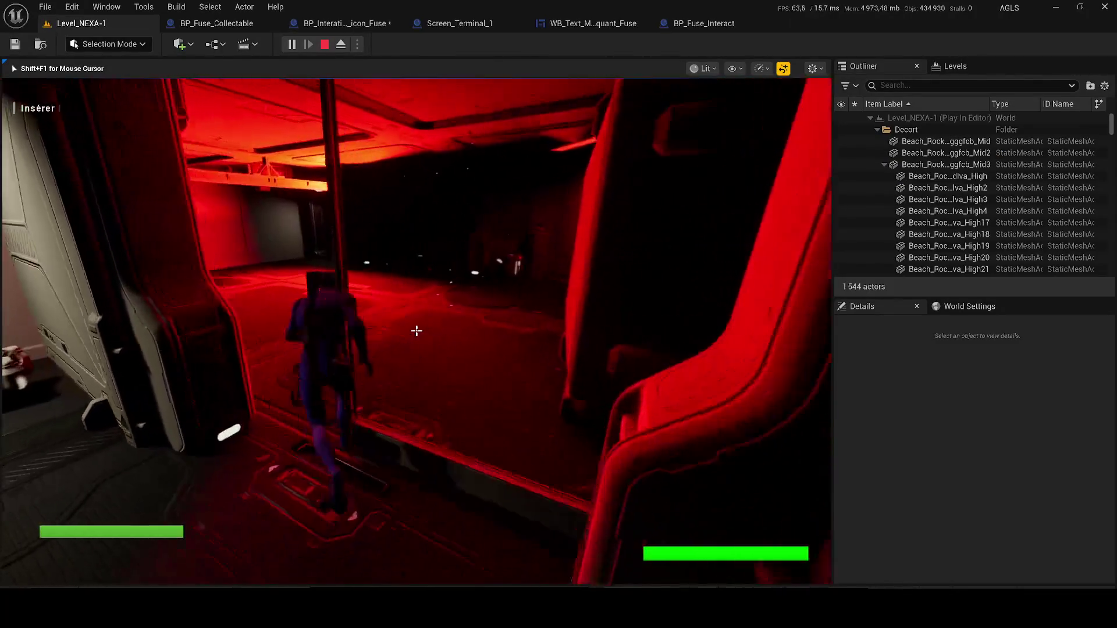
{"action": "key", "text": "w"}
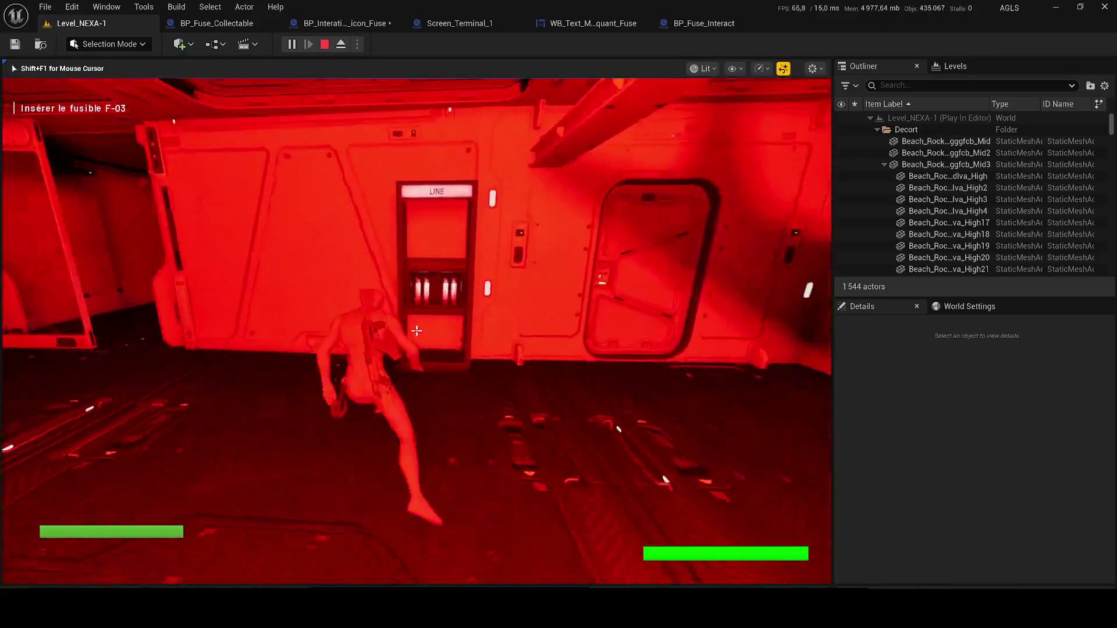
{"action": "key", "text": "w"}
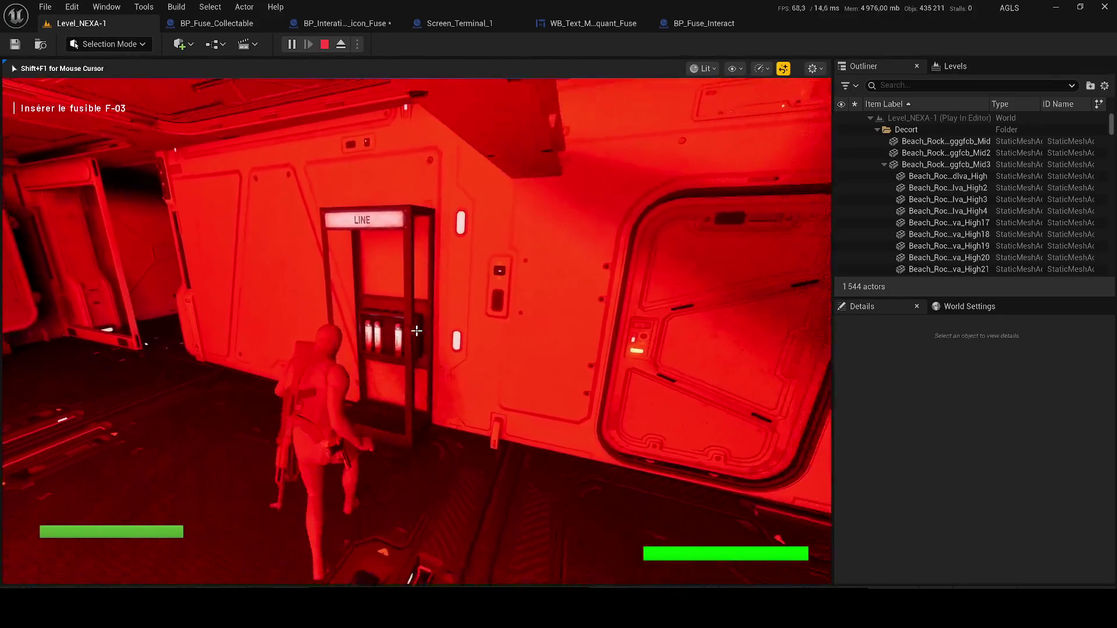
{"action": "key", "text": "Escape"}
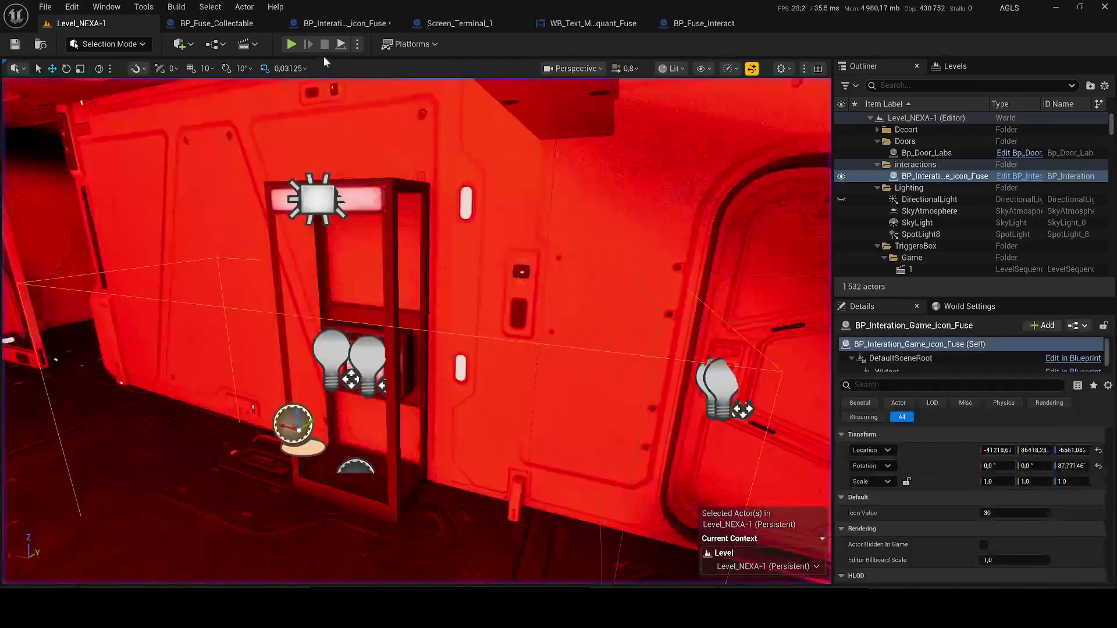
In the fuse icon blueprint, feed Get Player Controller into Enable Input's Player Controller pin.
{"action": "left_click", "coordinate": [217, 23]}
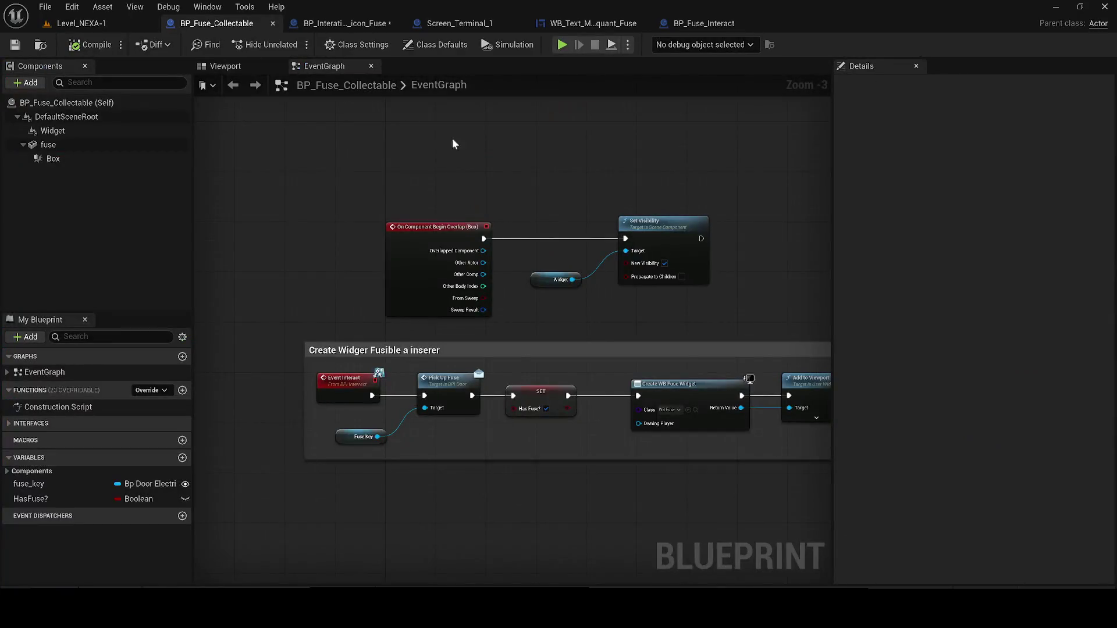
{"action": "left_click", "coordinate": [347, 23]}
{"action": "mouse_move", "coordinate": [559, 240]}
{"action": "left_mouse_down"}
{"action": "mouse_move", "coordinate": [676, 198]}
{"action": "mouse_move", "coordinate": [545, 168]}
{"action": "left_mouse_up"}
{"action": "scroll", "coordinate": [464, 191], "scroll_direction": "down", "scroll_amount": 1}
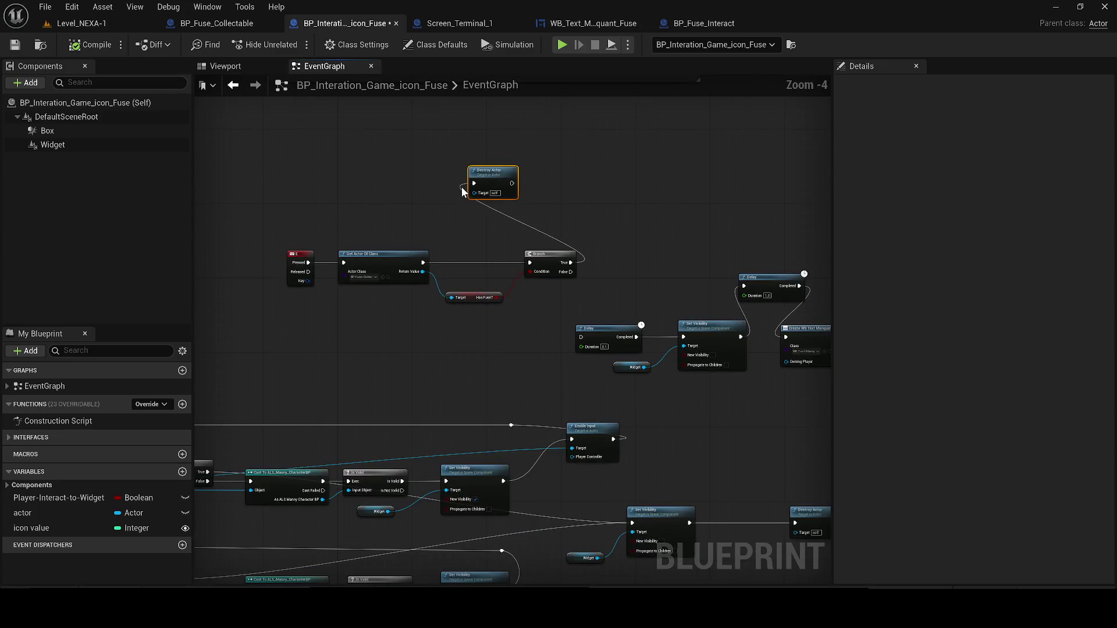
{"action": "mouse_move", "coordinate": [572, 456]}
{"action": "left_mouse_down"}
{"action": "mouse_move", "coordinate": [224, 465]}
{"action": "mouse_move", "coordinate": [273, 493]}
{"action": "mouse_move", "coordinate": [207, 491]}
{"action": "mouse_move", "coordinate": [282, 509]}
{"action": "mouse_move", "coordinate": [260, 498]}
{"action": "left_mouse_up"}
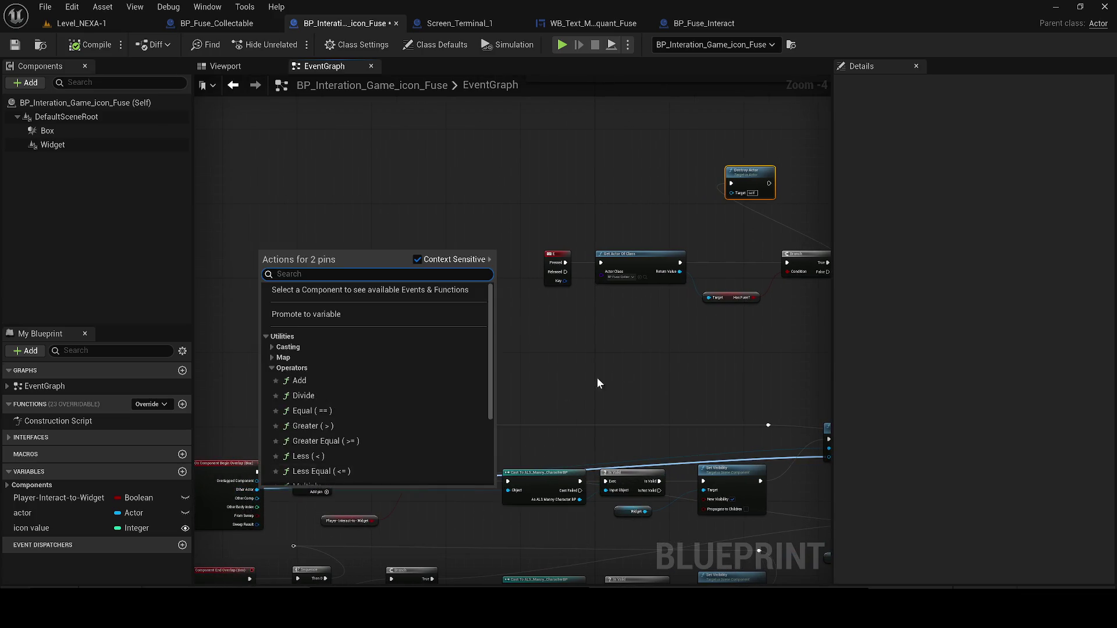
{"action": "left_click_drag", "start_coordinate": [566, 387], "coordinate": [393, 350]}
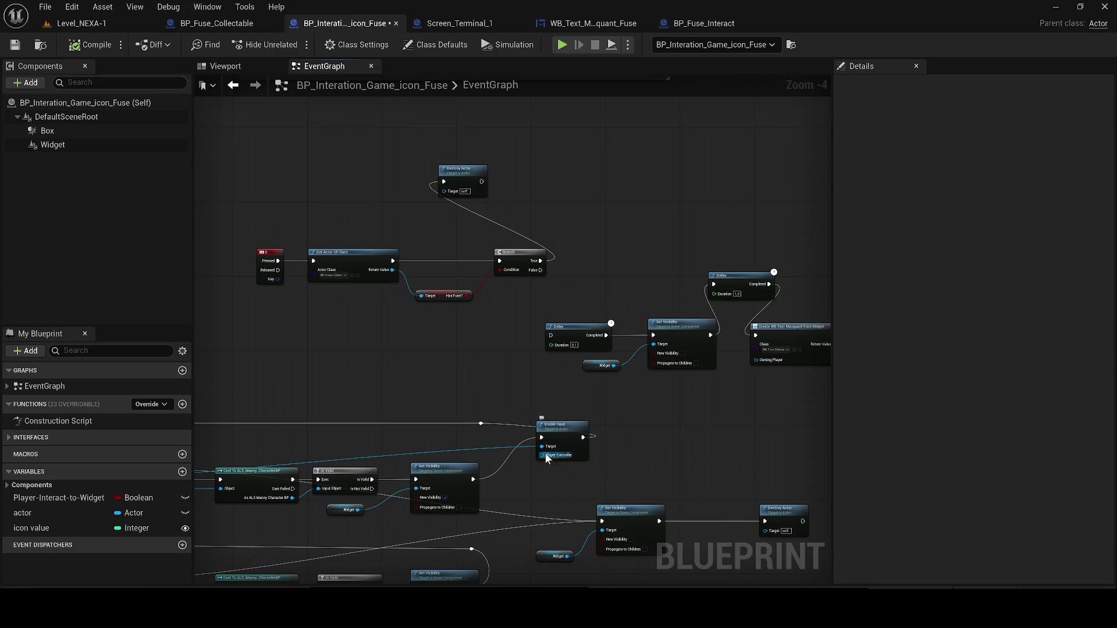
{"action": "left_click_drag", "start_coordinate": [541, 455], "coordinate": [372, 357]}
{"action": "type", "text": "get pla"}
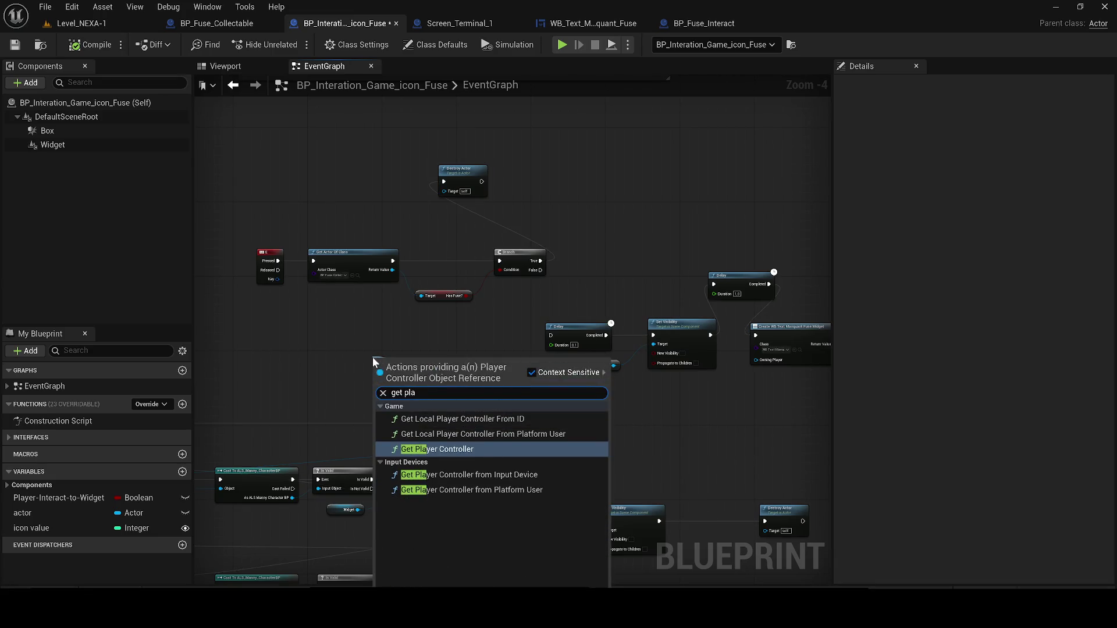
{"action": "key", "text": "Return"}
Compile the blueprint and start a Play In Editor test from Level_NEXA-1.
{"action": "left_click", "coordinate": [90, 43]}
{"action": "left_click", "coordinate": [82, 23]}
{"action": "left_click", "coordinate": [286, 44]}
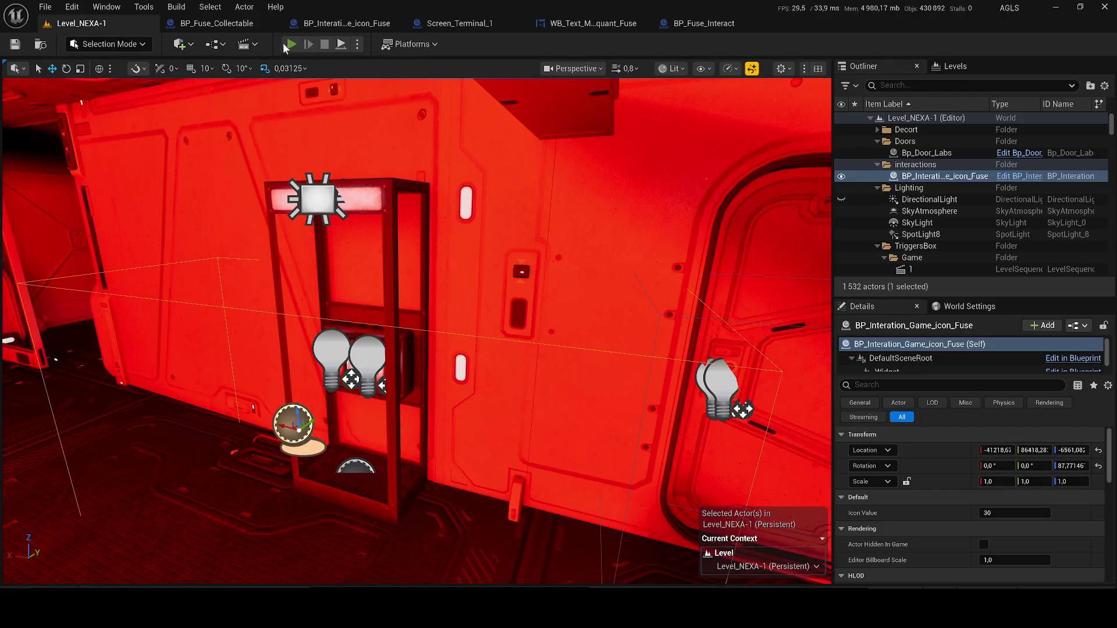
Walk through the crate room and back to the LINE fuse box, then stop the playtest.
{"action": "key", "text": "w"}
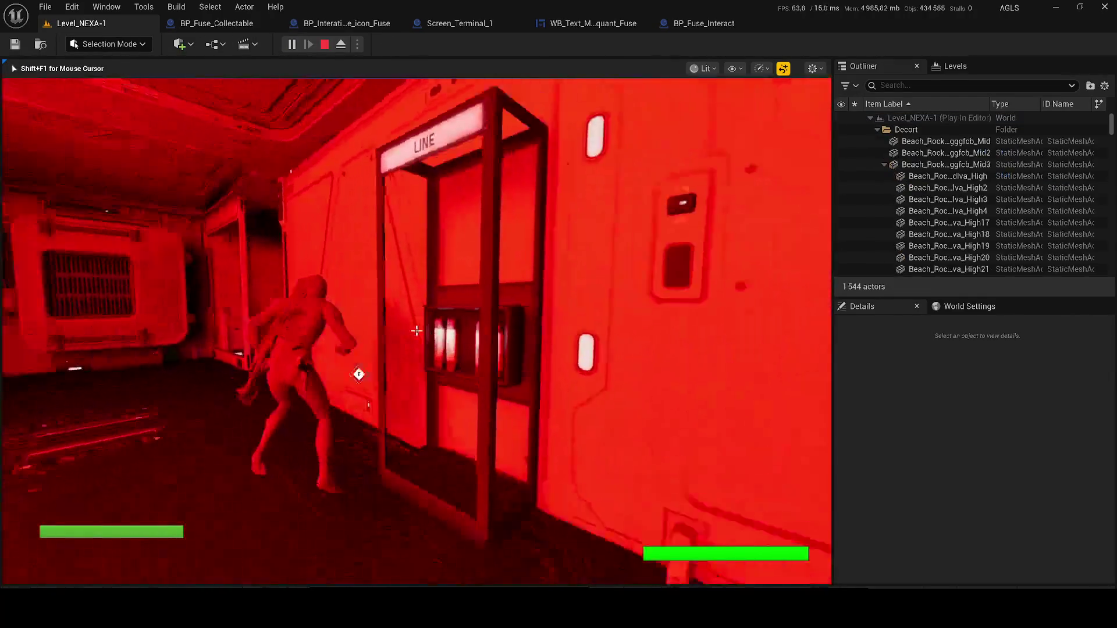
{"action": "key", "text": "a"}
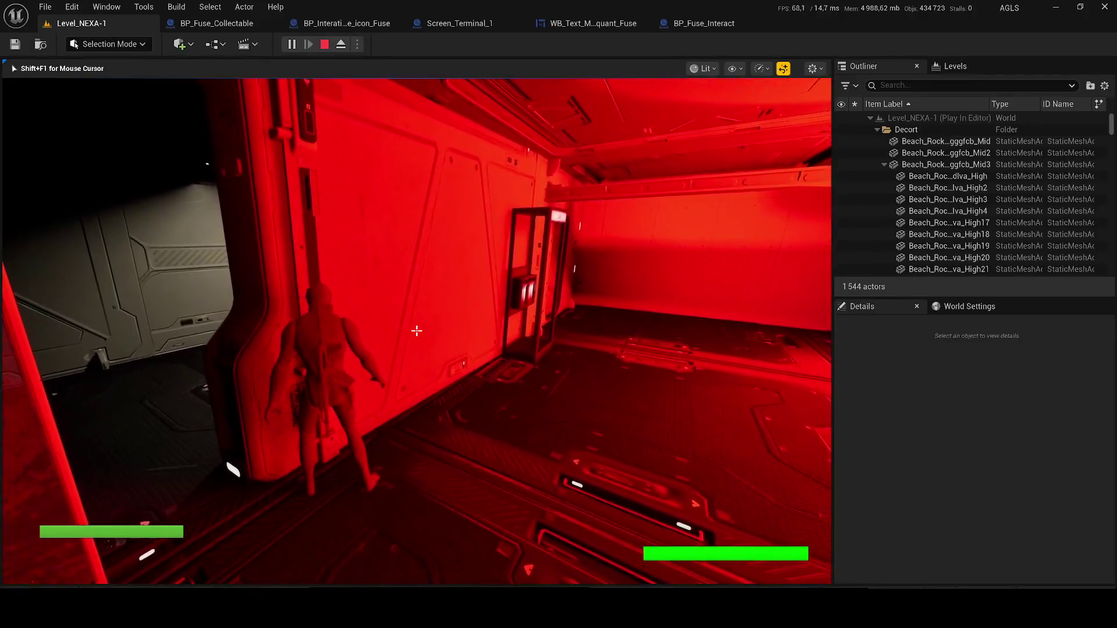
{"action": "key", "text": "a"}
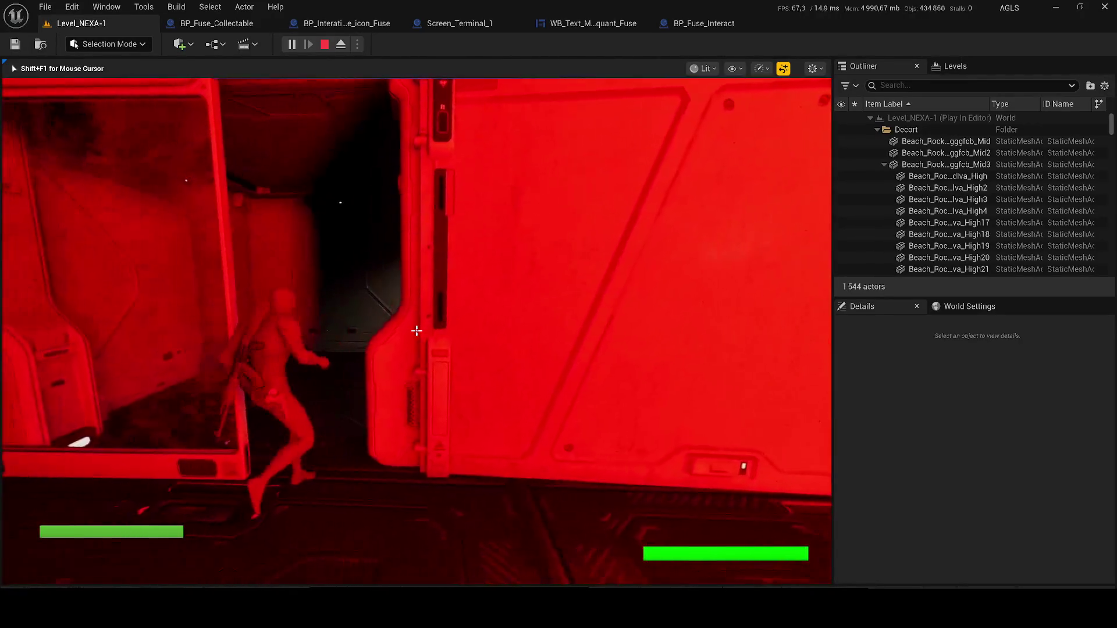
{"action": "key", "text": "w"}
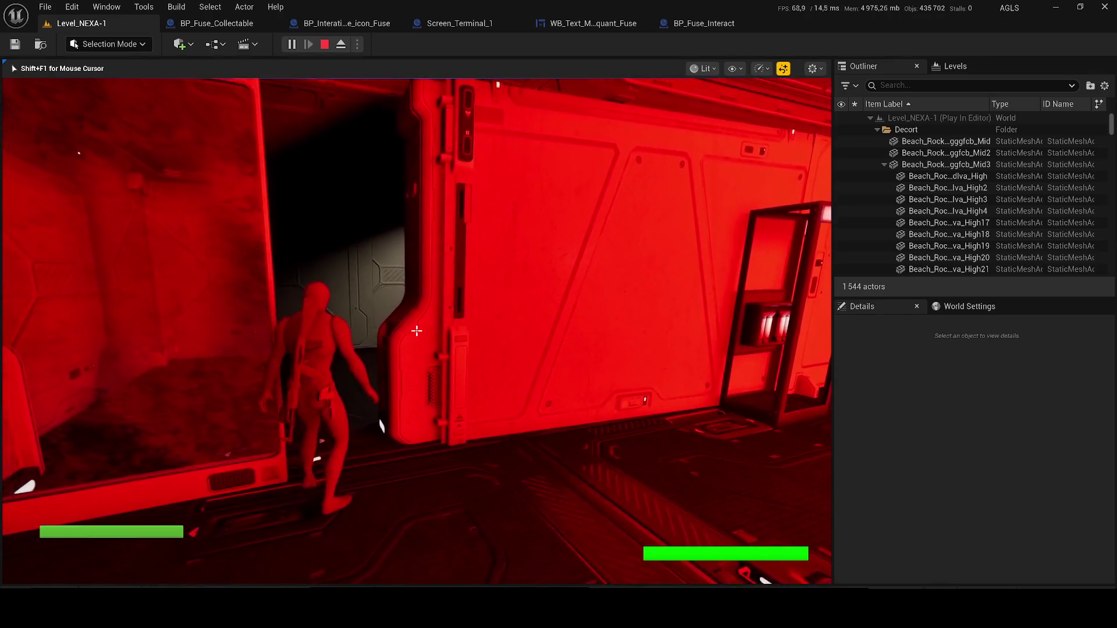
{"action": "key", "text": "w"}
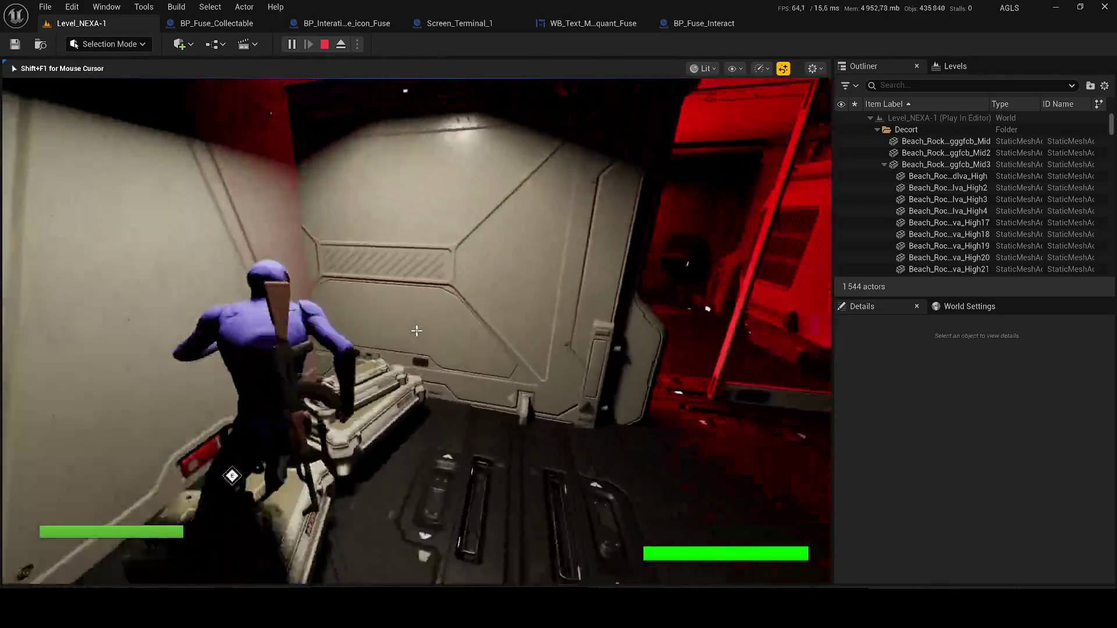
{"action": "key", "text": "w"}
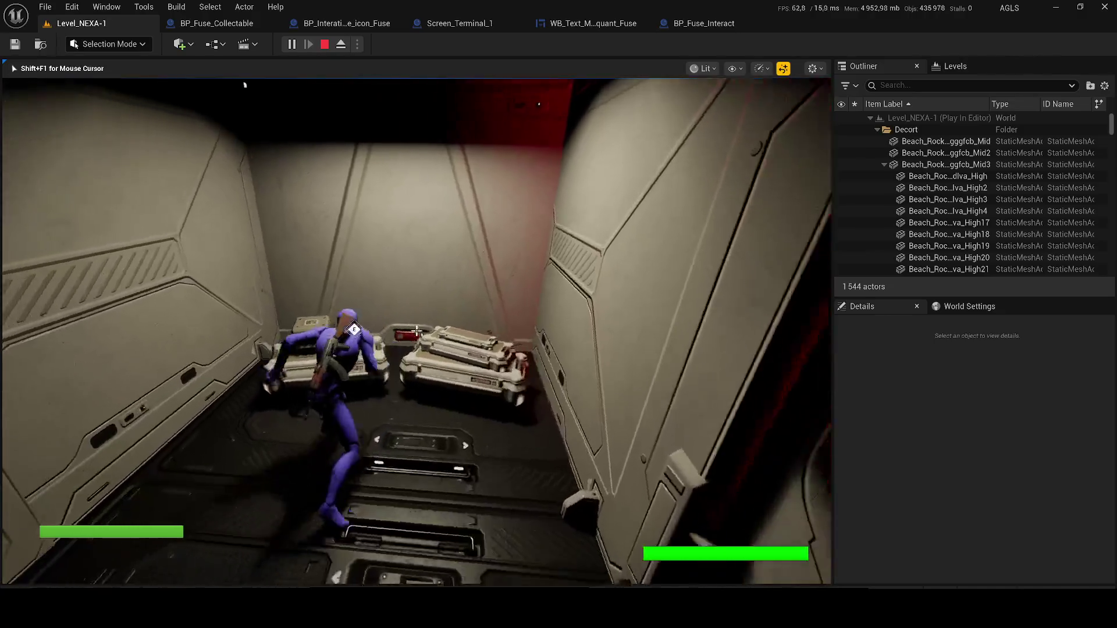
{"action": "key", "text": "w"}
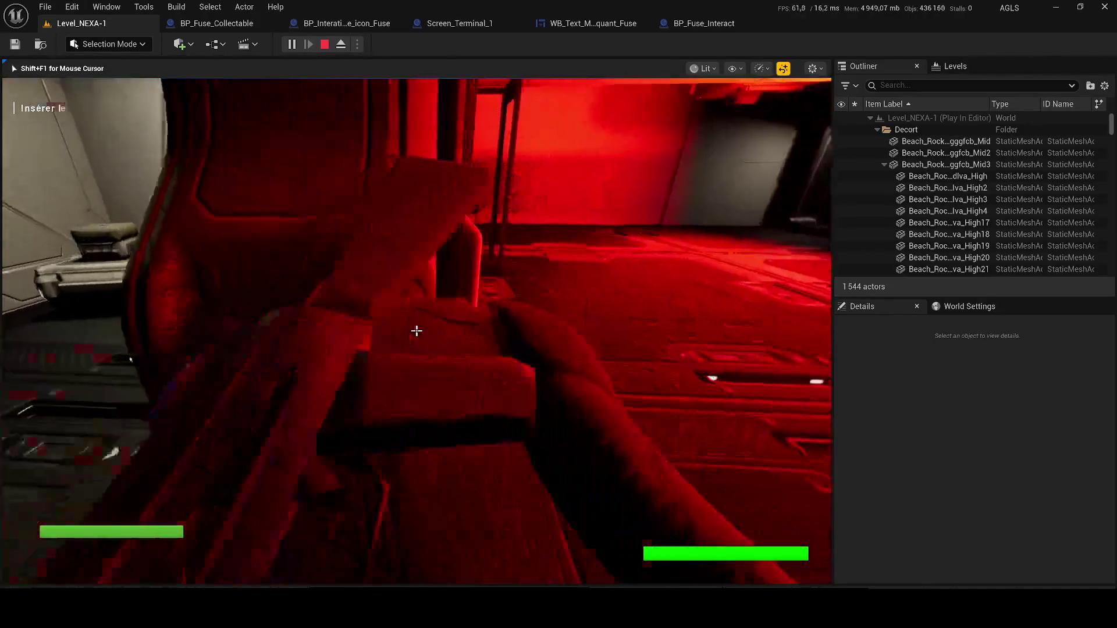
{"action": "key", "text": "w"}
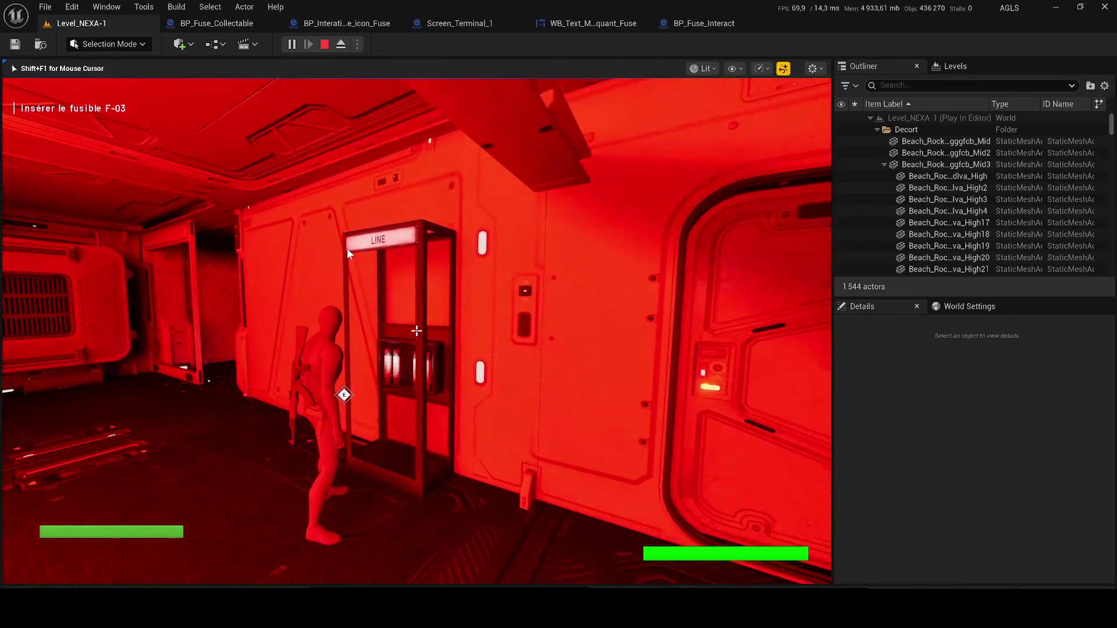
{"action": "key", "text": "Escape"}
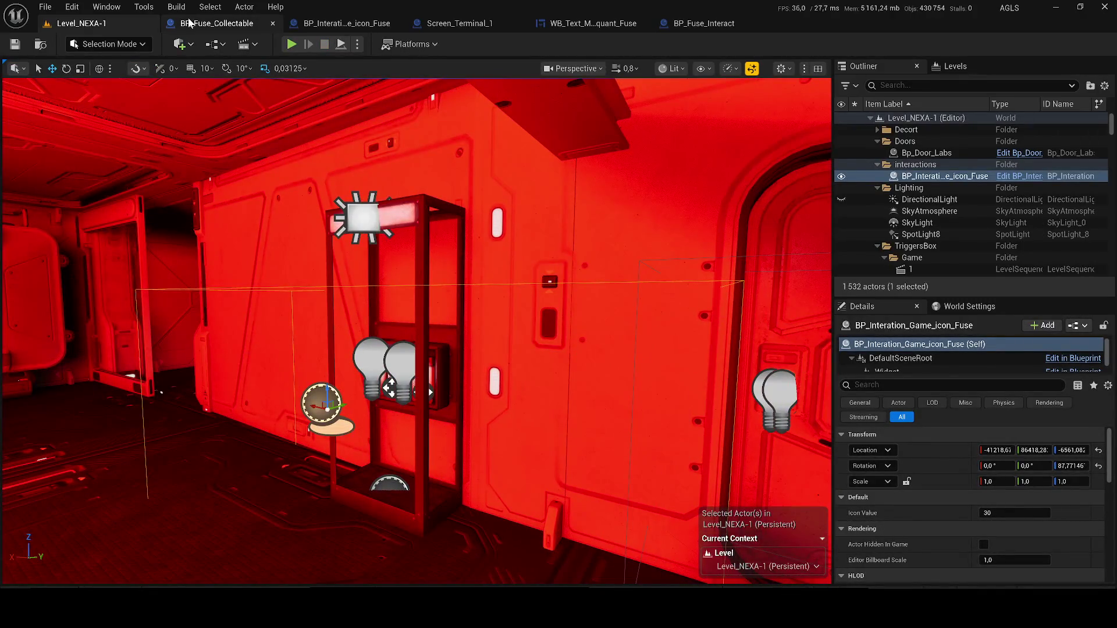
Switch to the BP_Fuse_Collectable tab to show its EventGraph.
{"action": "left_click", "coordinate": [217, 23]}
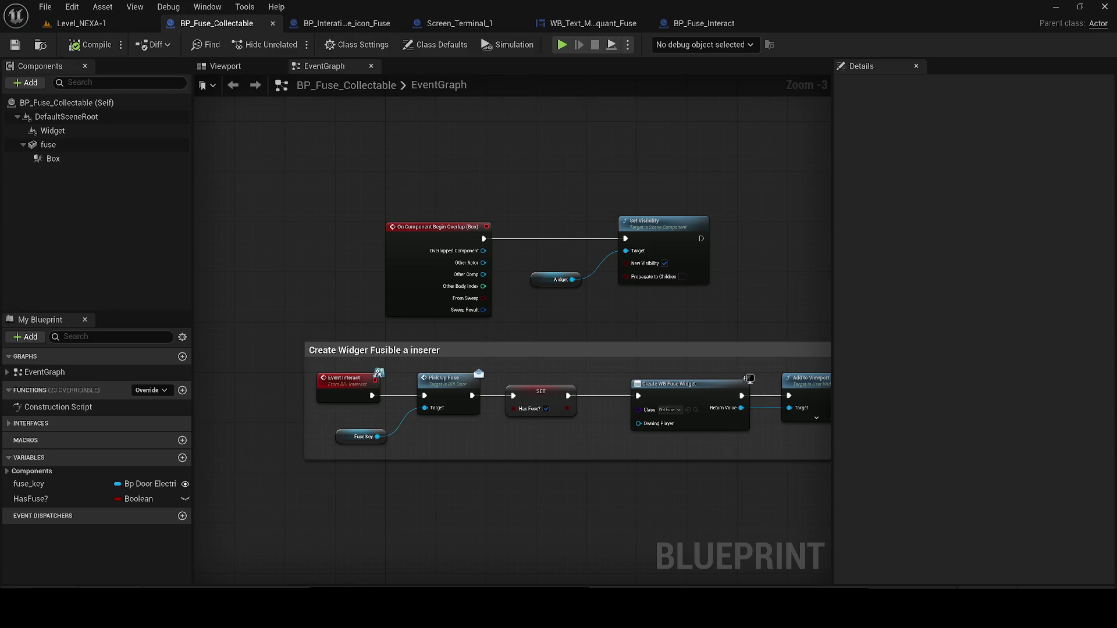
Break the link into Enable Input's Target, reposition Get Player Controller, and save.
{"action": "mouse_move", "coordinate": [609, 292]}
{"action": "left_mouse_down"}
{"action": "mouse_move", "coordinate": [232, 320]}
{"action": "mouse_move", "coordinate": [250, 336]}
{"action": "left_mouse_up"}
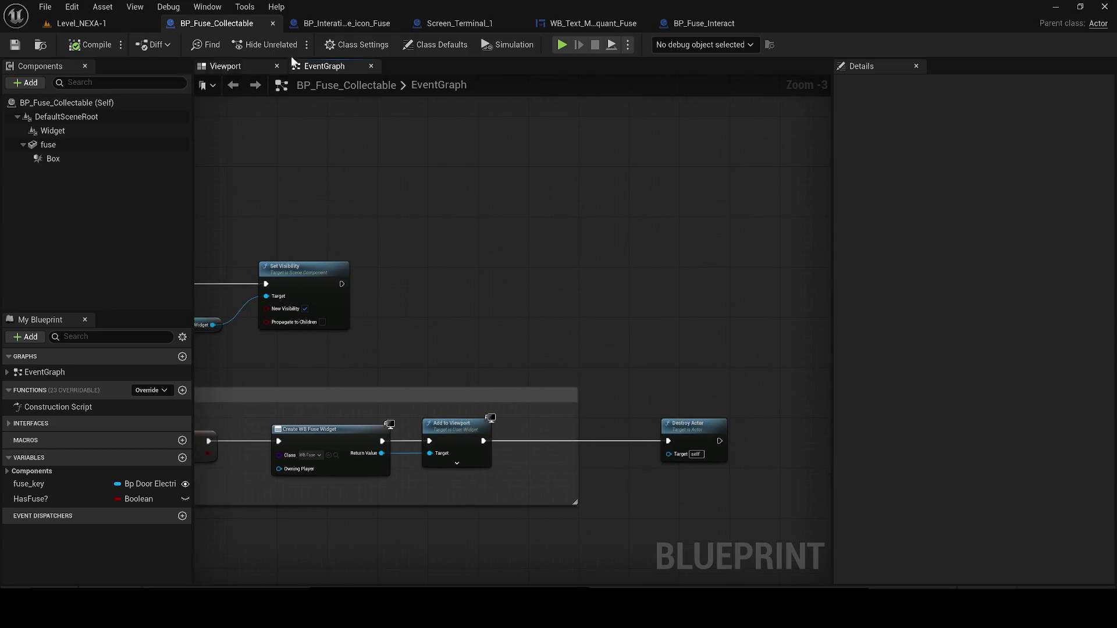
{"action": "left_click", "coordinate": [321, 23]}
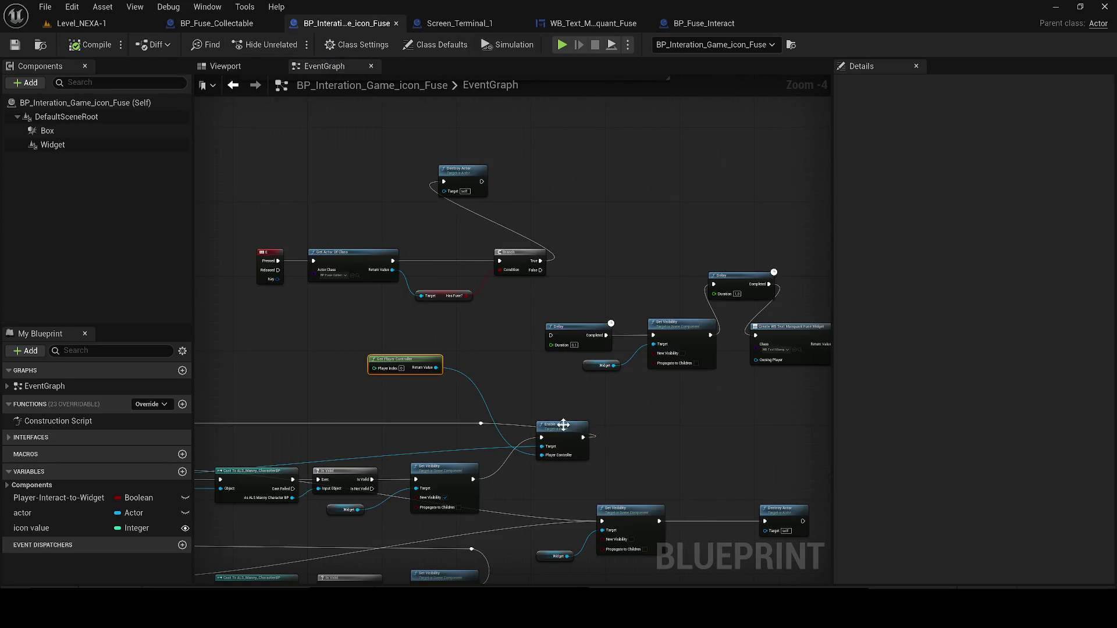
{"action": "scroll", "coordinate": [556, 434], "scroll_direction": "up", "scroll_amount": 3}
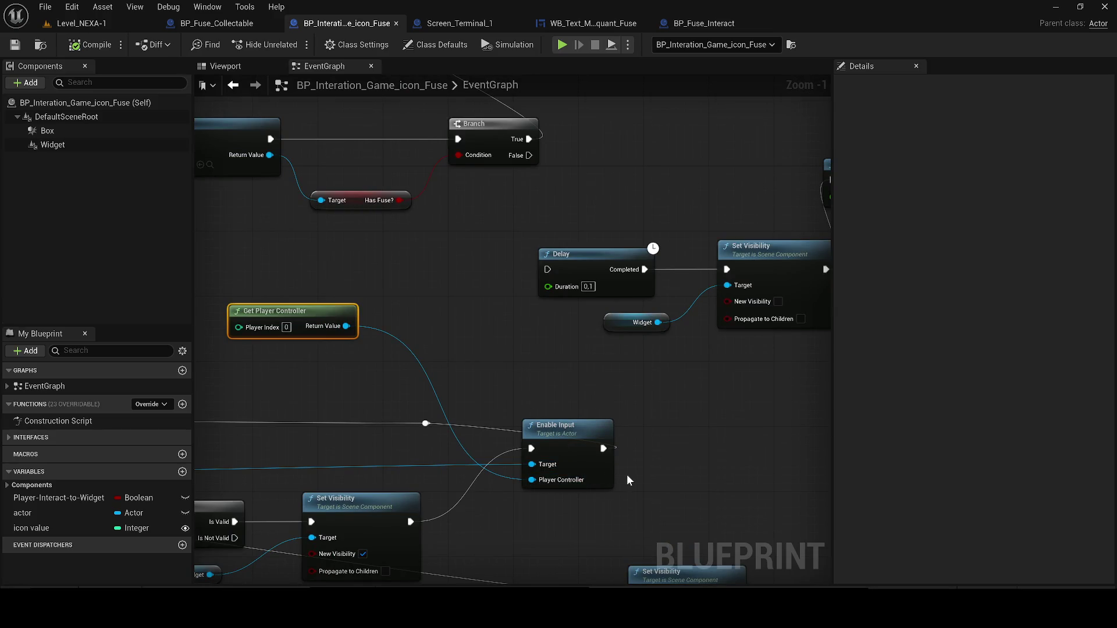
{"action": "left_click", "coordinate": [531, 464], "text": "alt"}
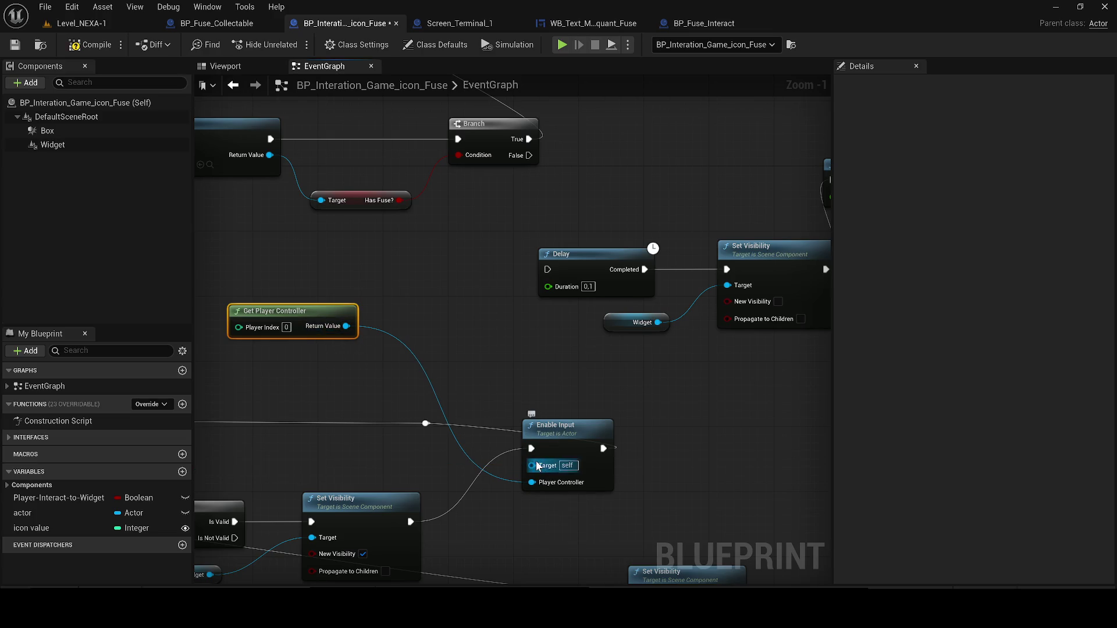
{"action": "left_click_drag", "start_coordinate": [350, 320], "coordinate": [464, 337]}
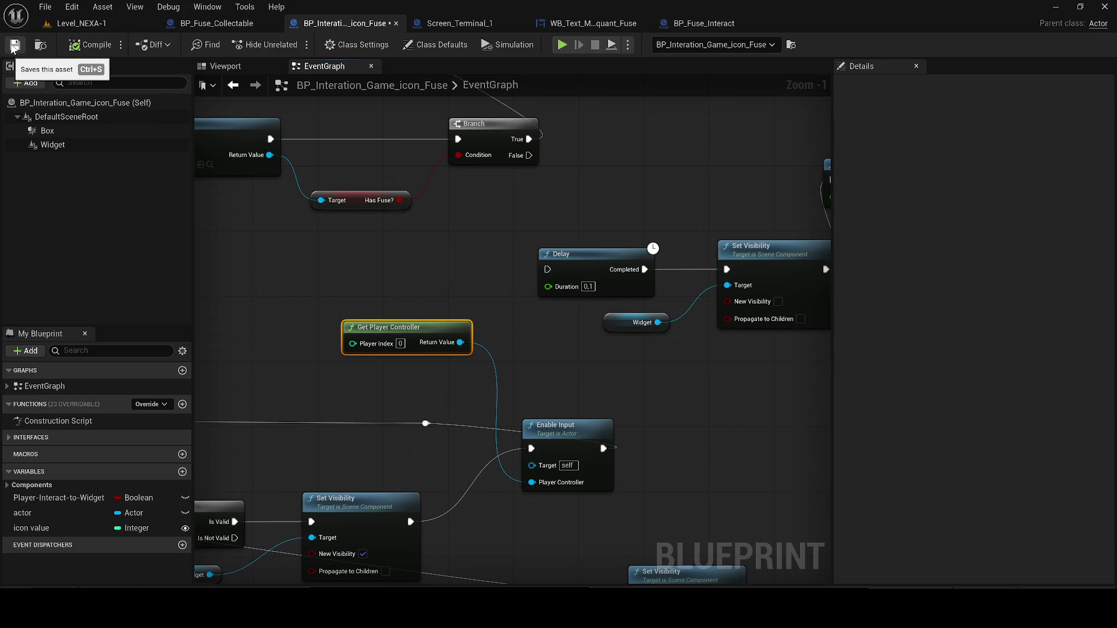
{"action": "left_click", "coordinate": [14, 45]}
Add a Disable Input node fed by Get Player Controller and wire execution into it.
{"action": "scroll", "coordinate": [525, 365], "scroll_direction": "down", "scroll_amount": 3}
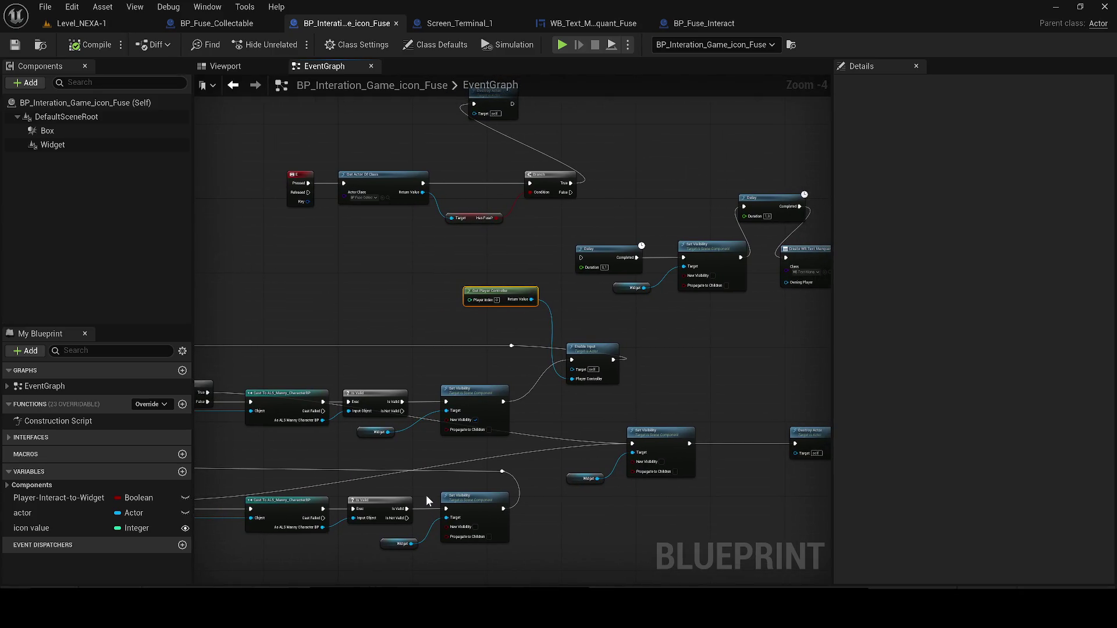
{"action": "left_click_drag", "start_coordinate": [531, 299], "coordinate": [535, 504]}
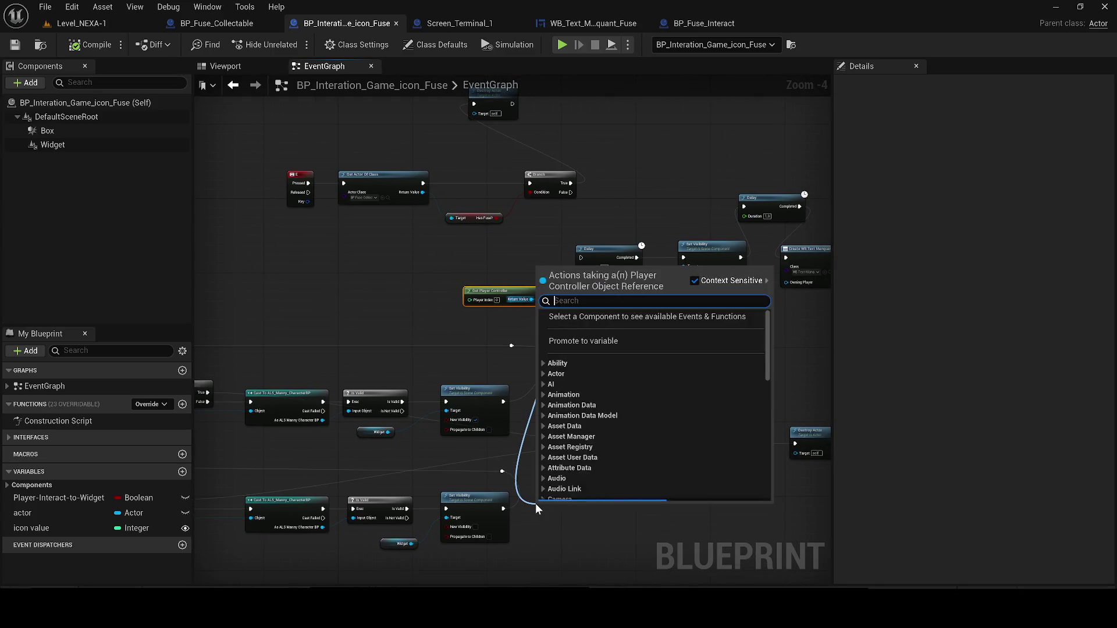
{"action": "type", "text": "DISABL"}
{"action": "key", "text": "Return"}
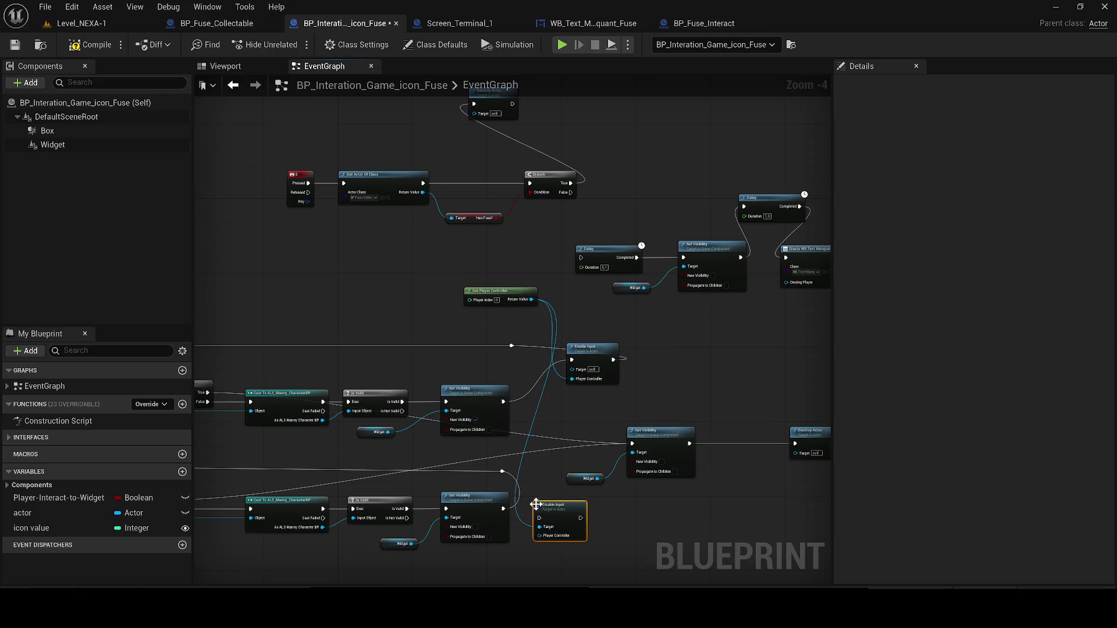
{"action": "mouse_move", "coordinate": [523, 505]}
{"action": "left_mouse_down"}
{"action": "mouse_move", "coordinate": [350, 446]}
{"action": "mouse_move", "coordinate": [392, 471]}
{"action": "mouse_move", "coordinate": [335, 411]}
{"action": "left_mouse_up"}
{"action": "scroll", "coordinate": [350, 446], "scroll_direction": "up", "scroll_amount": 1}
{"action": "left_click_drag", "start_coordinate": [329, 410], "coordinate": [413, 452]}
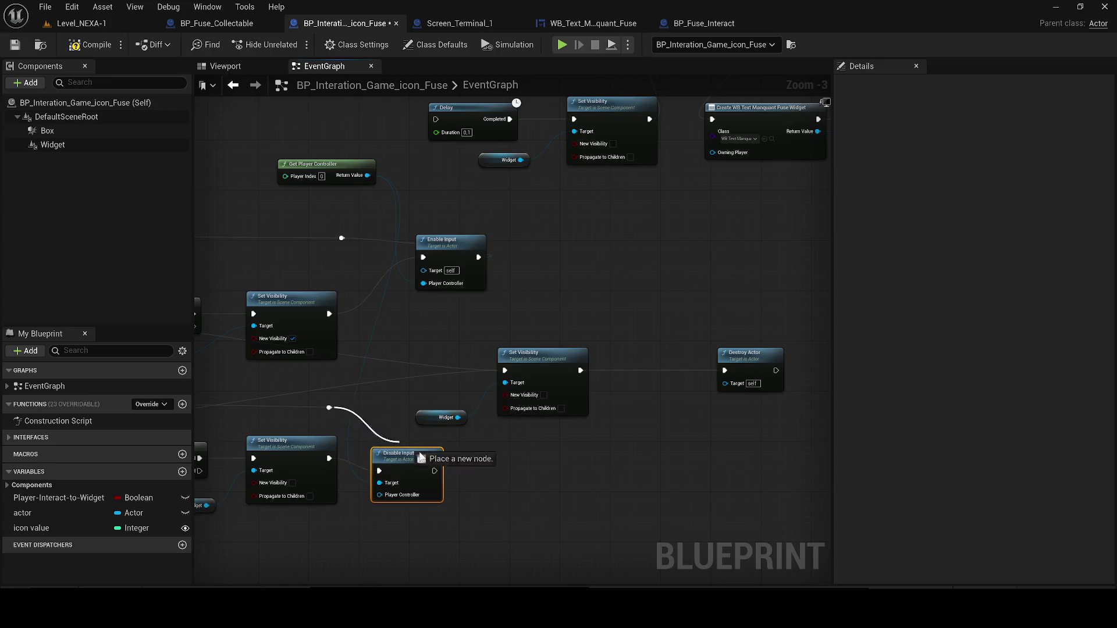
Shift the Set Visibility and Widget nodes rightward and save the blueprint.
{"action": "left_click_drag", "start_coordinate": [541, 352], "coordinate": [581, 353]}
{"action": "left_click", "coordinate": [742, 368]}
{"action": "scroll", "coordinate": [722, 324], "scroll_direction": "down", "scroll_amount": 1}
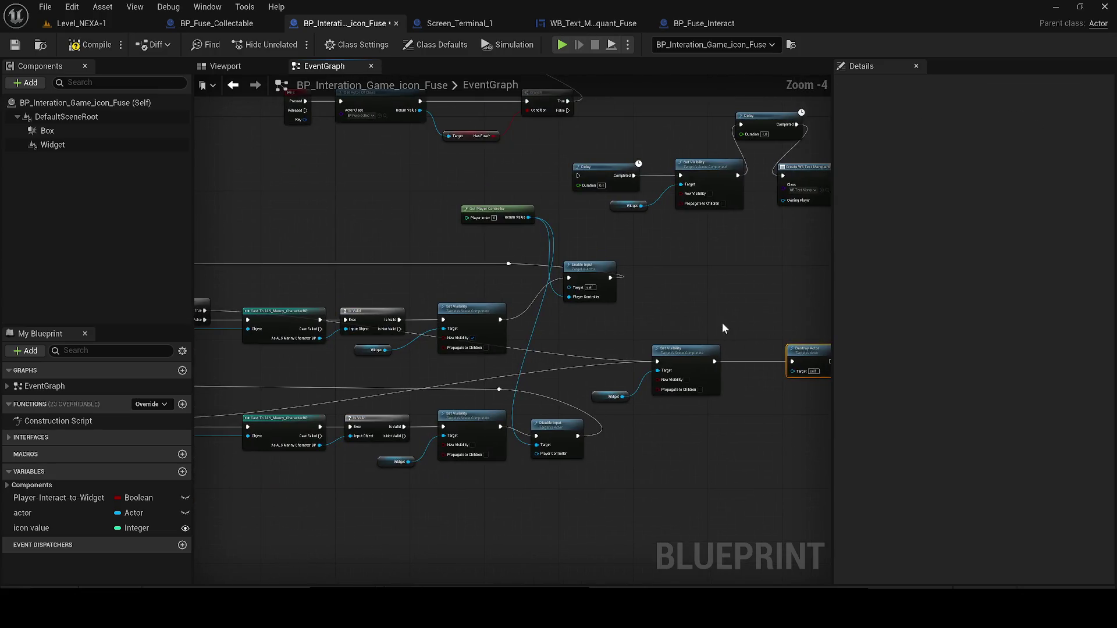
{"action": "scroll", "coordinate": [721, 323], "scroll_direction": "down", "scroll_amount": 1}
{"action": "left_click", "coordinate": [15, 45]}
Play the level, walk from the red room into the grey crate room, then stop.
{"action": "left_click", "coordinate": [76, 23]}
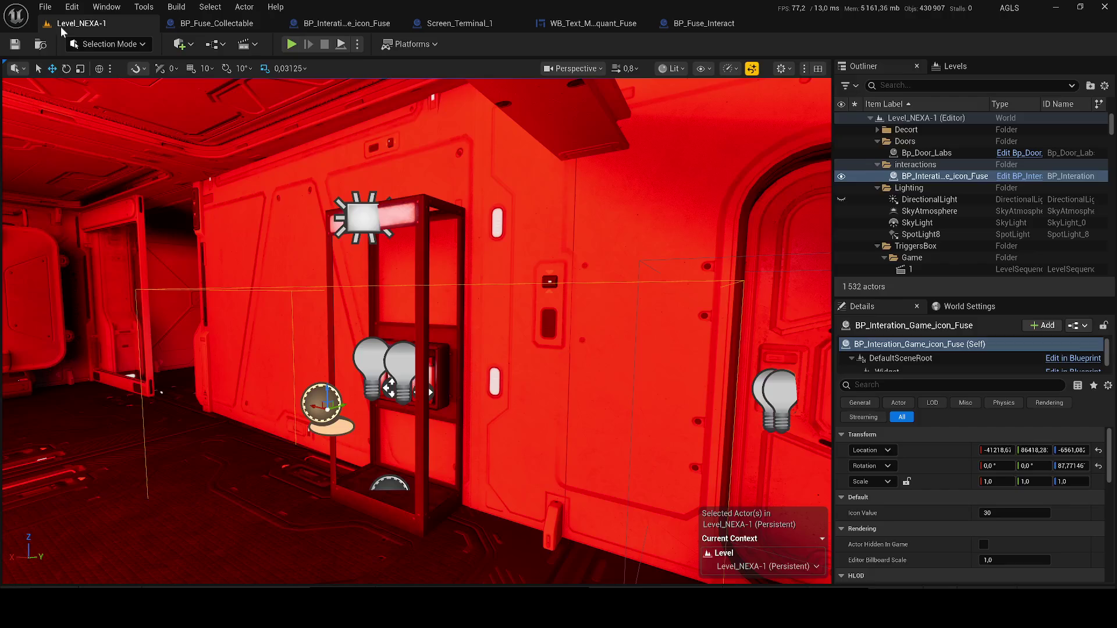
{"action": "key", "text": "alt+p"}
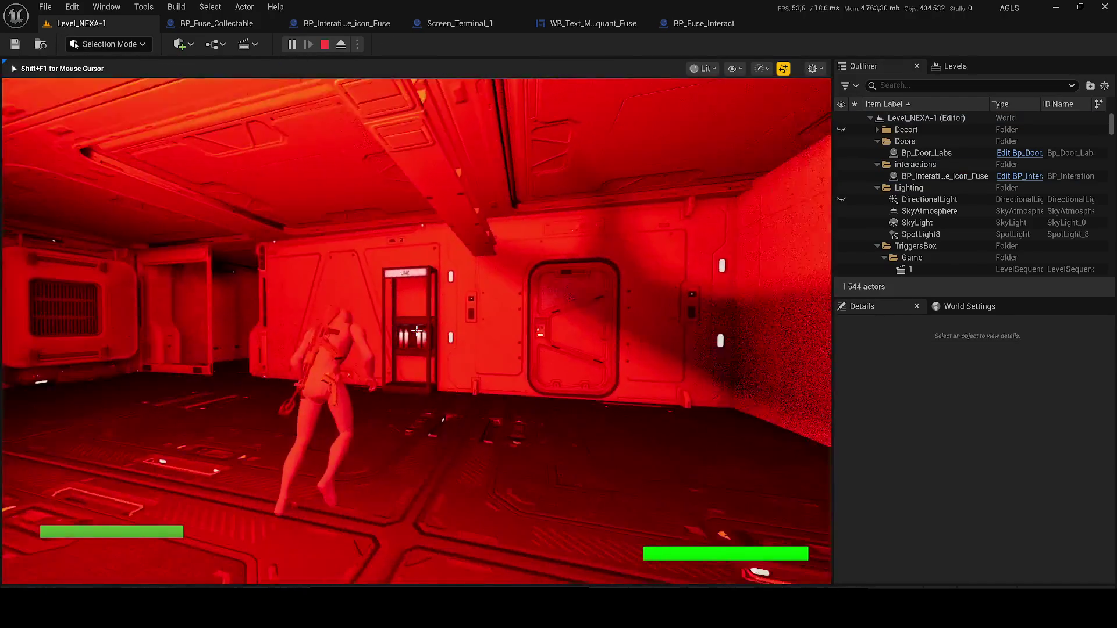
{"action": "key", "text": "w"}
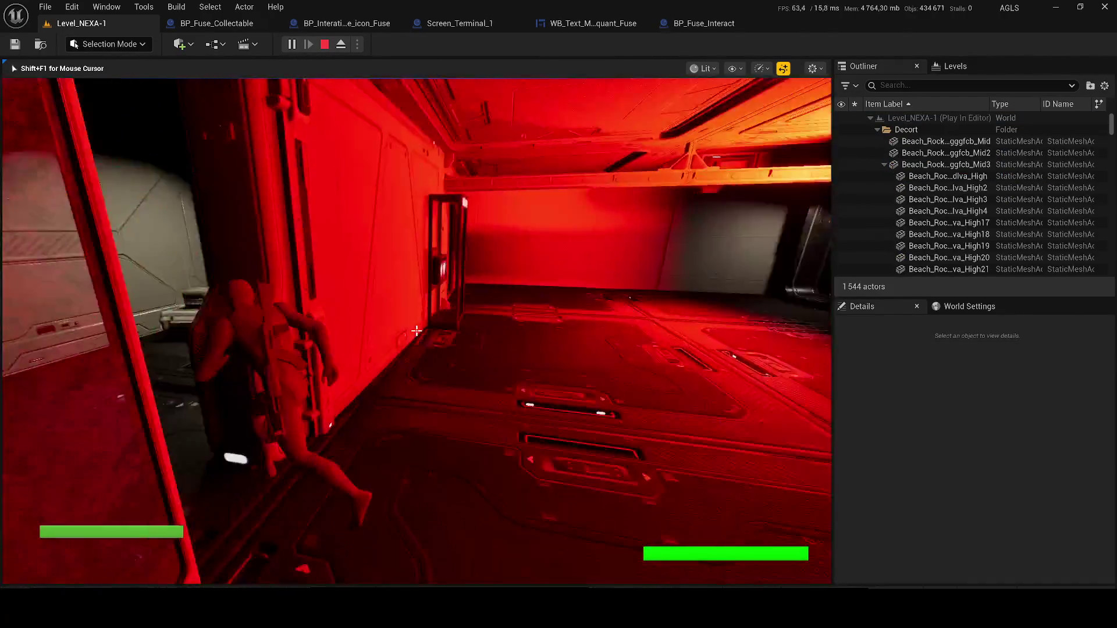
{"action": "key", "text": "w"}
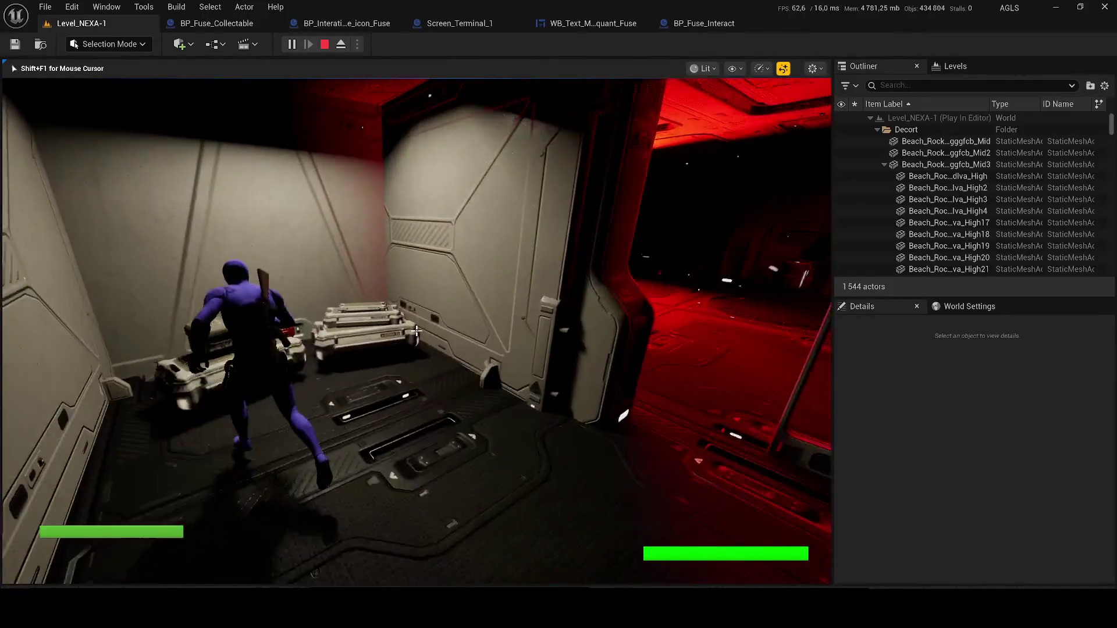
{"action": "key", "text": "w"}
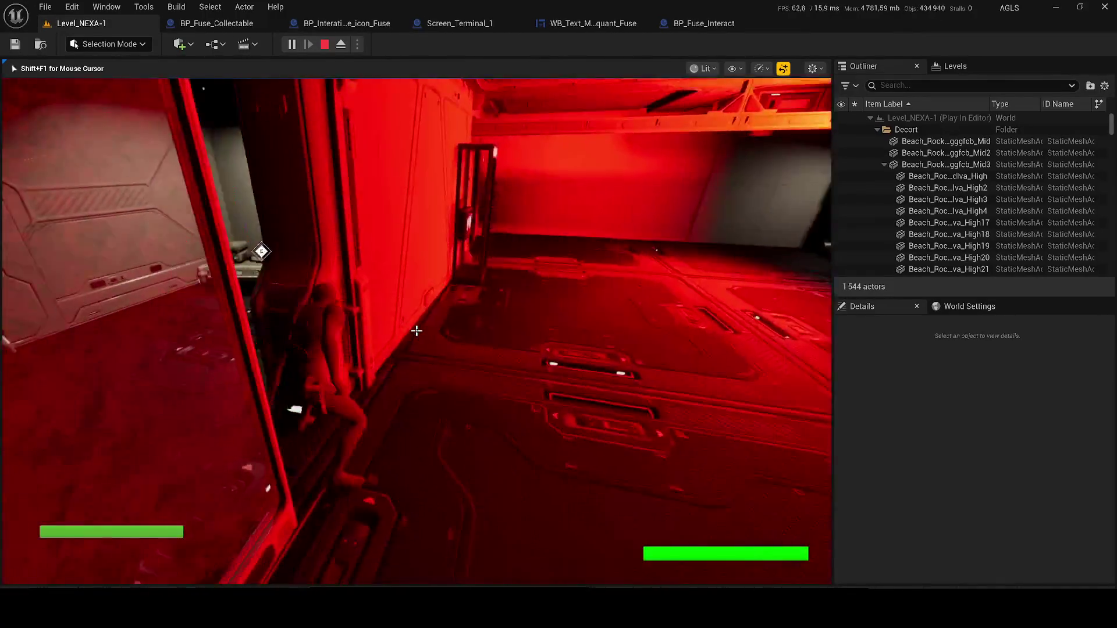
{"action": "key", "text": "w"}
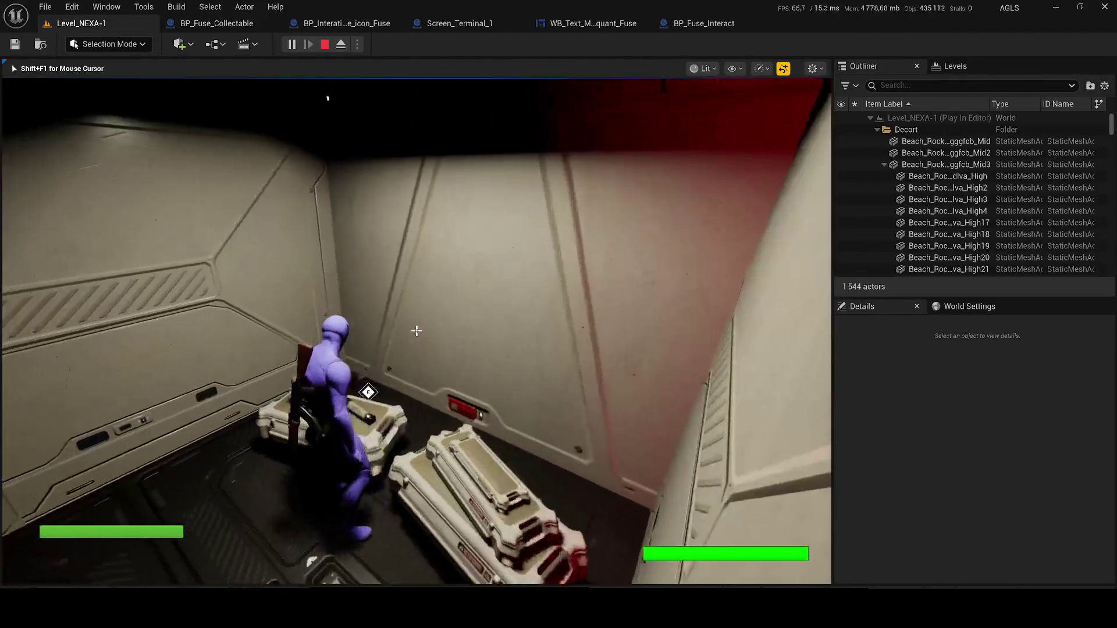
{"action": "key", "text": "Escape"}
{"action": "left_click", "coordinate": [216, 23]}
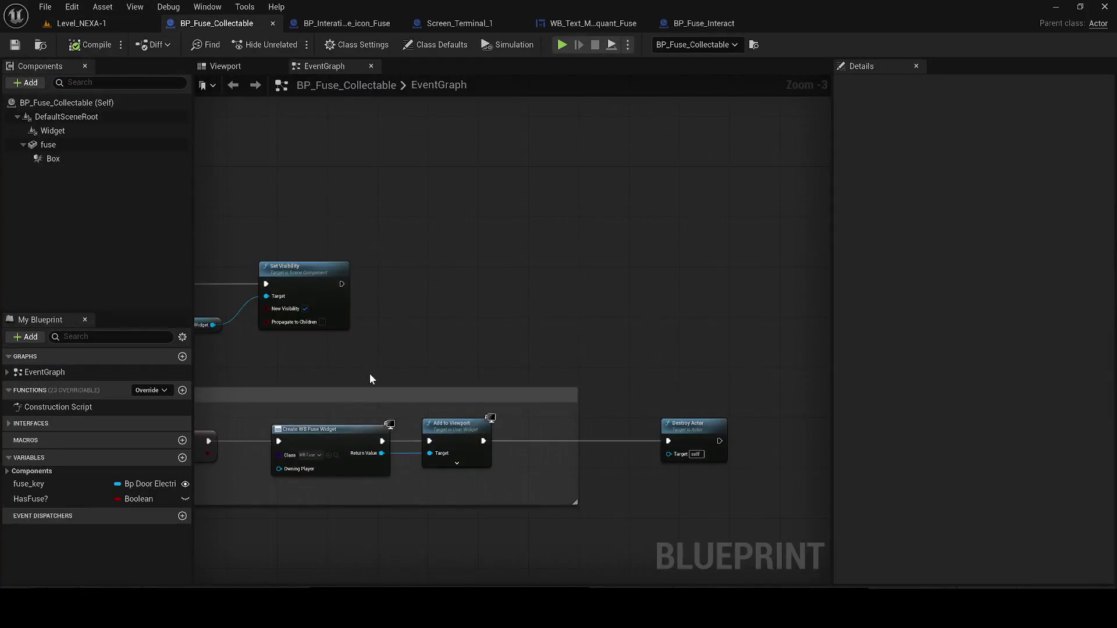
Stretch the pickup comment around Destroy Actor, save, and wire SET Has Fuse? into Create WB Fuse Widget.
{"action": "scroll", "coordinate": [361, 352], "scroll_direction": "down", "scroll_amount": 2}
{"action": "mouse_move", "coordinate": [685, 390]}
{"action": "left_mouse_down"}
{"action": "mouse_move", "coordinate": [661, 384]}
{"action": "mouse_move", "coordinate": [728, 375]}
{"action": "left_mouse_up"}
{"action": "key", "text": "Home"}
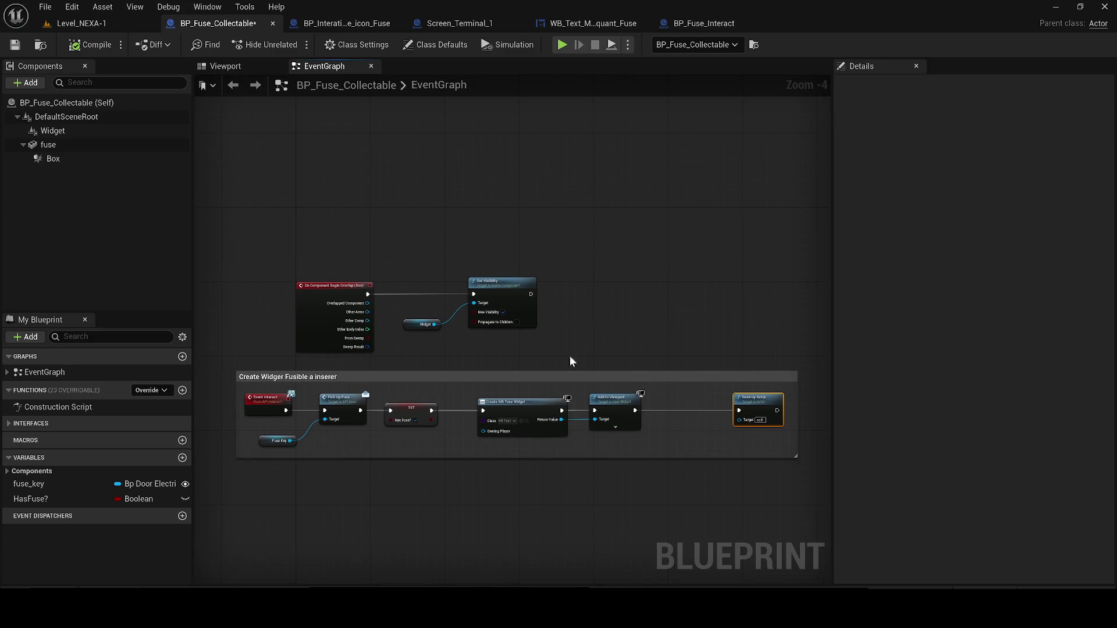
{"action": "left_click", "coordinate": [13, 48]}
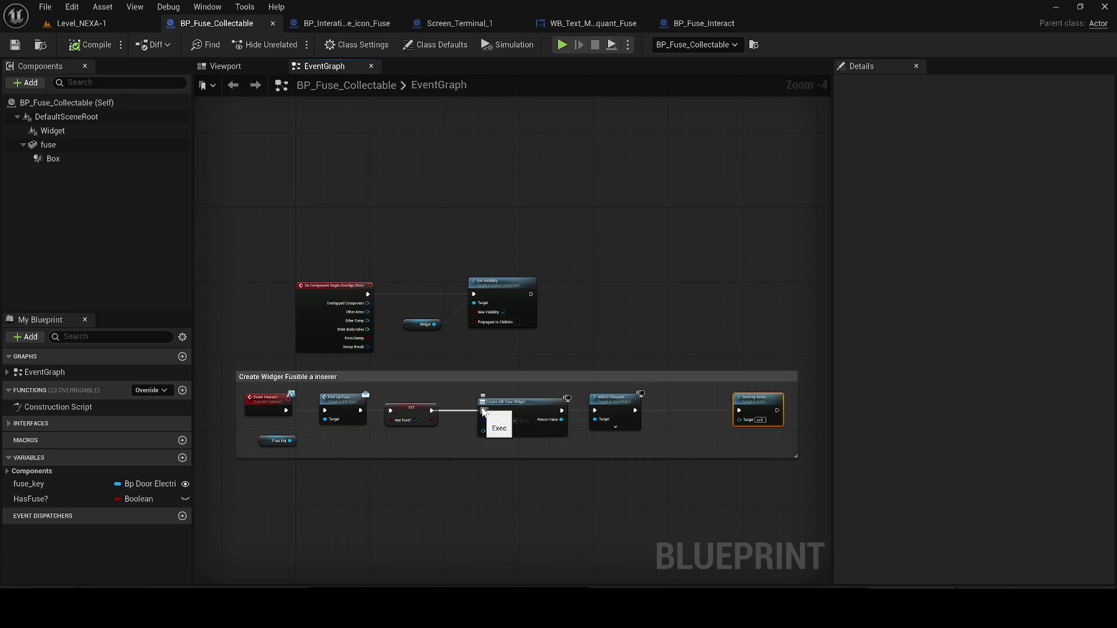
{"action": "left_click_drag", "start_coordinate": [482, 412], "coordinate": [482, 412]}
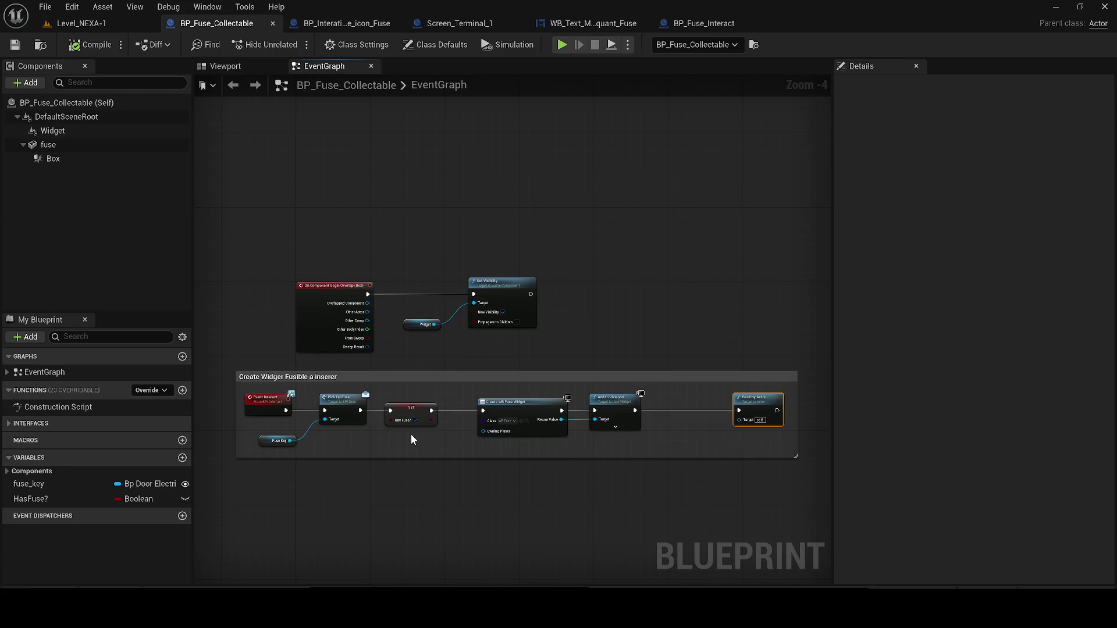
{"action": "left_click", "coordinate": [76, 23]}
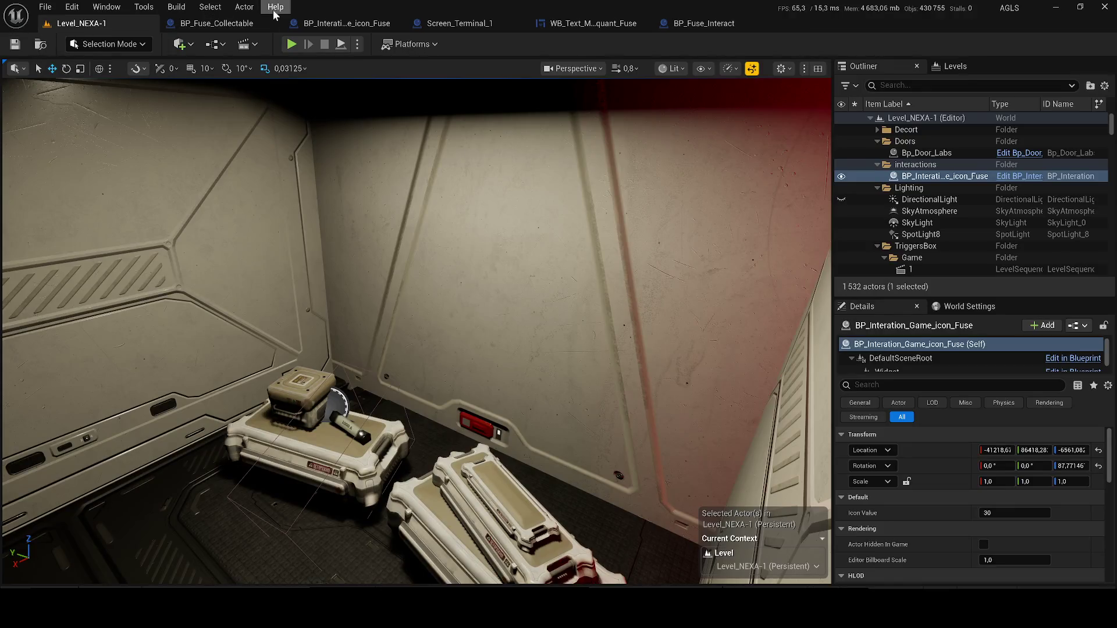
{"action": "left_click", "coordinate": [469, 24]}
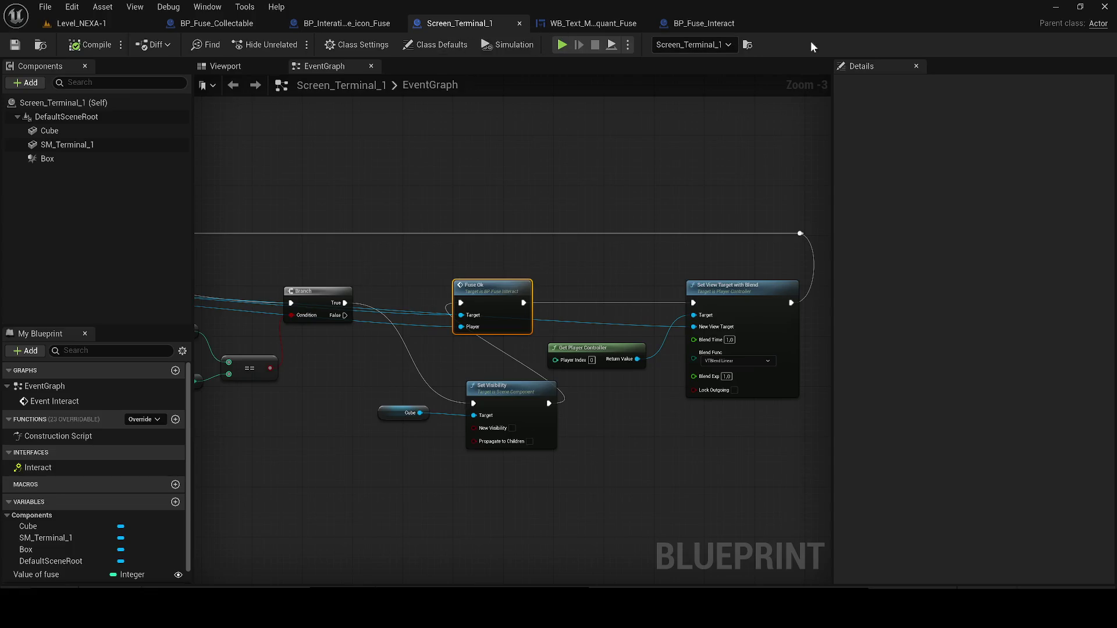
{"action": "left_click", "coordinate": [243, 22]}
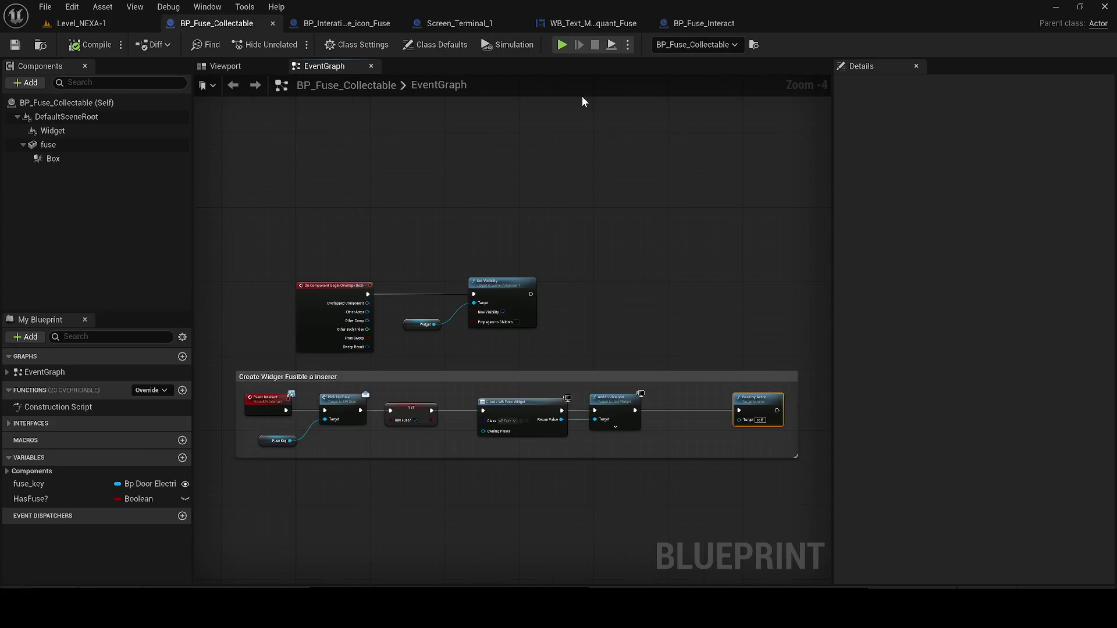
{"action": "left_click", "coordinate": [72, 24]}
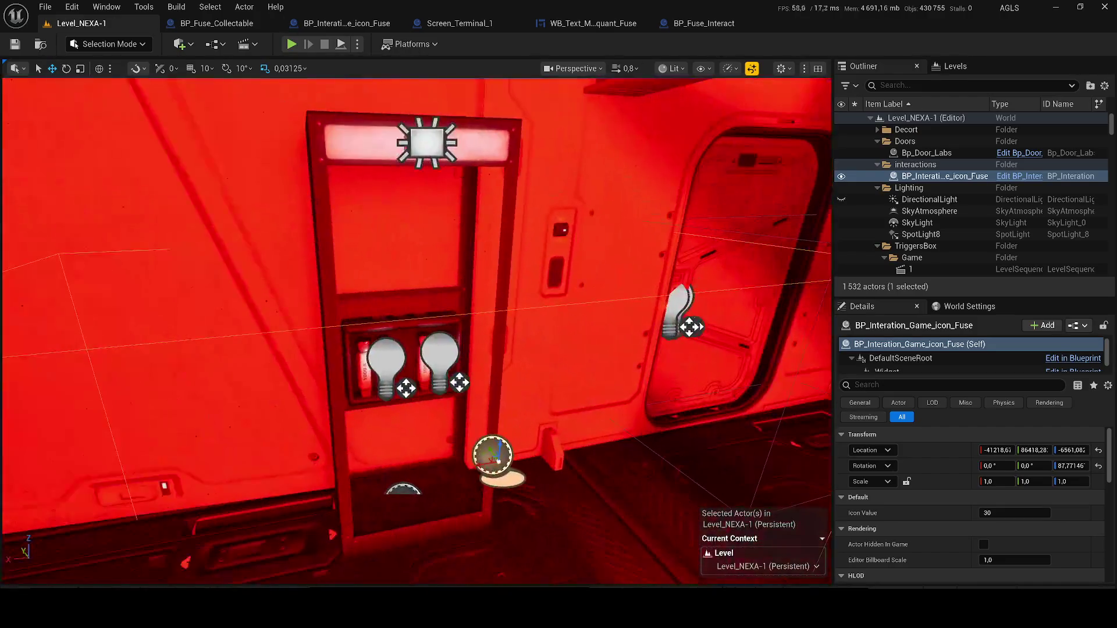
{"action": "left_click", "coordinate": [407, 261]}
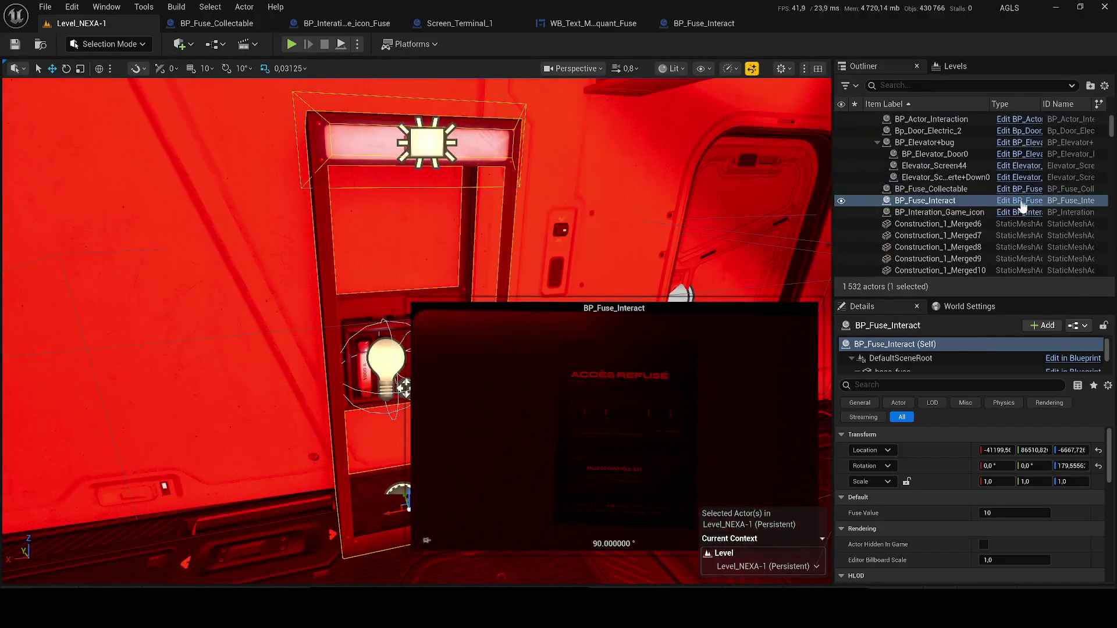
{"action": "left_click", "coordinate": [1022, 206]}
{"action": "scroll", "coordinate": [427, 306], "scroll_direction": "down", "scroll_amount": 2}
{"action": "scroll", "coordinate": [423, 294], "scroll_direction": "up", "scroll_amount": 1}
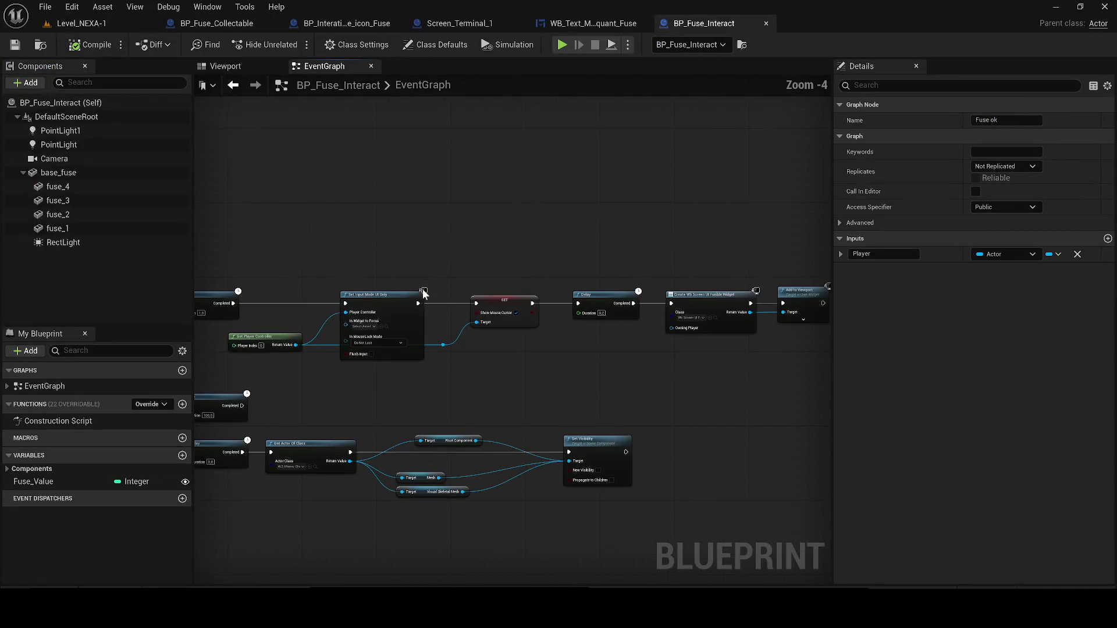
{"action": "scroll", "coordinate": [422, 293], "scroll_direction": "down", "scroll_amount": 1}
{"action": "mouse_move", "coordinate": [421, 287]}
{"action": "left_mouse_down"}
{"action": "mouse_move", "coordinate": [769, 282]}
{"action": "mouse_move", "coordinate": [1114, 232]}
{"action": "mouse_move", "coordinate": [755, 230]}
{"action": "left_mouse_up"}
{"action": "left_click", "coordinate": [85, 24]}
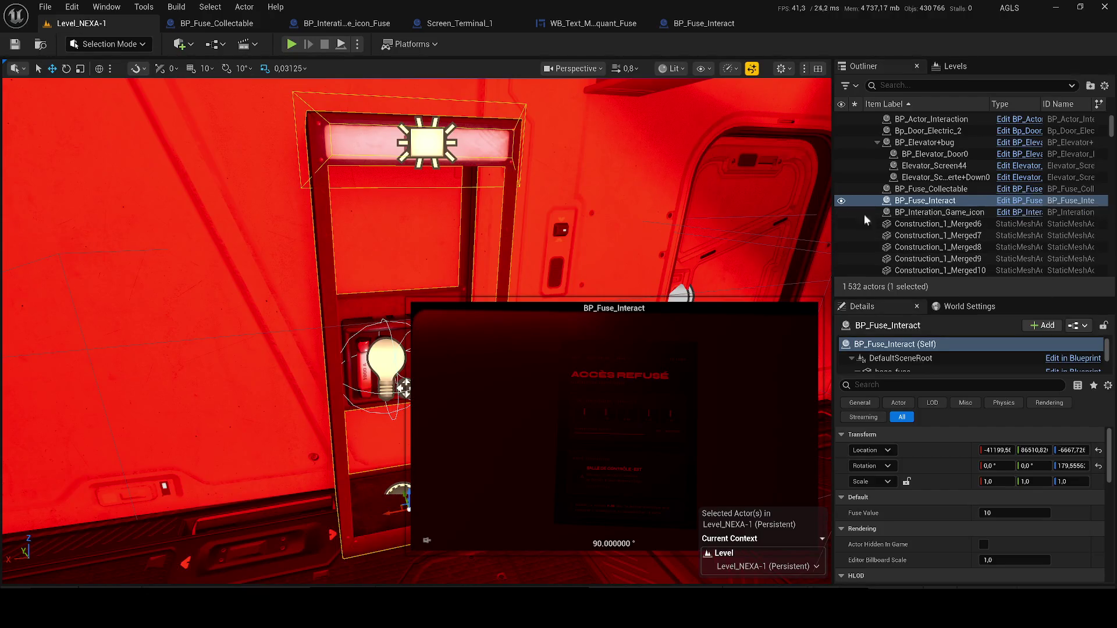
{"action": "key", "text": "f"}
{"action": "left_click_drag", "start_coordinate": [579, 261], "coordinate": [507, 303]}
{"action": "left_click", "coordinate": [319, 367]}
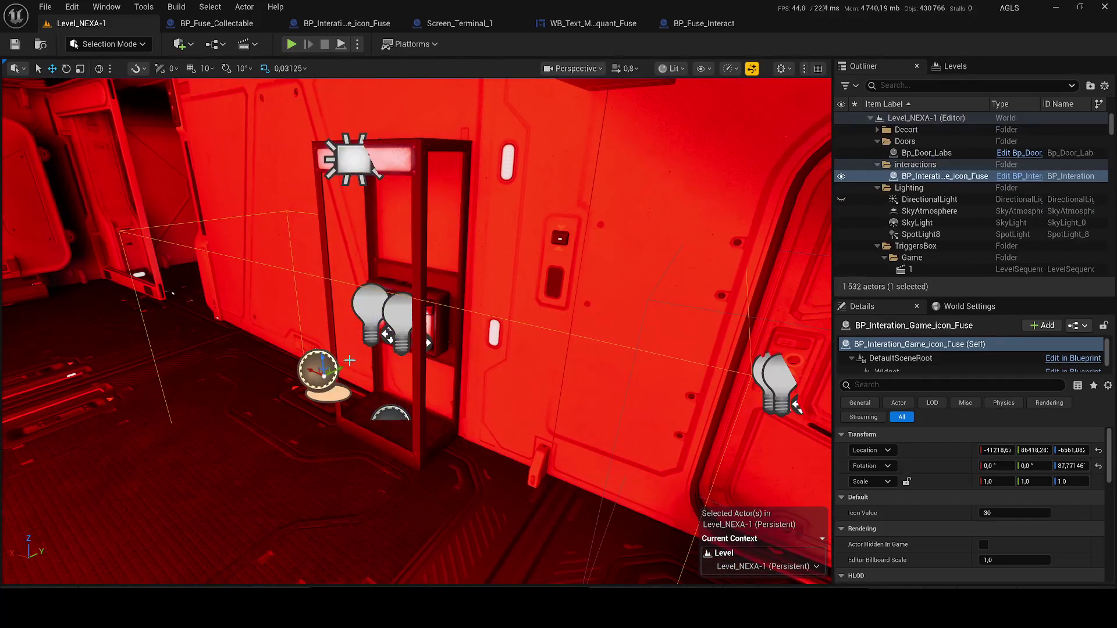
Open the fuse icon blueprint from the Outliner and move Get Player Controller down and right.
{"action": "left_click", "coordinate": [1022, 178]}
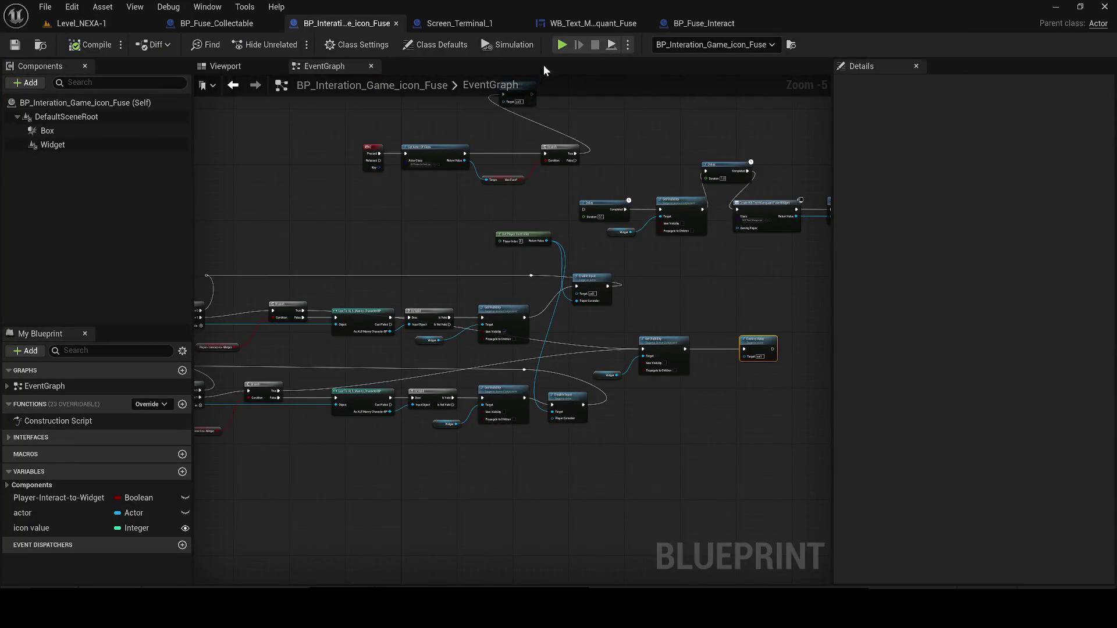
{"action": "scroll", "coordinate": [511, 259], "scroll_direction": "up", "scroll_amount": 1}
{"action": "mouse_move", "coordinate": [488, 228]}
{"action": "left_mouse_down"}
{"action": "mouse_move", "coordinate": [472, 236]}
{"action": "mouse_move", "coordinate": [524, 350]}
{"action": "mouse_move", "coordinate": [568, 347]}
{"action": "left_mouse_up"}
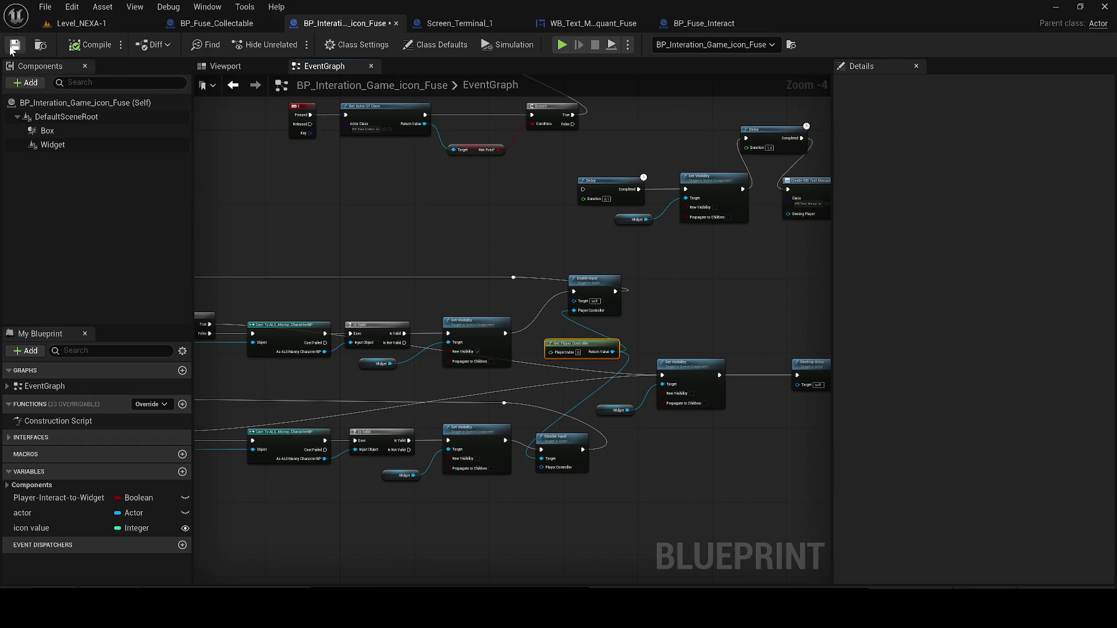
{"action": "scroll", "coordinate": [472, 291], "scroll_direction": "down", "scroll_amount": 3}
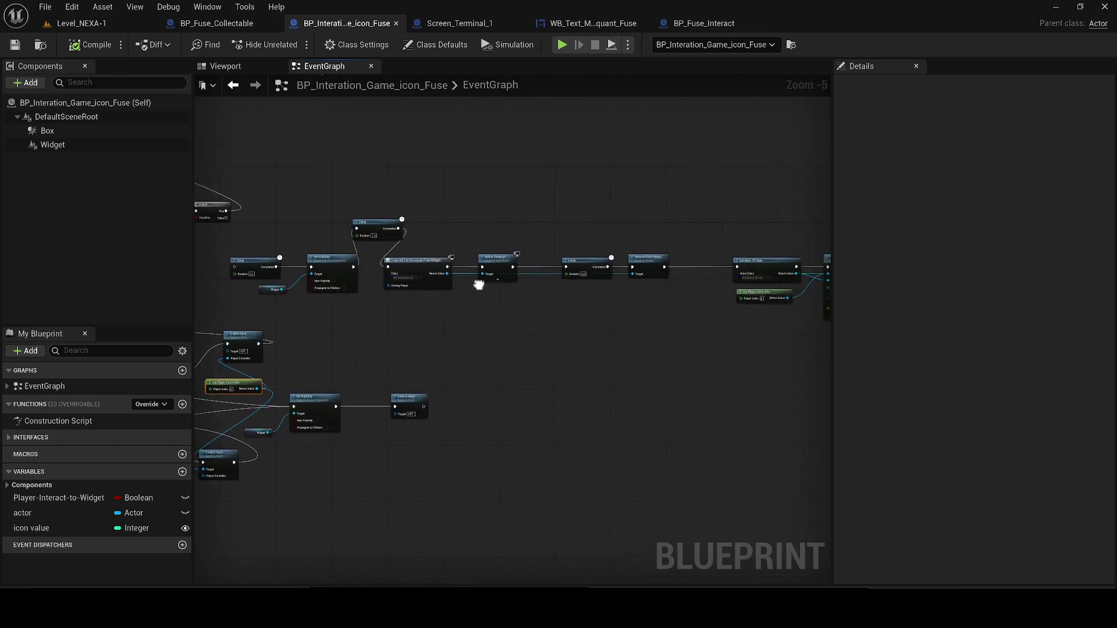
{"action": "scroll", "coordinate": [714, 292], "scroll_direction": "up", "scroll_amount": 3}
{"action": "scroll", "coordinate": [696, 292], "scroll_direction": "down", "scroll_amount": 3}
Select a row of nodes and move it, then select the Disable Input in camera comment group.
{"action": "left_click_drag", "start_coordinate": [610, 299], "coordinate": [385, 254]}
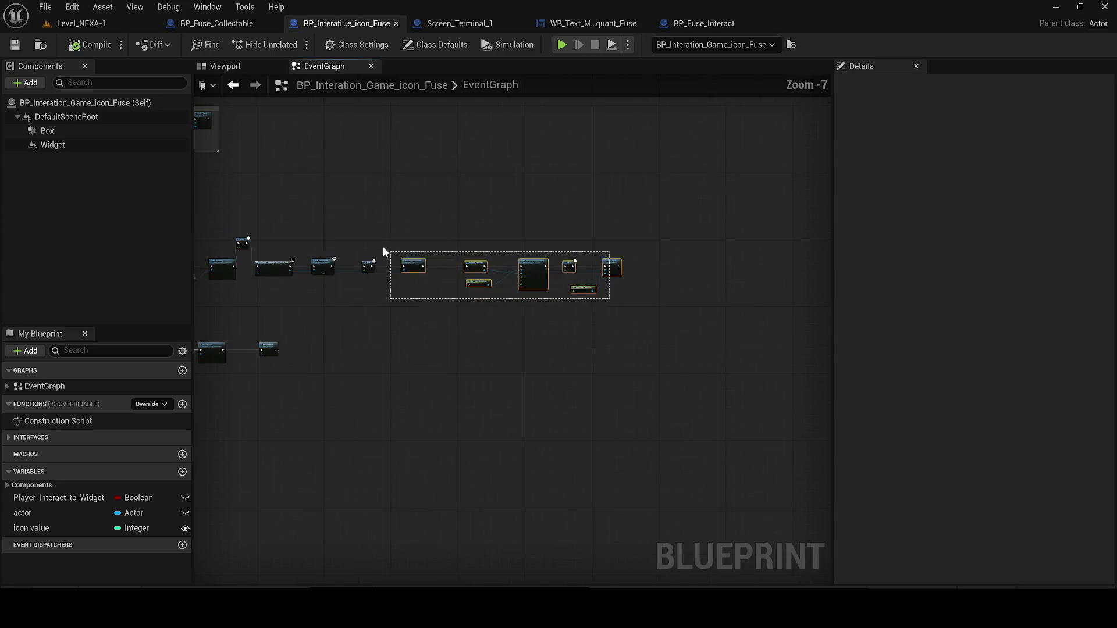
{"action": "left_click_drag", "start_coordinate": [336, 228], "coordinate": [335, 228]}
{"action": "scroll", "coordinate": [502, 306], "scroll_direction": "up", "scroll_amount": 1}
{"action": "left_click_drag", "start_coordinate": [501, 306], "coordinate": [444, 301]}
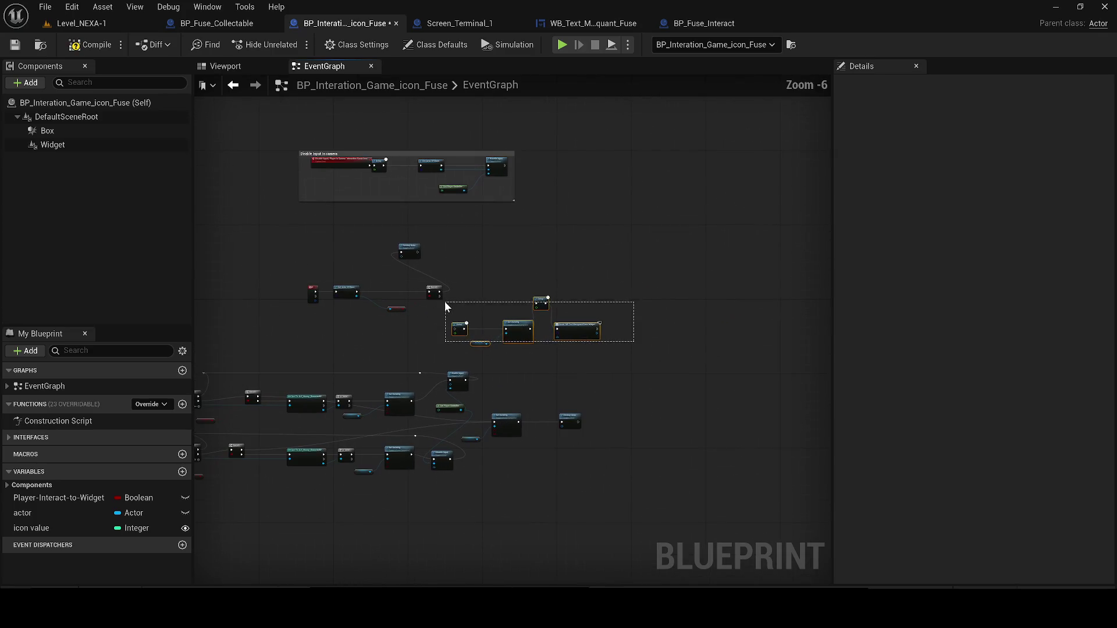
{"action": "mouse_move", "coordinate": [297, 134]}
{"action": "left_mouse_down"}
{"action": "mouse_move", "coordinate": [484, 183]}
{"action": "mouse_move", "coordinate": [528, 203]}
{"action": "mouse_move", "coordinate": [516, 213]}
{"action": "left_mouse_up"}
{"action": "scroll", "coordinate": [512, 195], "scroll_direction": "up", "scroll_amount": 1}
Compile and save the fuse icon blueprint, then play and walk to the LINE fuse box.
{"action": "left_click", "coordinate": [90, 45]}
{"action": "left_click", "coordinate": [13, 45]}
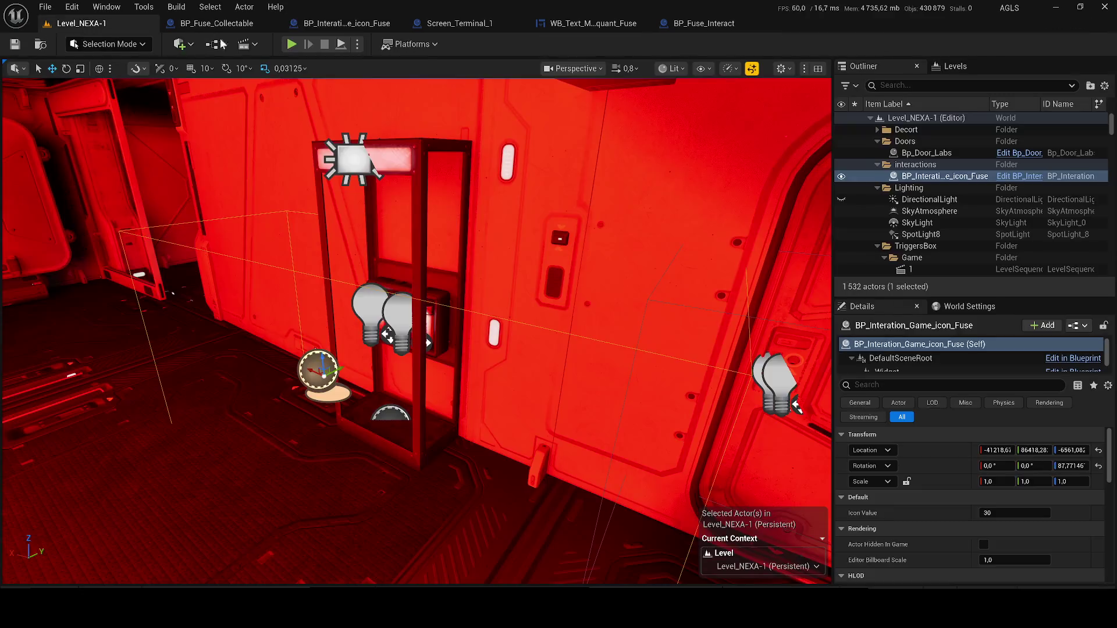
{"action": "left_click", "coordinate": [290, 44]}
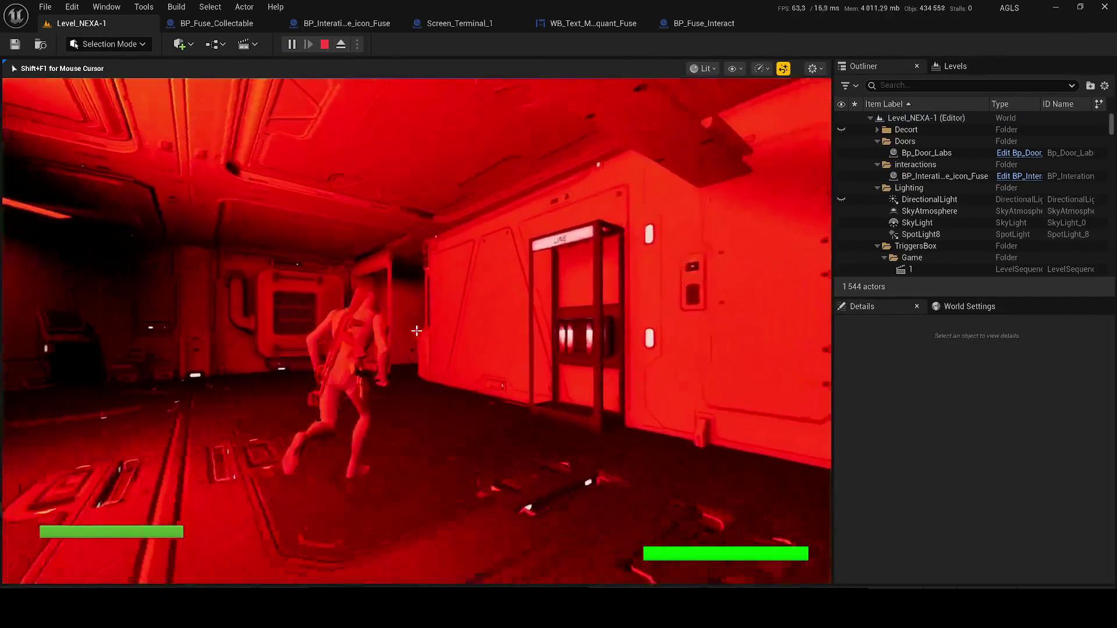
{"action": "key", "text": "w"}
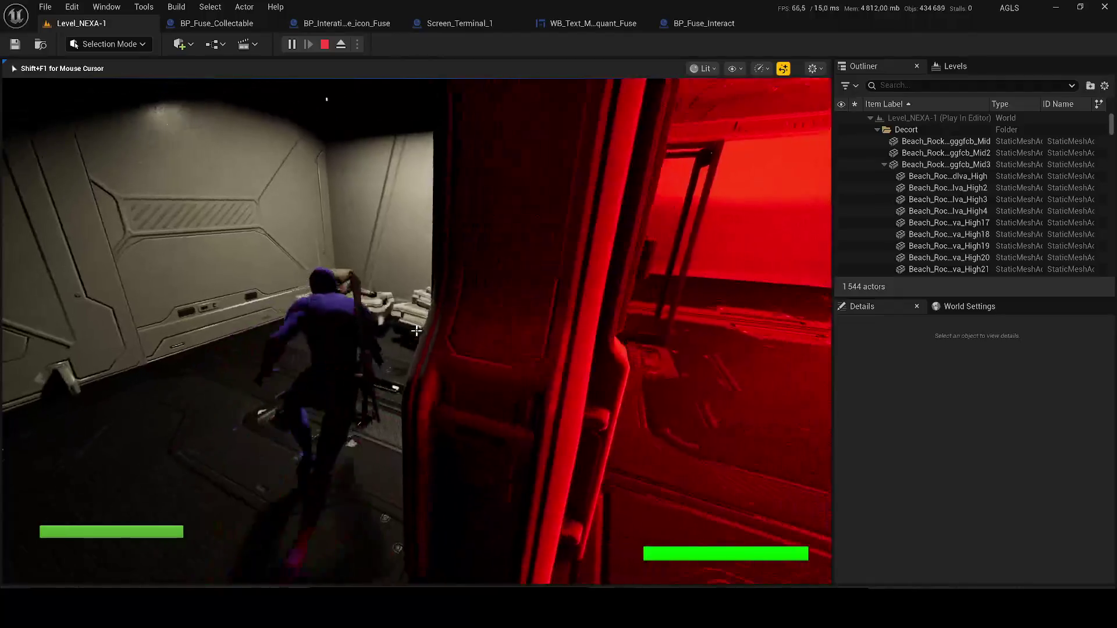
{"action": "key", "text": "w"}
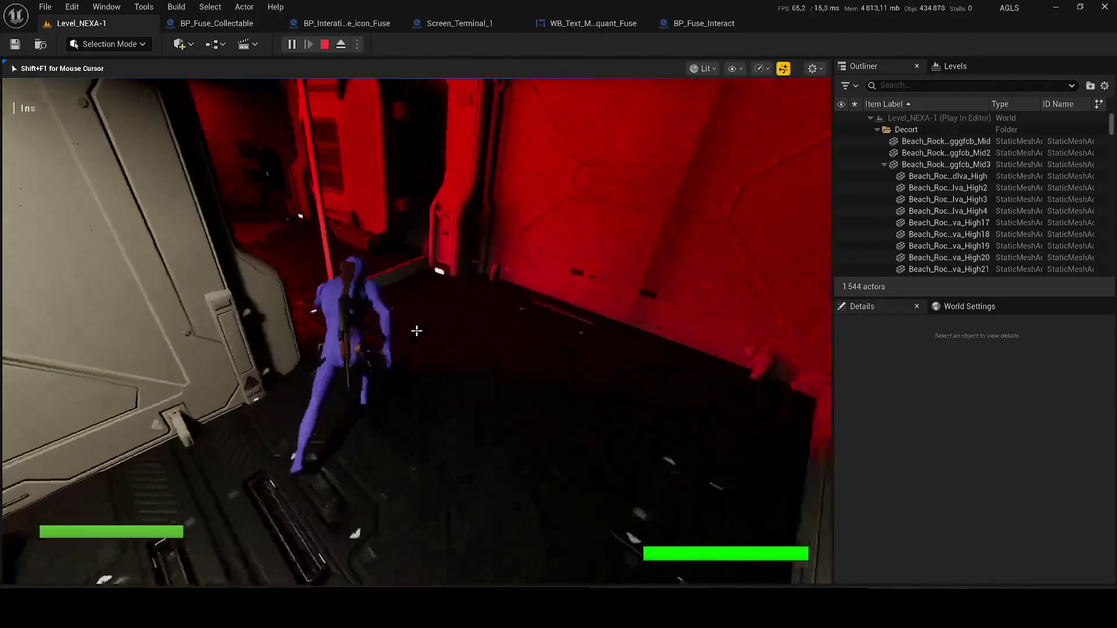
{"action": "key", "text": "w"}
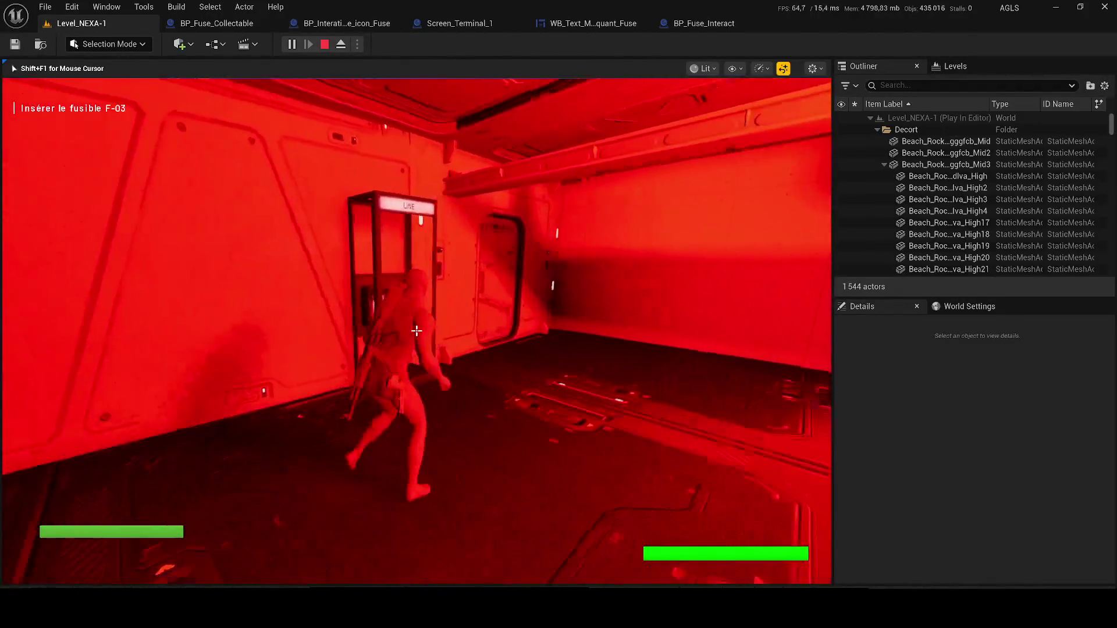
{"action": "key", "text": "w"}
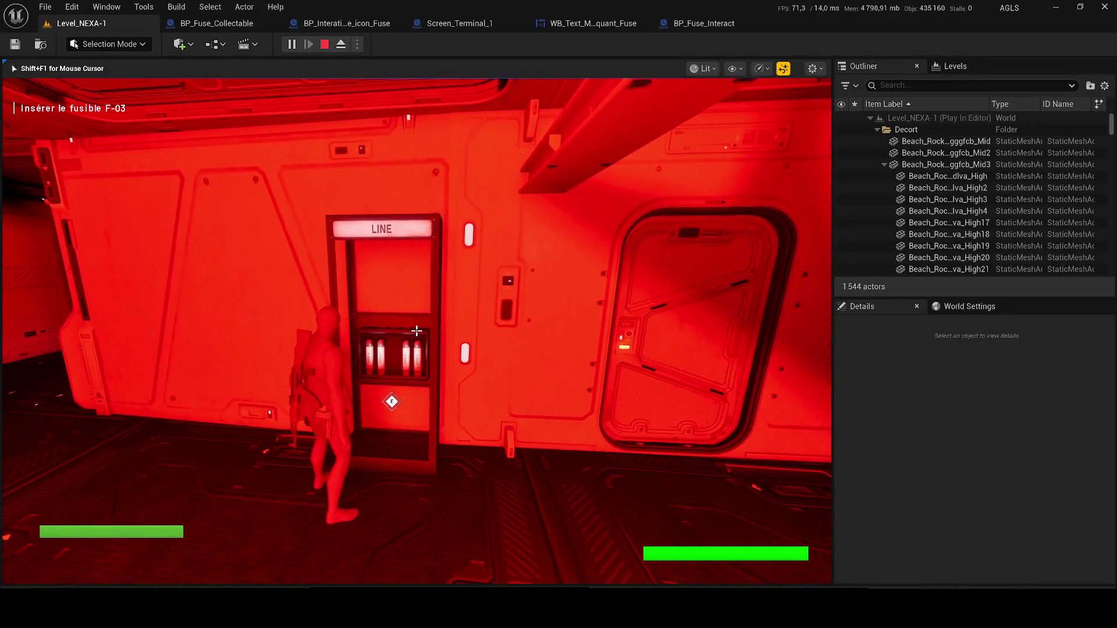
{"action": "key", "text": "w"}
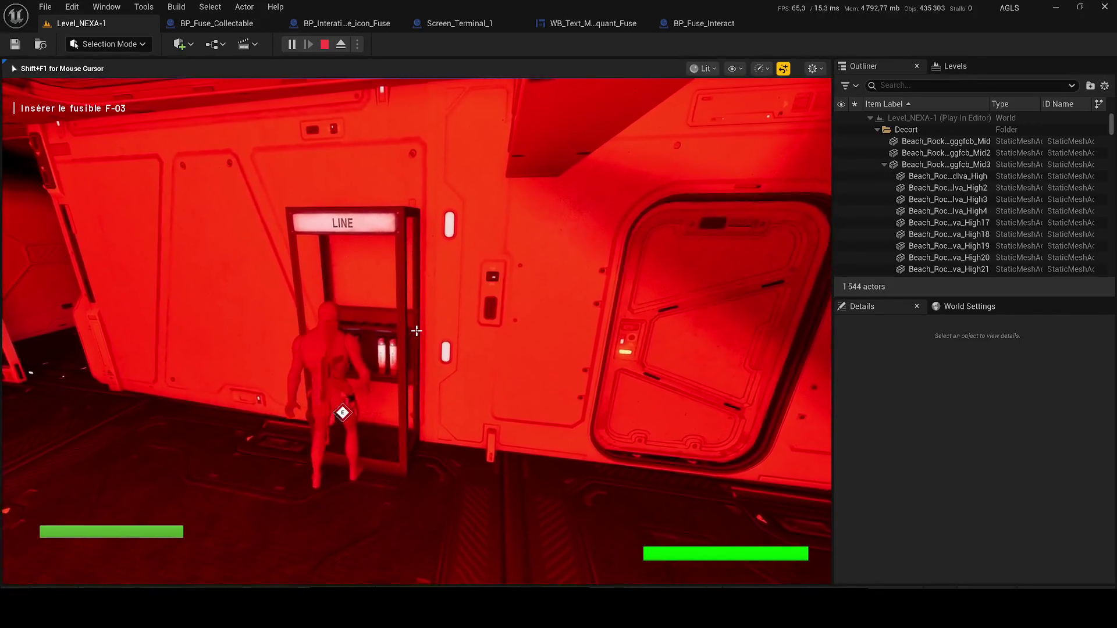
Stop the playtest, jump to the failing Branch, unhook E Pressed from Get Actor Of Class, and recompile.
{"action": "key", "text": "Escape"}
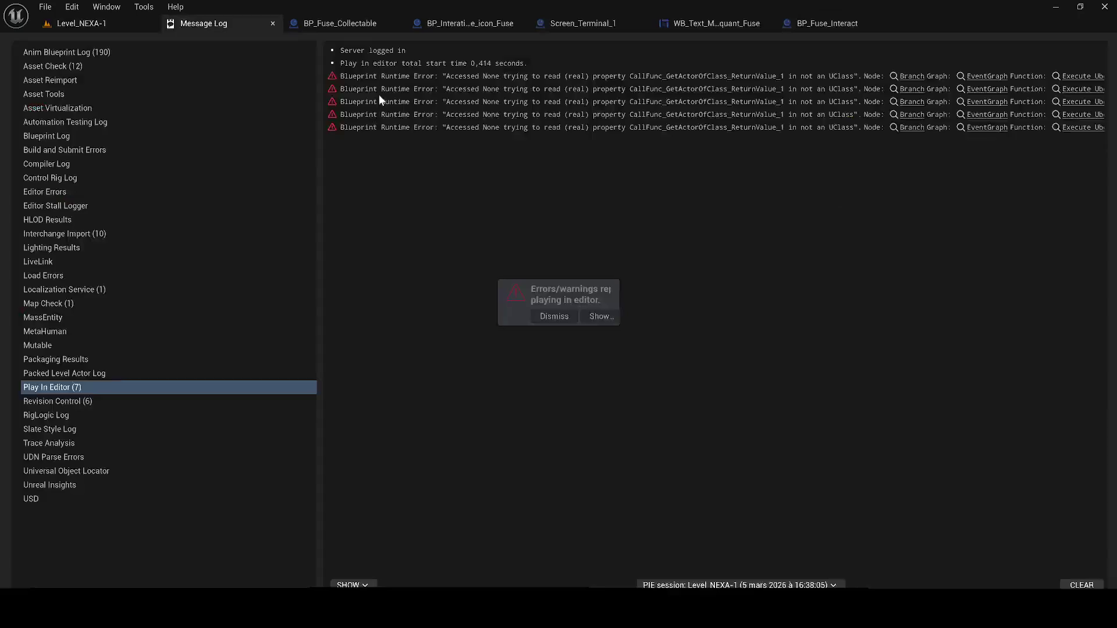
{"action": "left_click", "coordinate": [912, 89]}
{"action": "scroll", "coordinate": [581, 329], "scroll_direction": "down", "scroll_amount": 3}
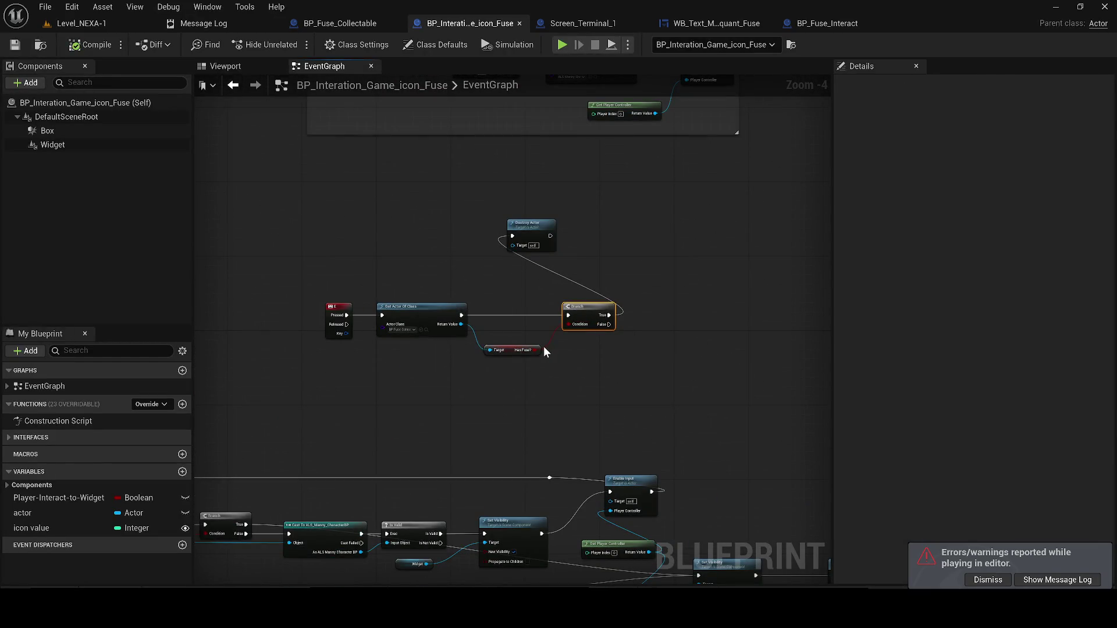
{"action": "left_click", "coordinate": [346, 314], "text": "alt"}
{"action": "left_click", "coordinate": [88, 45]}
{"action": "left_click", "coordinate": [82, 23]}
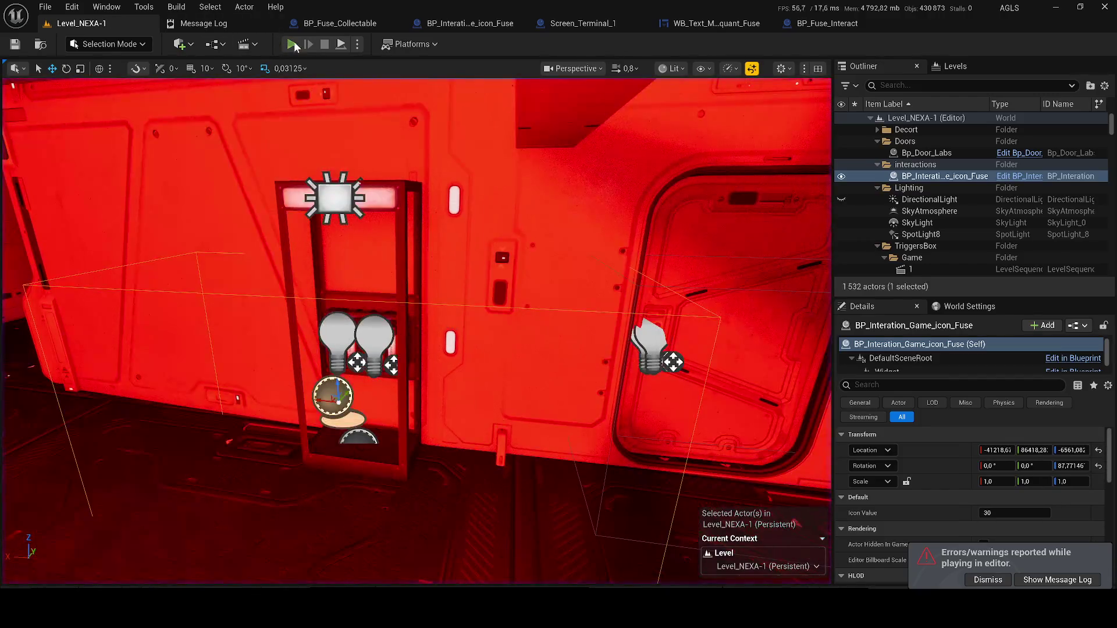
{"action": "left_click", "coordinate": [292, 44]}
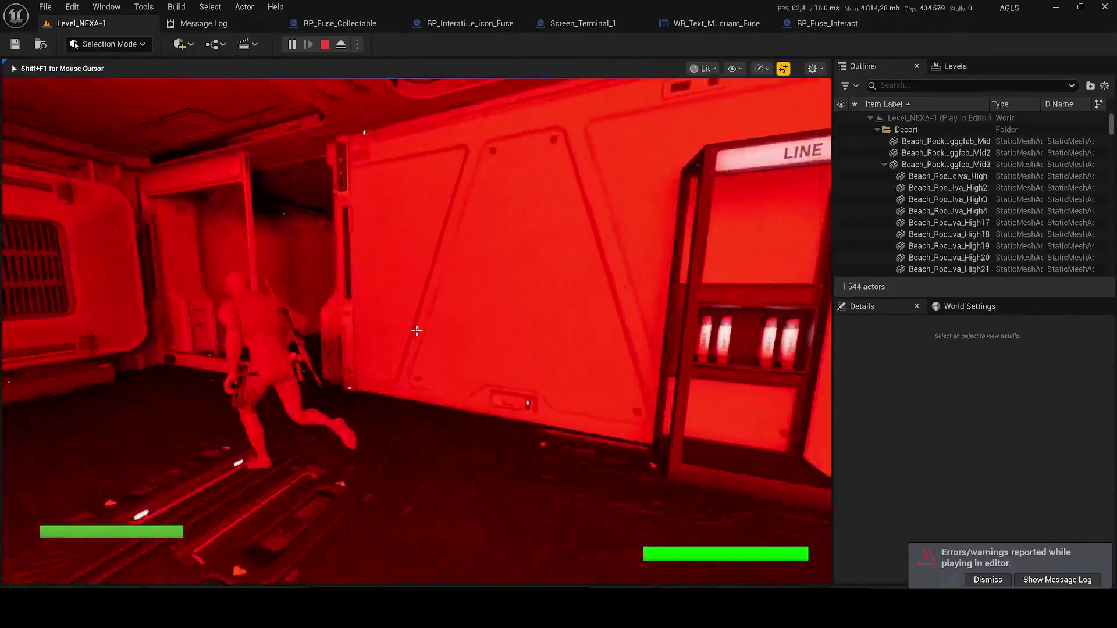
{"action": "key", "text": "w"}
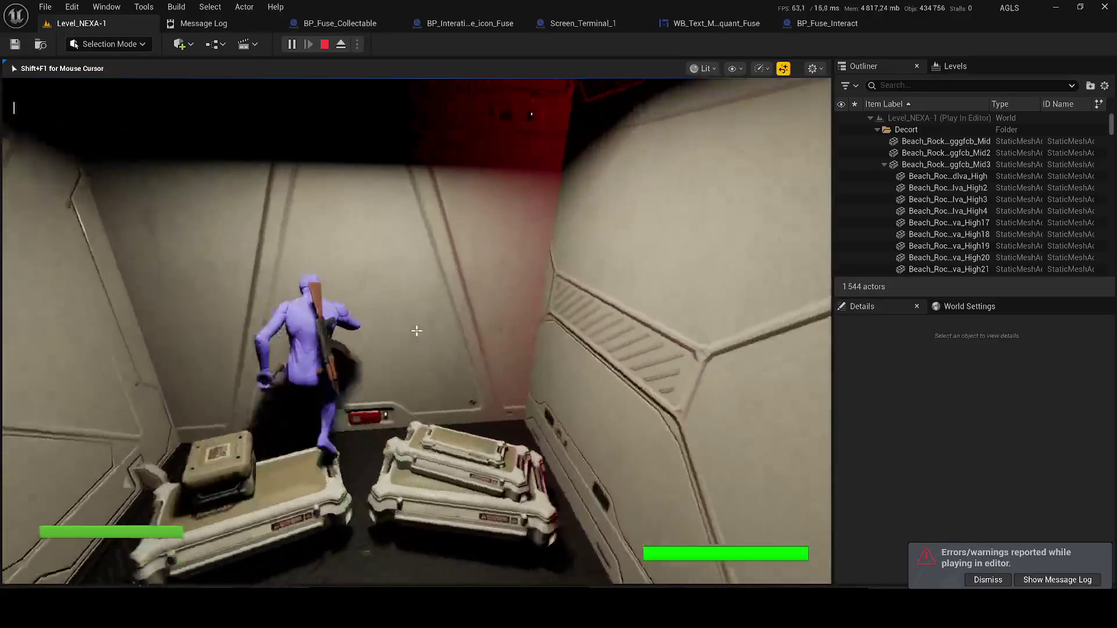
{"action": "key", "text": "w"}
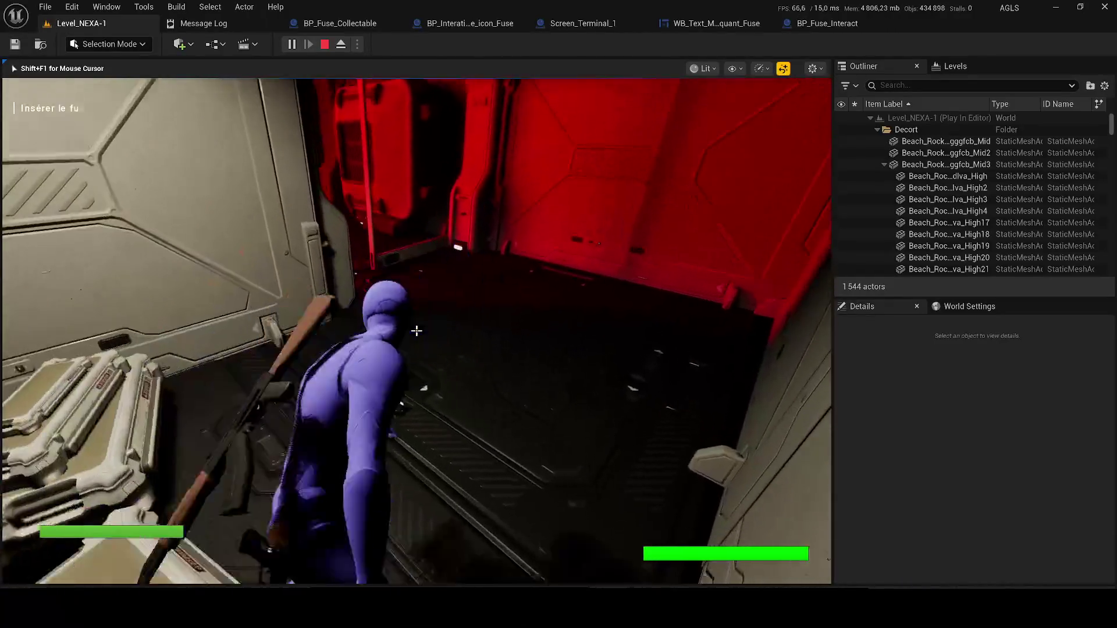
{"action": "key", "text": "w"}
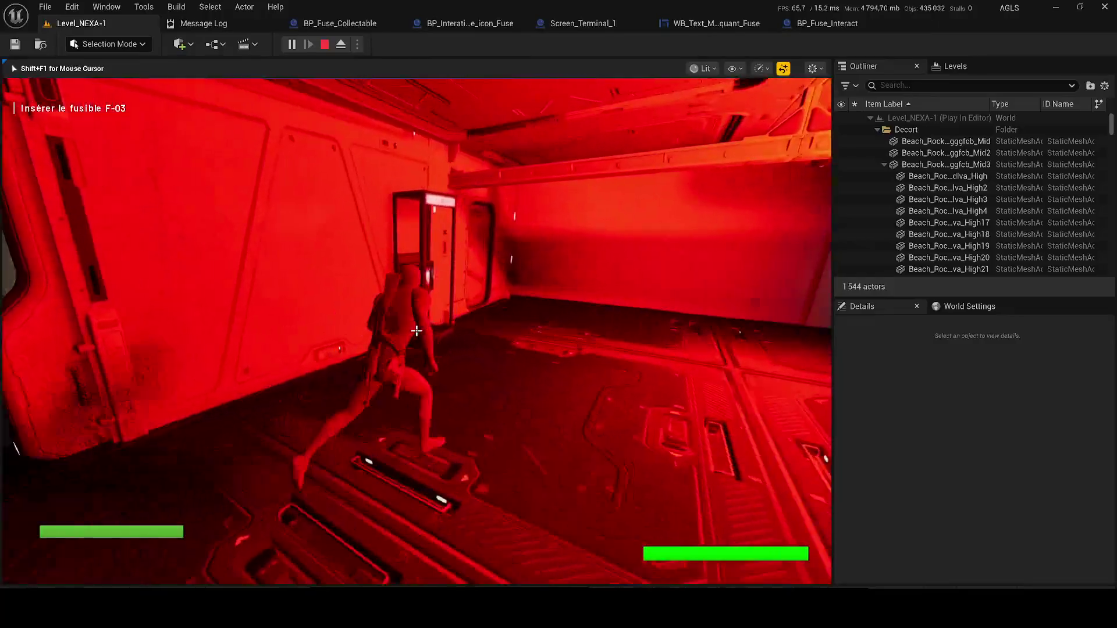
{"action": "key", "text": "w"}
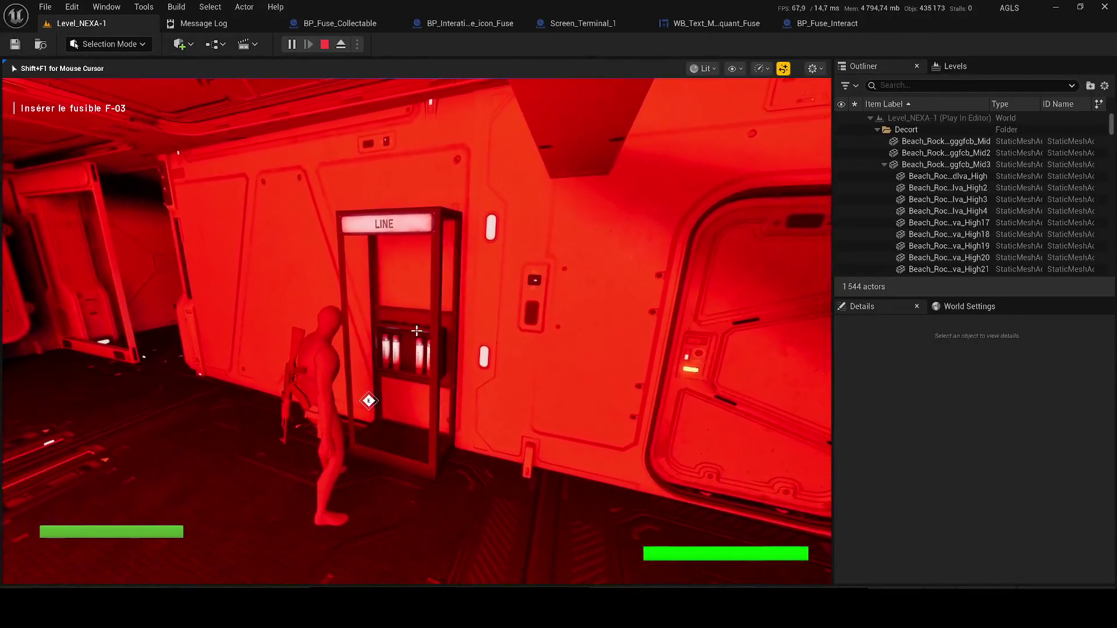
{"action": "key", "text": "a"}
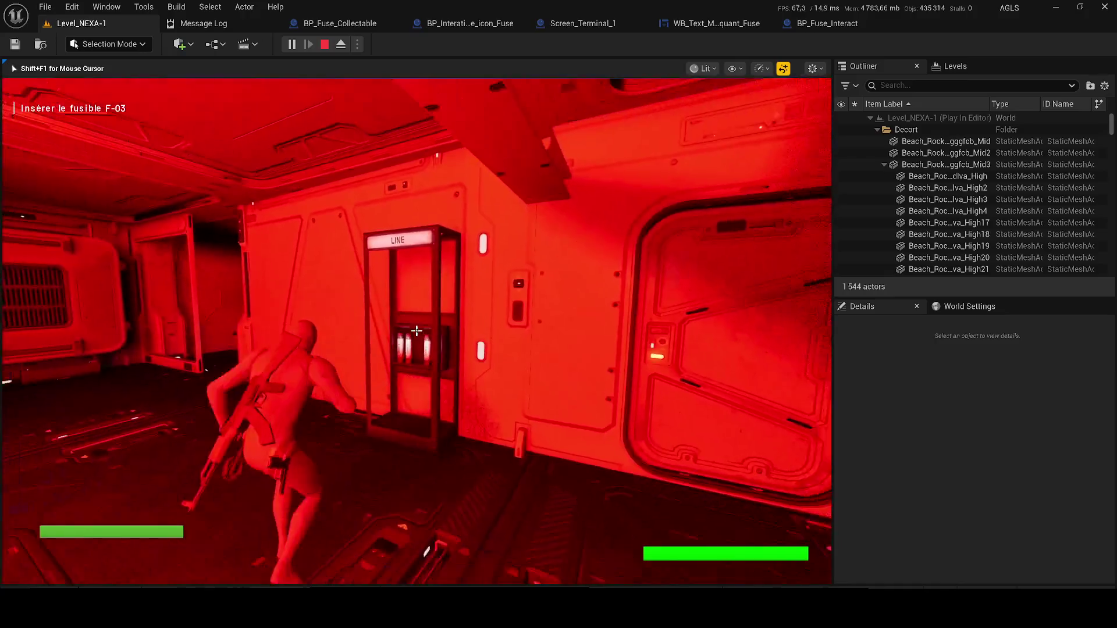
{"action": "key", "text": "Escape"}
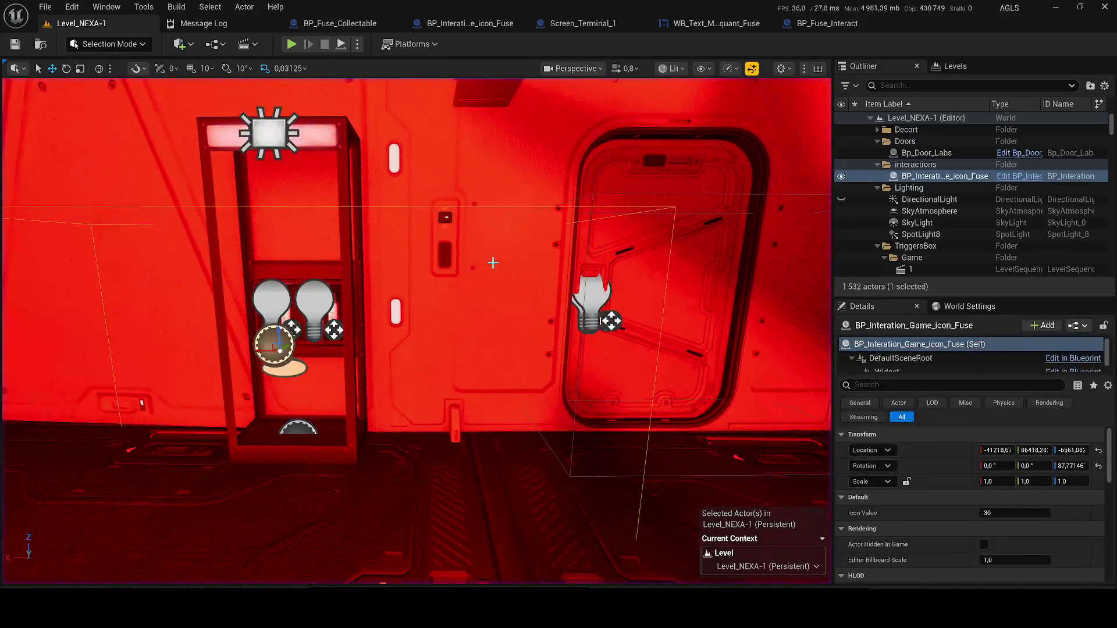
Locate and open the BP_Fuse_Collectable blueprint, then close the message log.
{"action": "left_click", "coordinate": [1011, 177]}
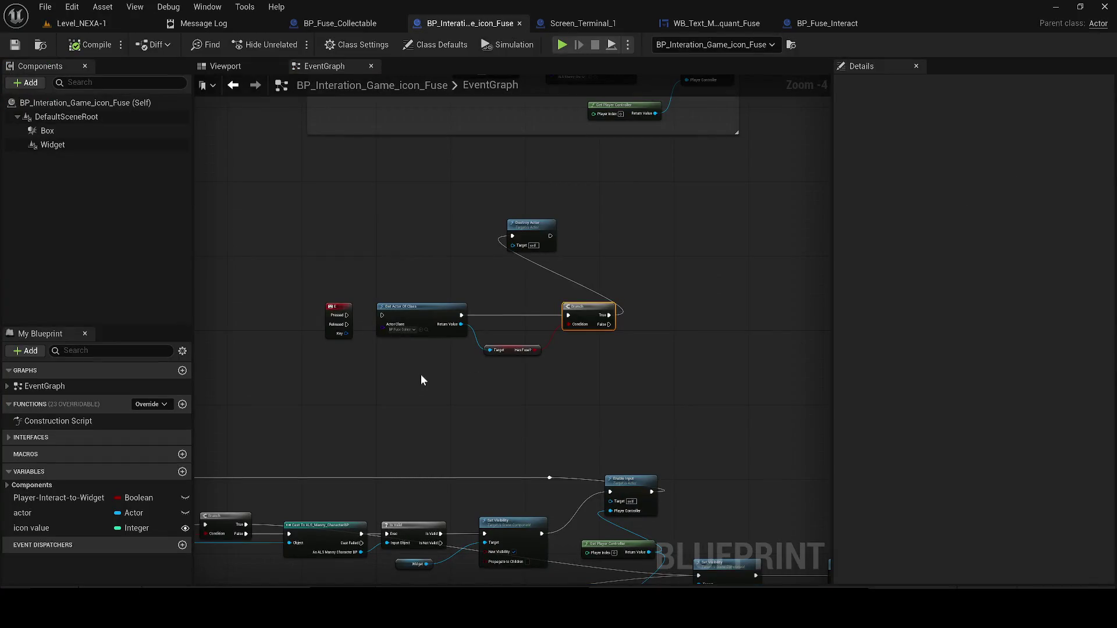
{"action": "scroll", "coordinate": [484, 350], "scroll_direction": "down", "scroll_amount": 2}
{"action": "scroll", "coordinate": [487, 352], "scroll_direction": "up", "scroll_amount": 1}
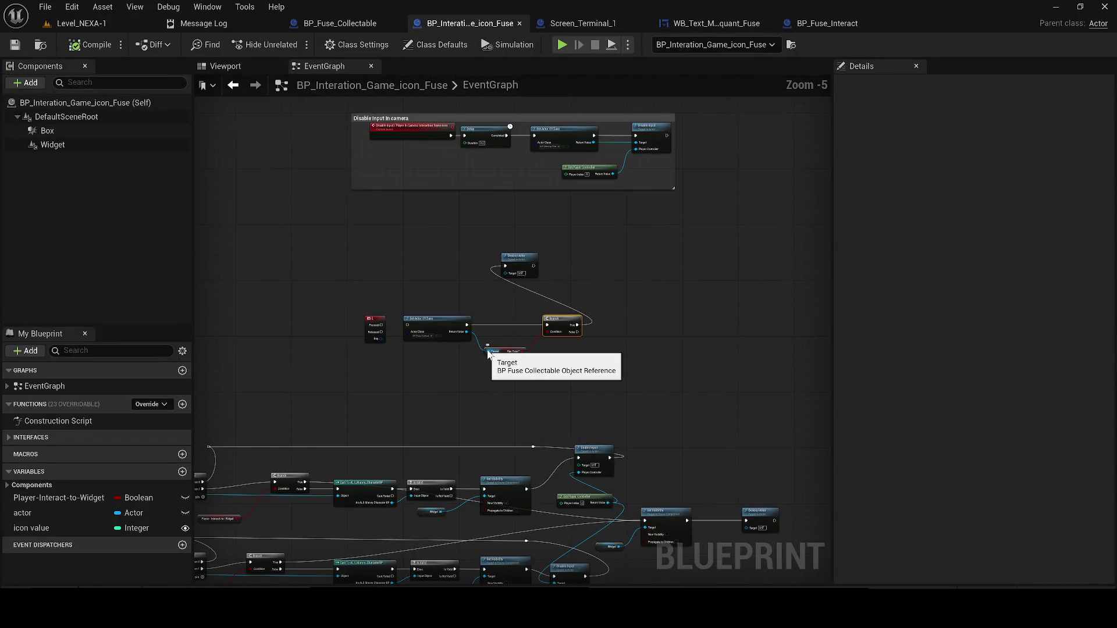
{"action": "scroll", "coordinate": [389, 327], "scroll_direction": "up", "scroll_amount": 2}
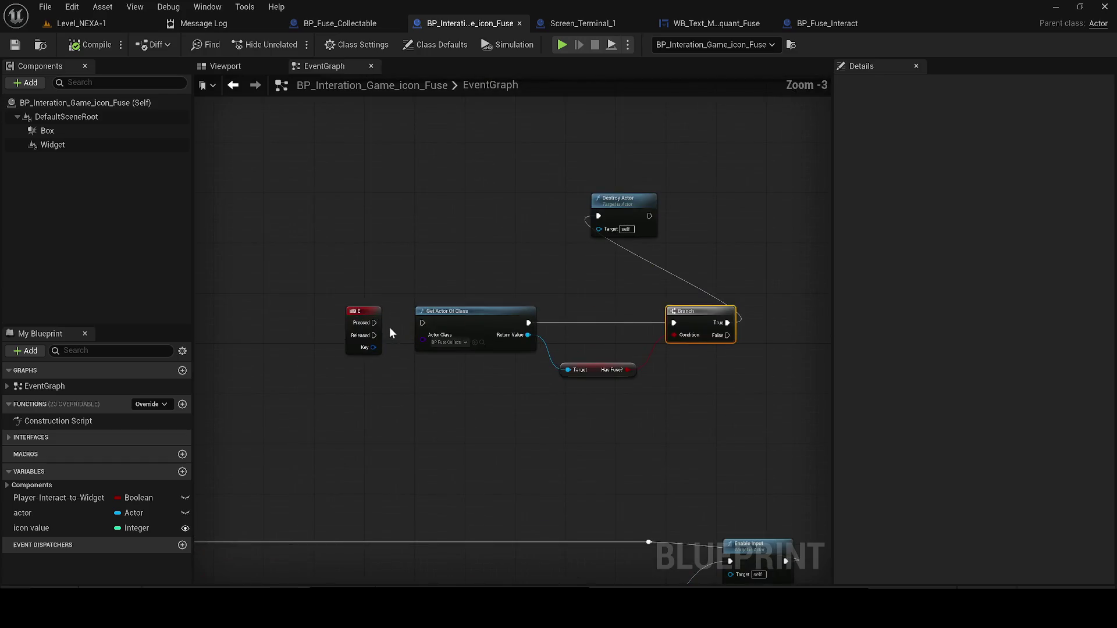
{"action": "scroll", "coordinate": [389, 327], "scroll_direction": "down", "scroll_amount": 1}
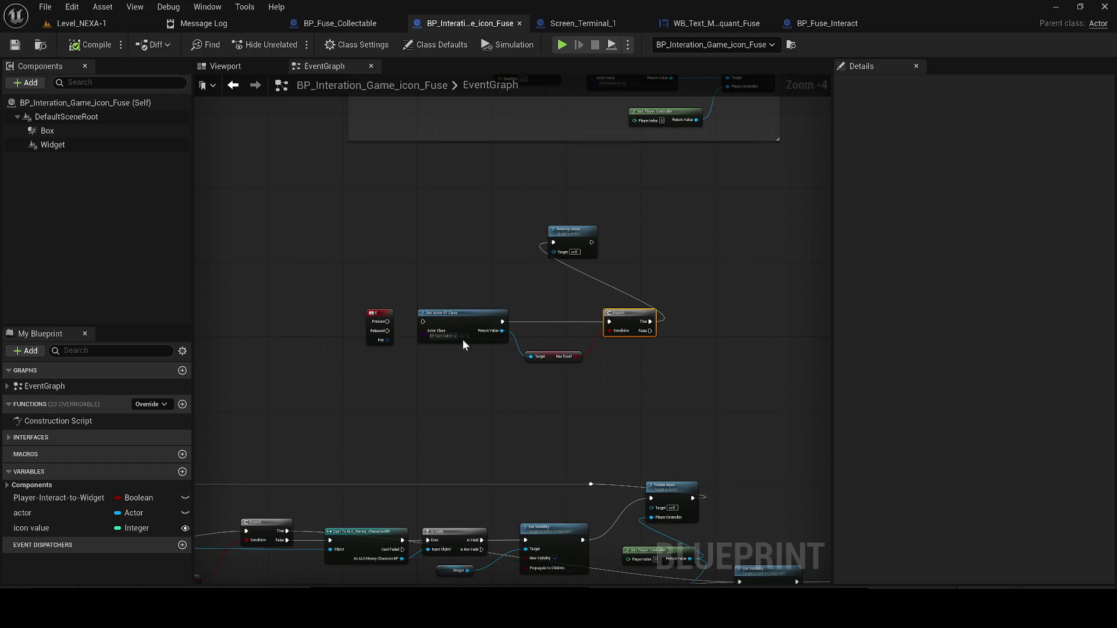
{"action": "left_click", "coordinate": [465, 337]}
{"action": "double_click", "coordinate": [297, 437]}
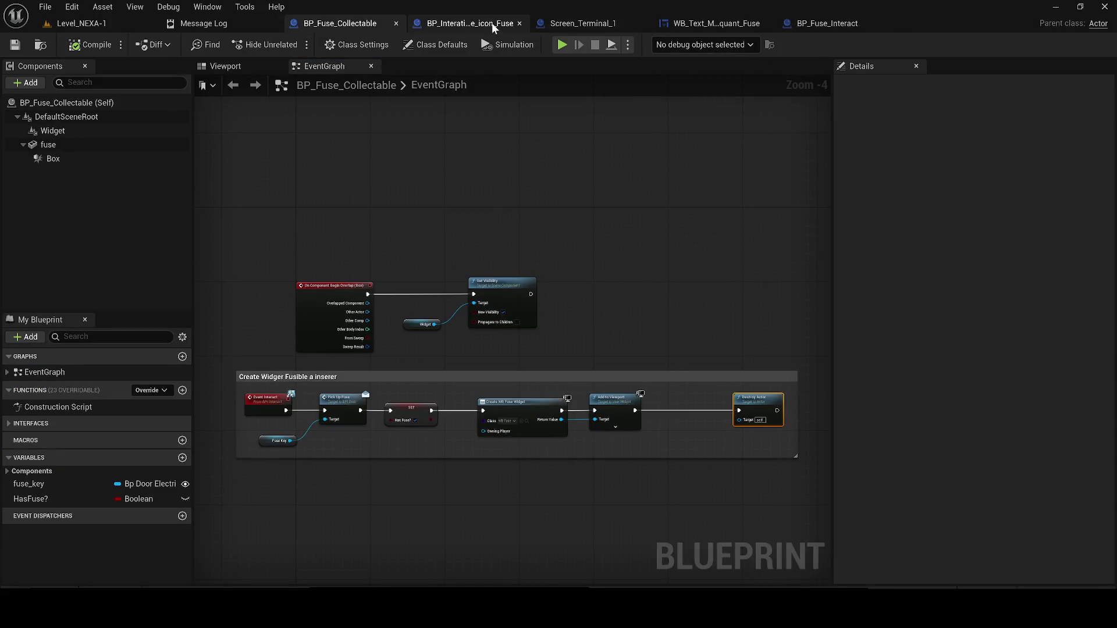
{"action": "left_click", "coordinate": [273, 23]}
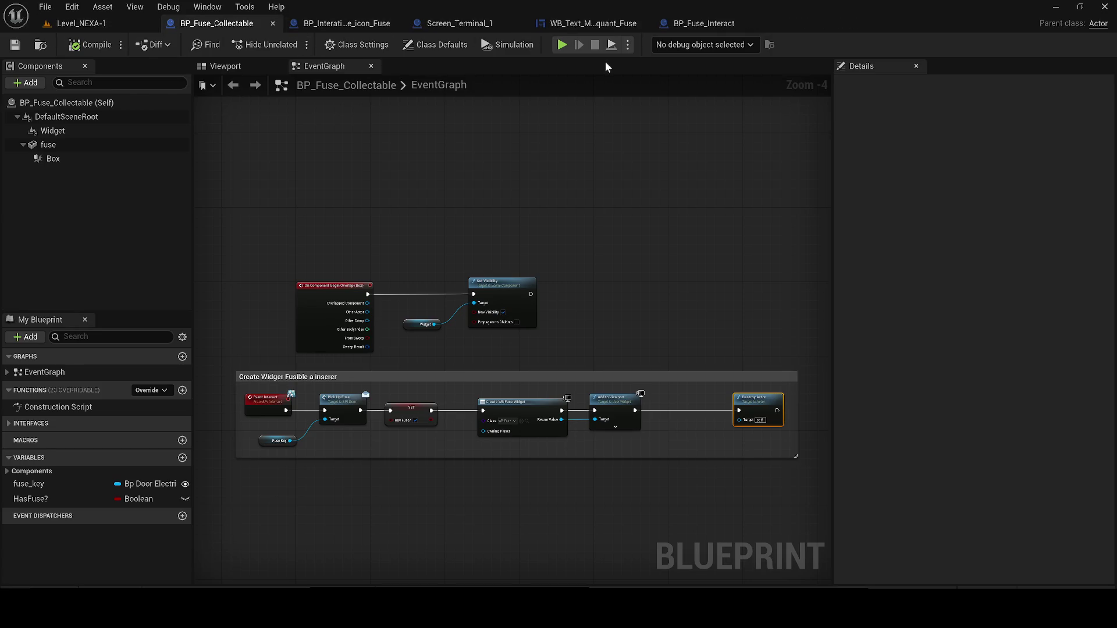
Review BP_Fuse_Interact, WB_Text_Manquant_Fuse and Screen_Terminal_1, close the widget, and return to the fuse-icon graph.
{"action": "left_click", "coordinate": [695, 25]}
{"action": "left_click", "coordinate": [576, 25]}
{"action": "left_click", "coordinate": [508, 25]}
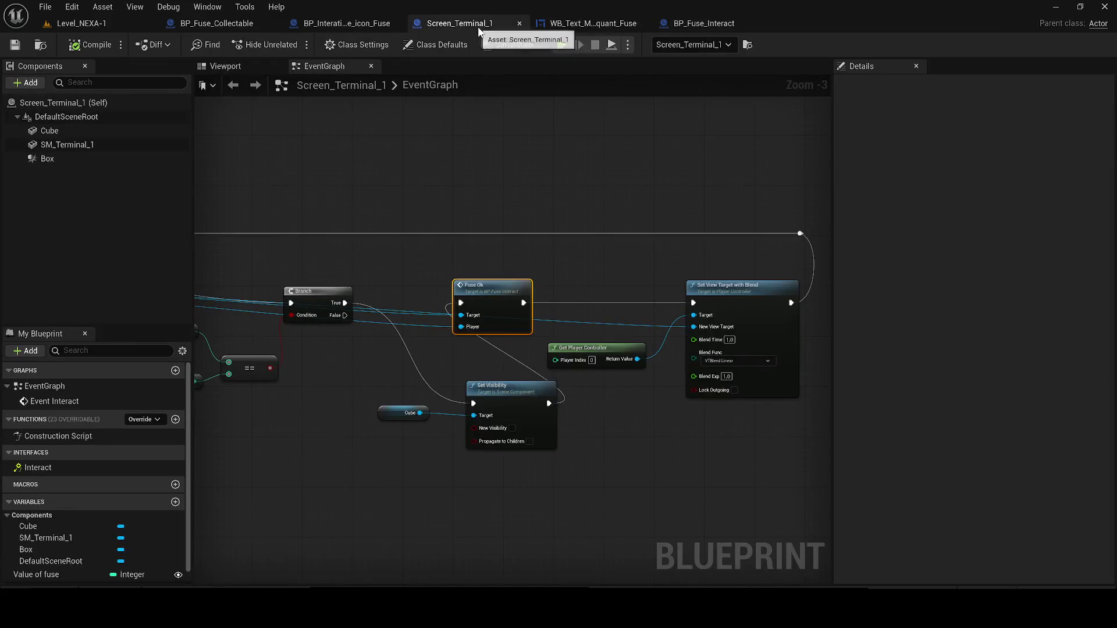
{"action": "left_click", "coordinate": [620, 25]}
{"action": "left_click", "coordinate": [642, 23]}
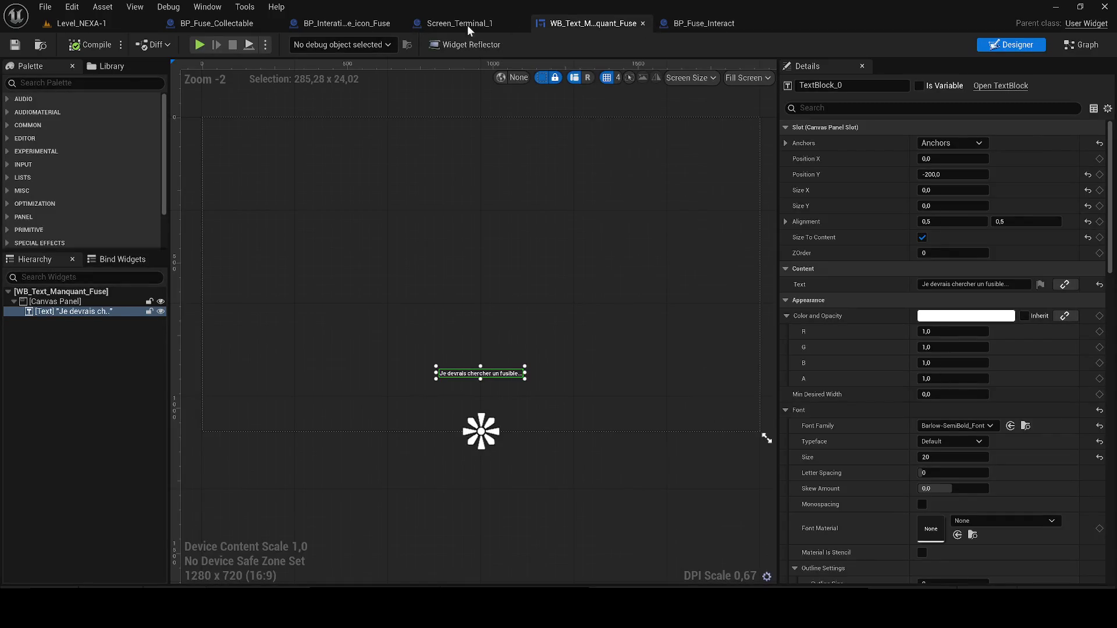
{"action": "left_click", "coordinate": [303, 27]}
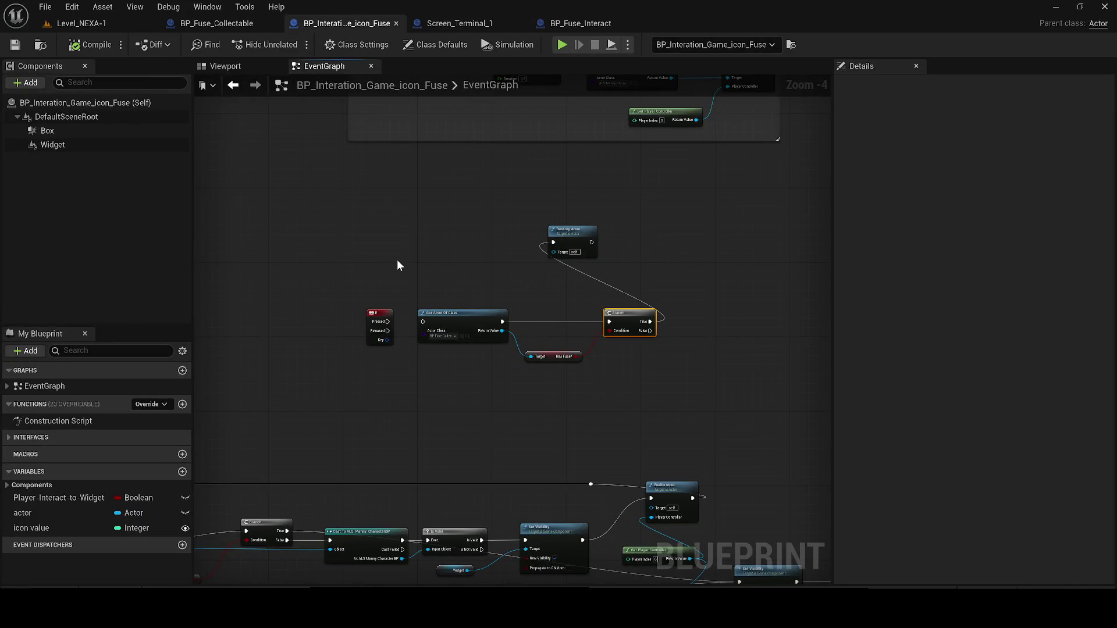
Wire the E key press into Get Actor Of Class and check the actor's viewport.
{"action": "left_click_drag", "start_coordinate": [388, 321], "coordinate": [427, 323]}
{"action": "scroll", "coordinate": [423, 323], "scroll_direction": "up", "scroll_amount": 1}
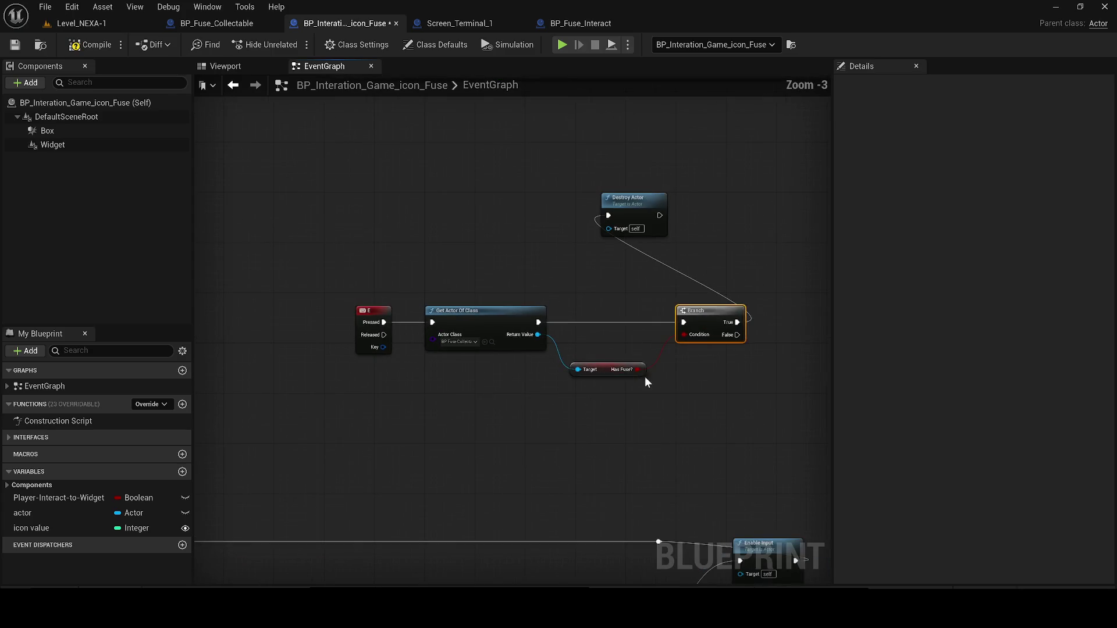
{"action": "scroll", "coordinate": [716, 391], "scroll_direction": "down", "scroll_amount": 1}
{"action": "mouse_move", "coordinate": [722, 387]}
{"action": "left_mouse_down"}
{"action": "mouse_move", "coordinate": [382, 263]}
{"action": "mouse_move", "coordinate": [406, 252]}
{"action": "left_mouse_up"}
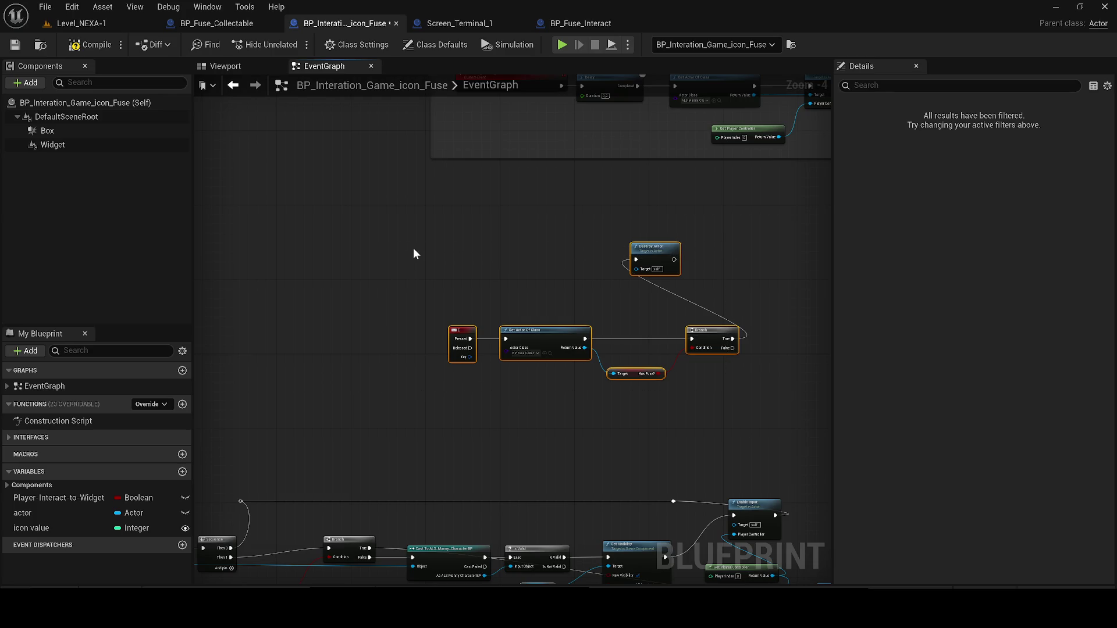
{"action": "scroll", "coordinate": [413, 247], "scroll_direction": "down", "scroll_amount": 3}
{"action": "left_click", "coordinate": [225, 66]}
{"action": "scroll", "coordinate": [408, 169], "scroll_direction": "up", "scroll_amount": 5}
{"action": "scroll", "coordinate": [452, 182], "scroll_direction": "down", "scroll_amount": 5}
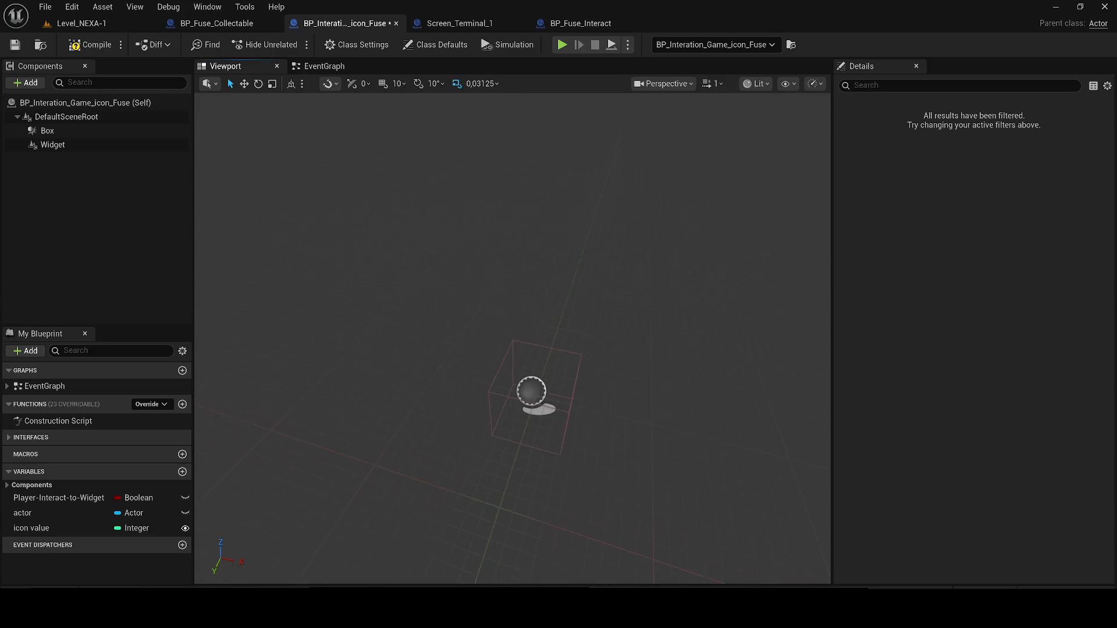
{"action": "left_click", "coordinate": [324, 66]}
Select the E-press node group and shift it left and down.
{"action": "scroll", "coordinate": [467, 257], "scroll_direction": "up", "scroll_amount": 3}
{"action": "left_click_drag", "start_coordinate": [527, 325], "coordinate": [409, 234]}
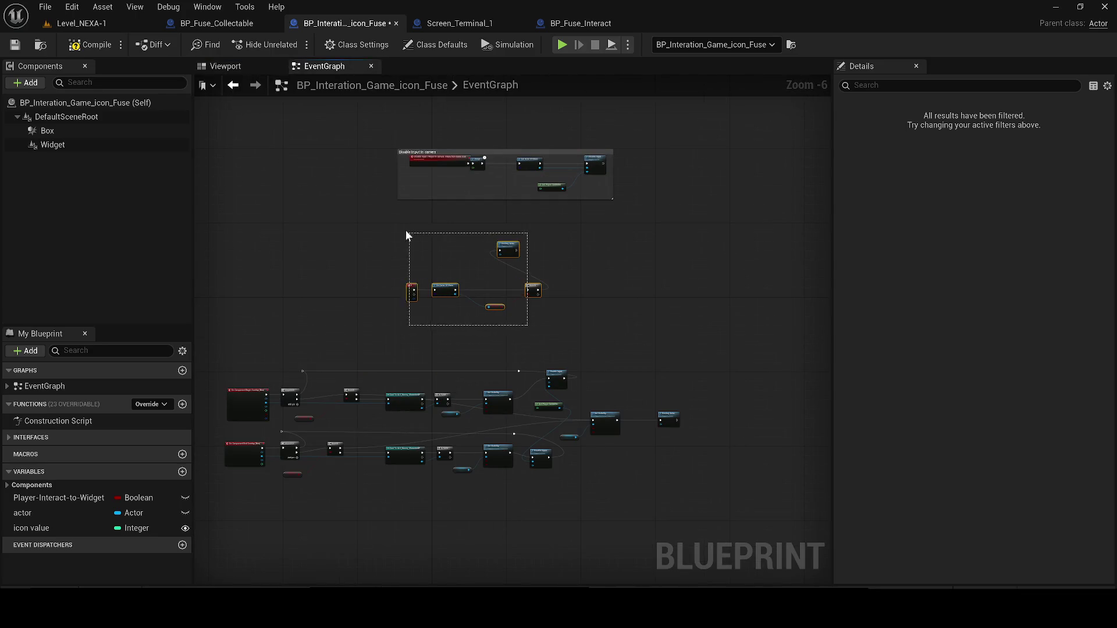
{"action": "left_click_drag", "start_coordinate": [387, 284], "coordinate": [385, 285]}
{"action": "left_click_drag", "start_coordinate": [591, 333], "coordinate": [602, 330]}
{"action": "scroll", "coordinate": [498, 306], "scroll_direction": "up", "scroll_amount": 1}
{"action": "left_click_drag", "start_coordinate": [371, 275], "coordinate": [298, 291]}
{"action": "scroll", "coordinate": [331, 312], "scroll_direction": "up", "scroll_amount": 2}
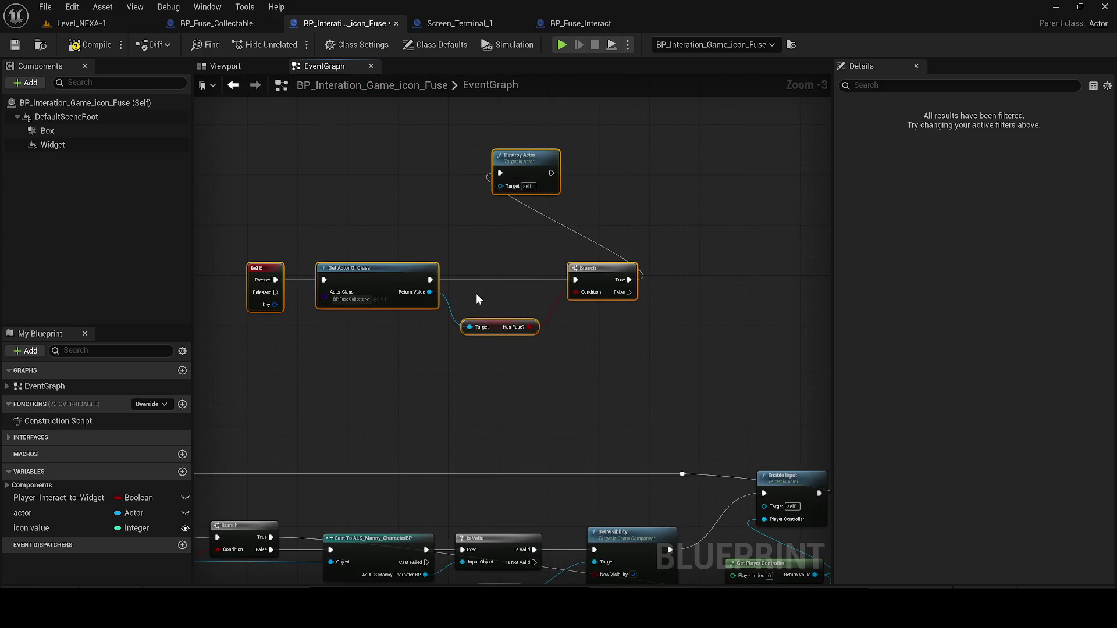
Delete the Destroy Actor node from the fuse-icon graph.
{"action": "left_click_drag", "start_coordinate": [477, 145], "coordinate": [603, 190]}
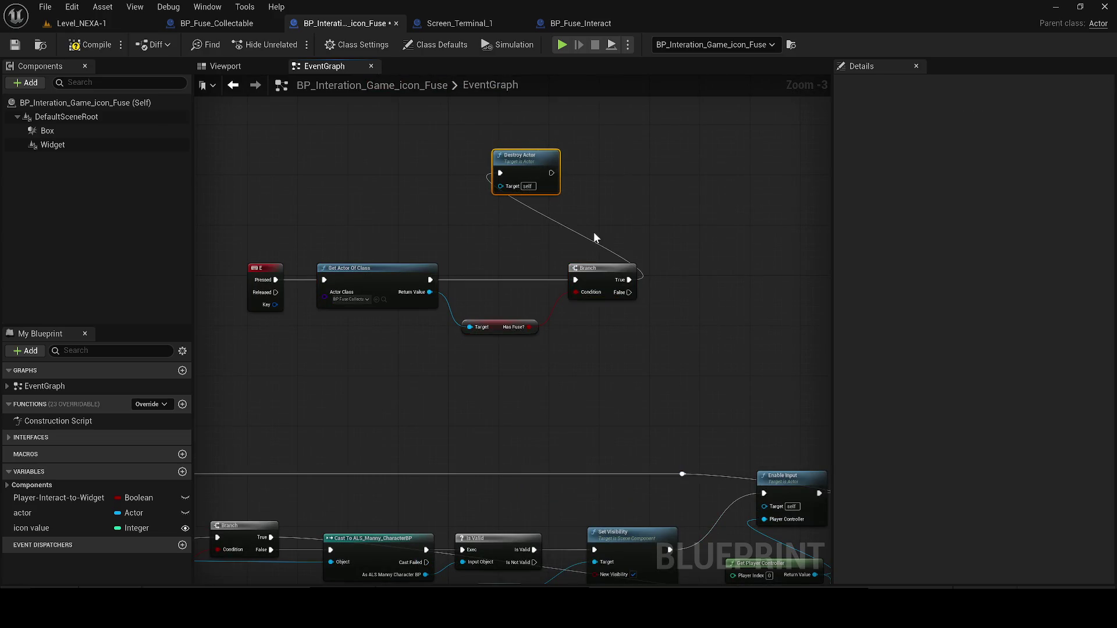
{"action": "key", "text": "Delete"}
{"action": "left_click_drag", "start_coordinate": [594, 233], "coordinate": [571, 236]}
{"action": "scroll", "coordinate": [526, 222], "scroll_direction": "down", "scroll_amount": 2}
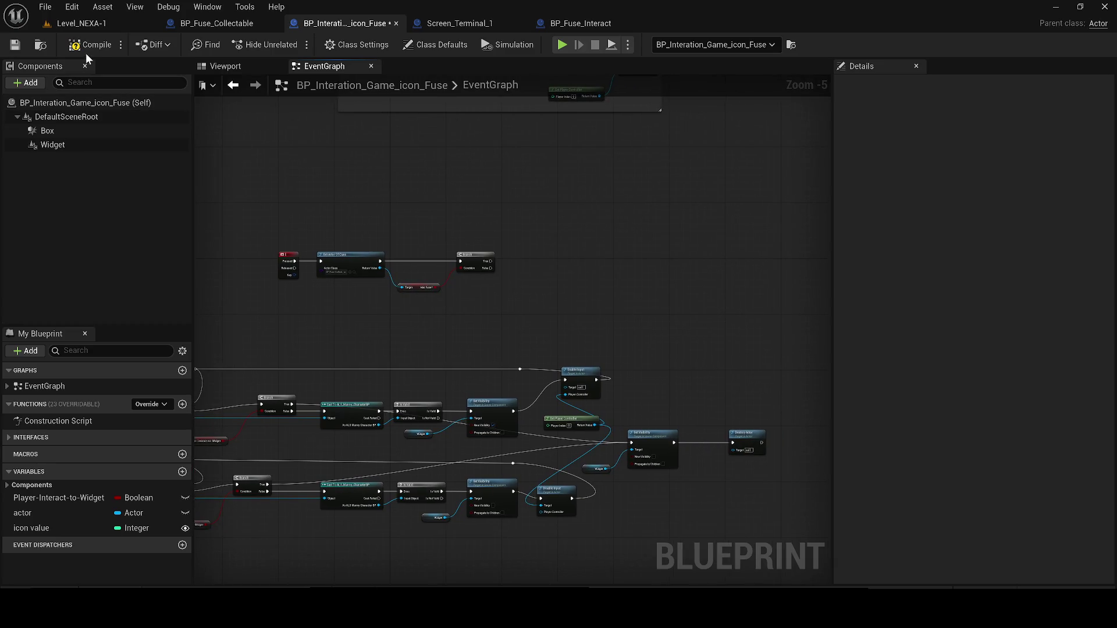
Add a Get Actor Of Class node after the Branch's True output.
{"action": "left_click_drag", "start_coordinate": [490, 259], "coordinate": [546, 272]}
{"action": "type", "text": "GET ACTOR"}
{"action": "key", "text": "Return"}
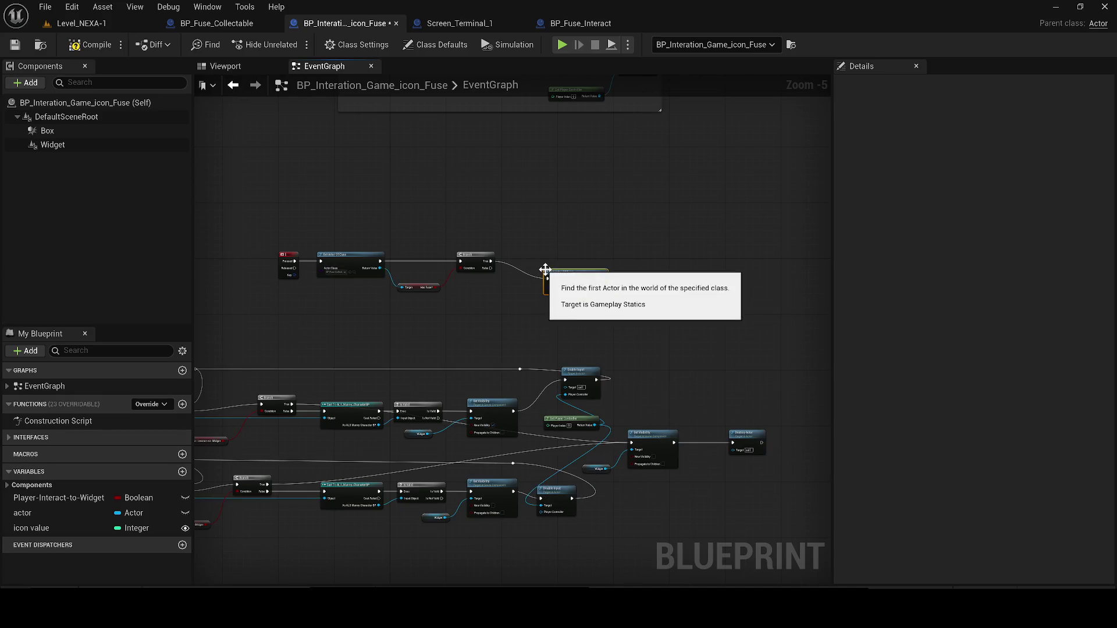
Place Get Actor Of Class beside the Branch and check the electric door actor in Level_NEXA-1.
{"action": "scroll", "coordinate": [545, 270], "scroll_direction": "up", "scroll_amount": 4}
{"action": "left_click_drag", "start_coordinate": [559, 277], "coordinate": [358, 285]}
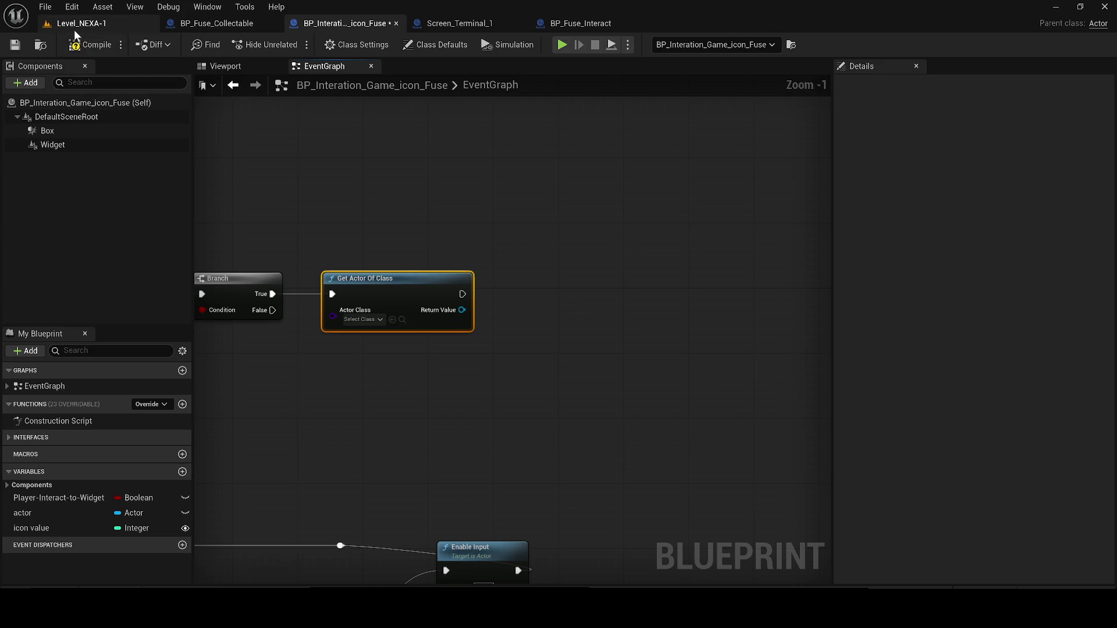
{"action": "left_click", "coordinate": [78, 25]}
{"action": "left_click", "coordinate": [797, 291]}
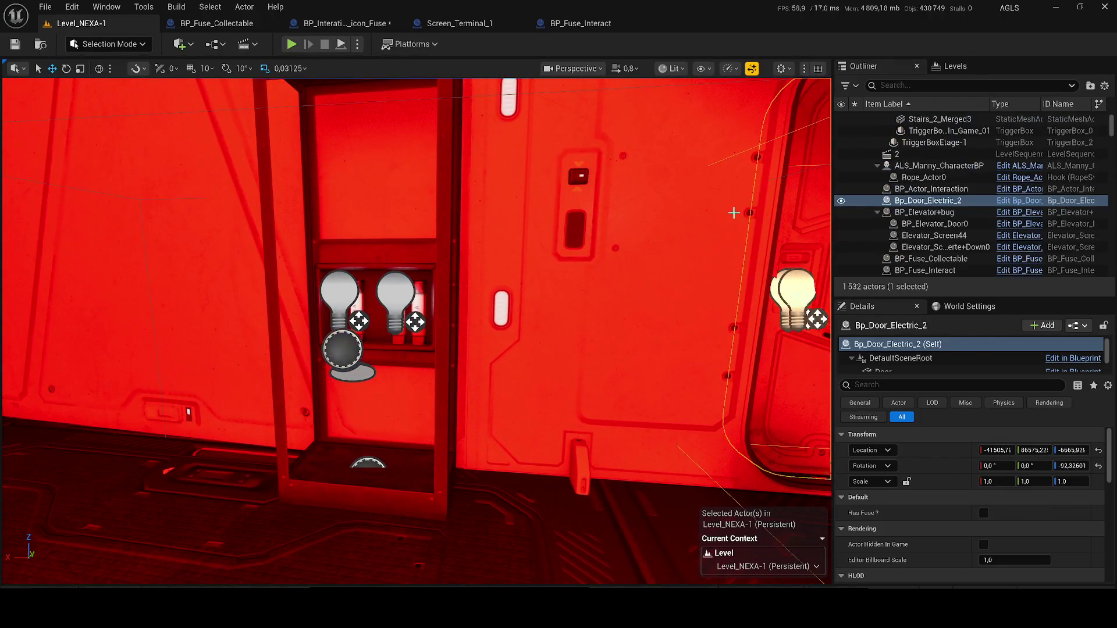
{"action": "left_click", "coordinate": [217, 24]}
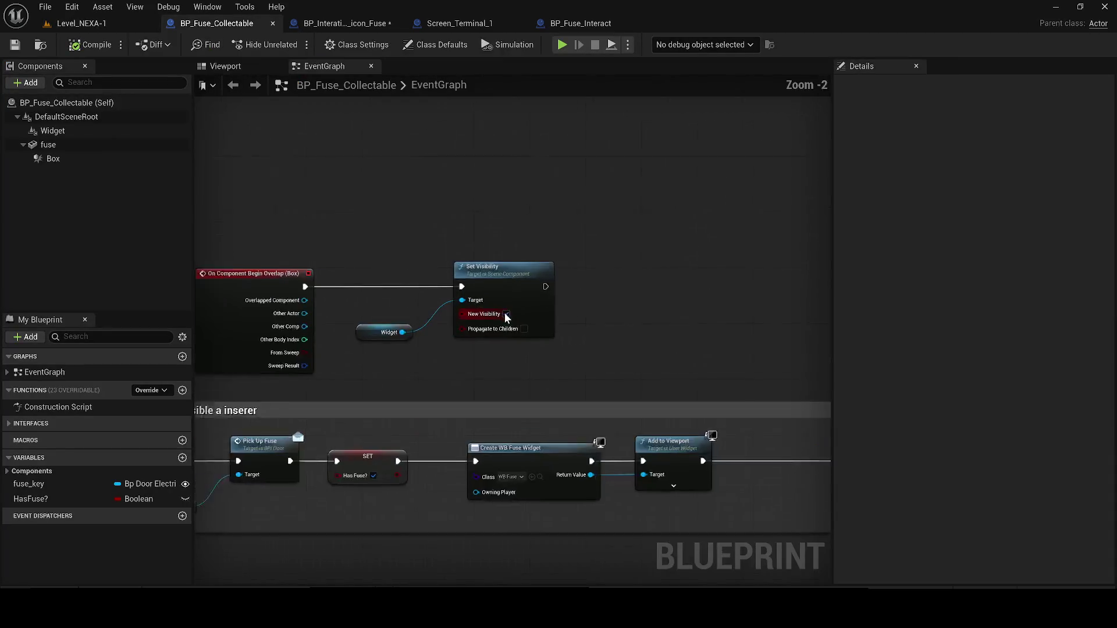
{"action": "left_click", "coordinate": [295, 26]}
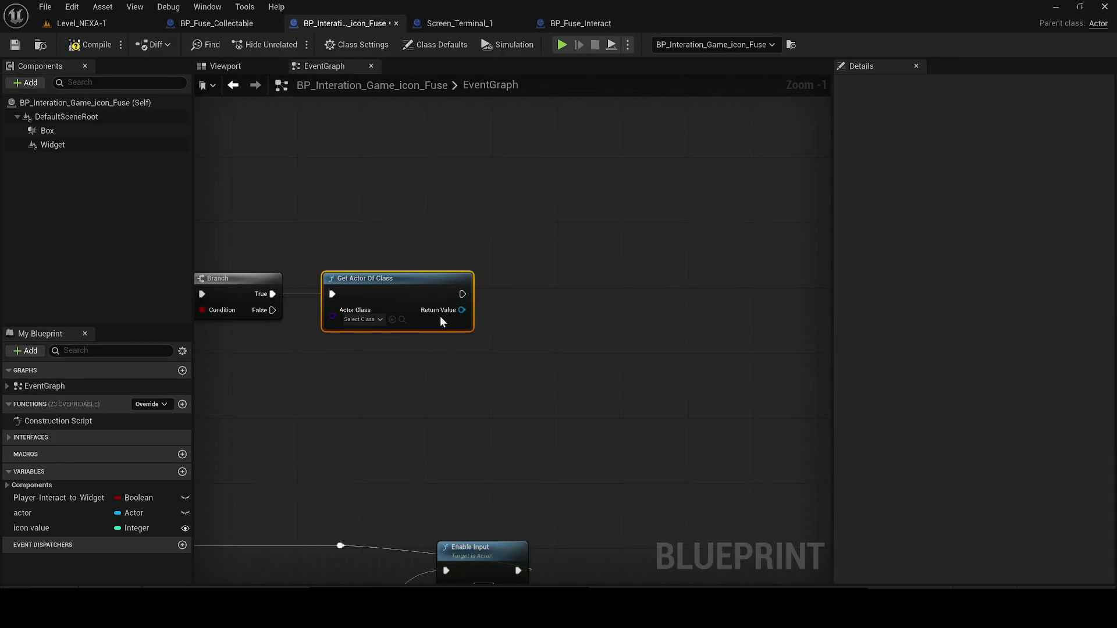
Set Actor Class to Bp Door Electric and call Open Door on its return value.
{"action": "left_click", "coordinate": [370, 321]}
{"action": "left_click", "coordinate": [390, 363]}
{"action": "left_click_drag", "start_coordinate": [469, 309], "coordinate": [541, 298]}
{"action": "type", "text": "OPEN DOO"}
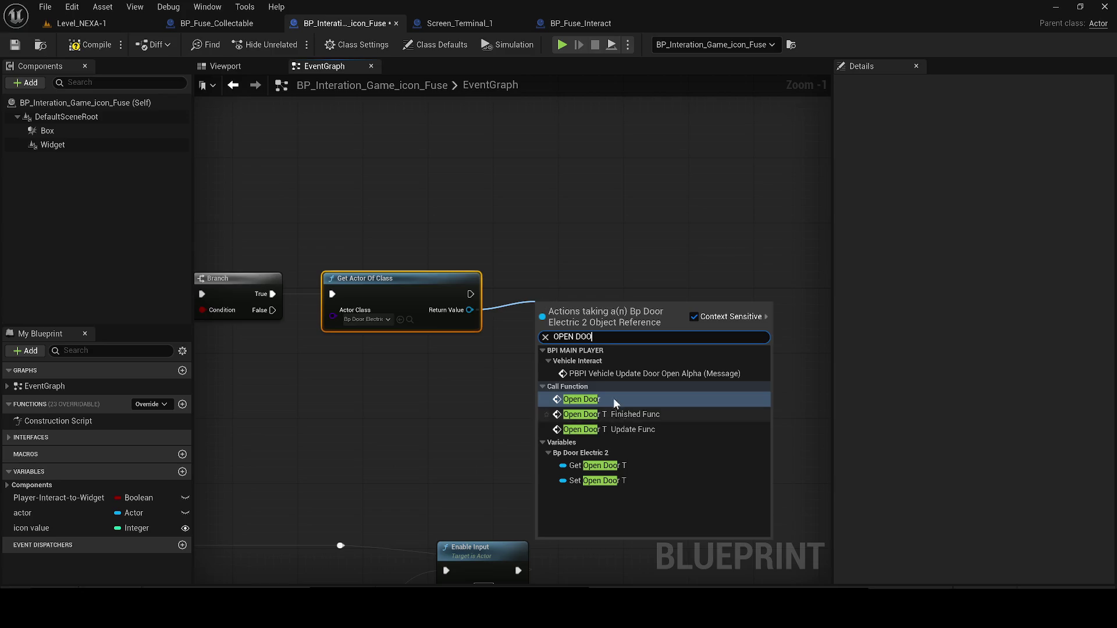
{"action": "left_click", "coordinate": [617, 410]}
{"action": "left_click", "coordinate": [71, 25]}
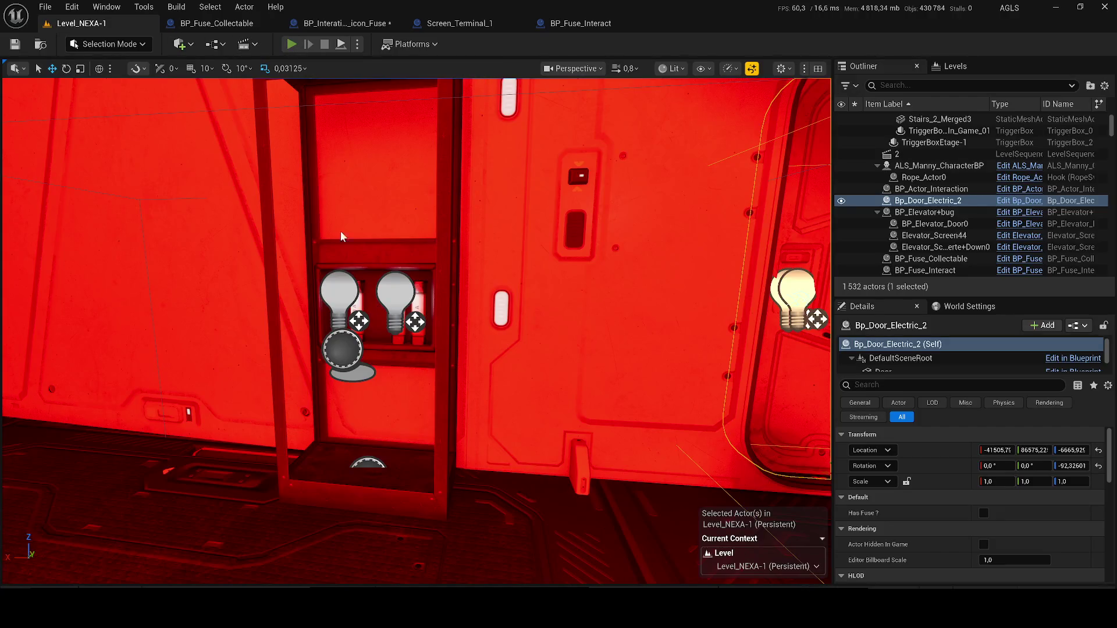
Play the level, walk the character up to the LINE fuse panel, then stop.
{"action": "key", "text": "alt+p"}
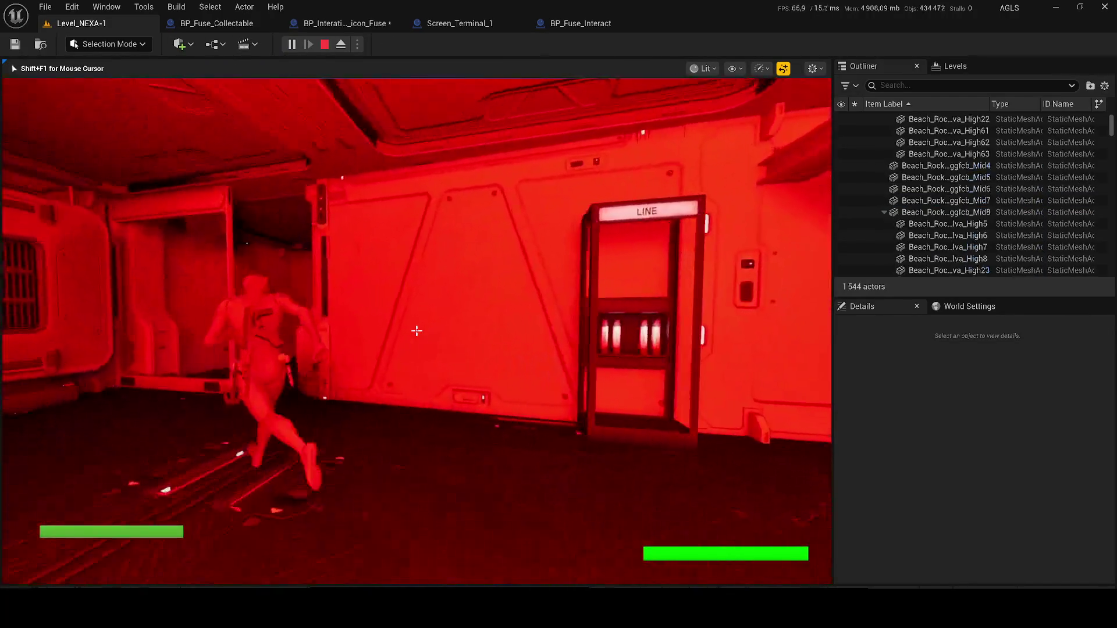
{"action": "key", "text": "w"}
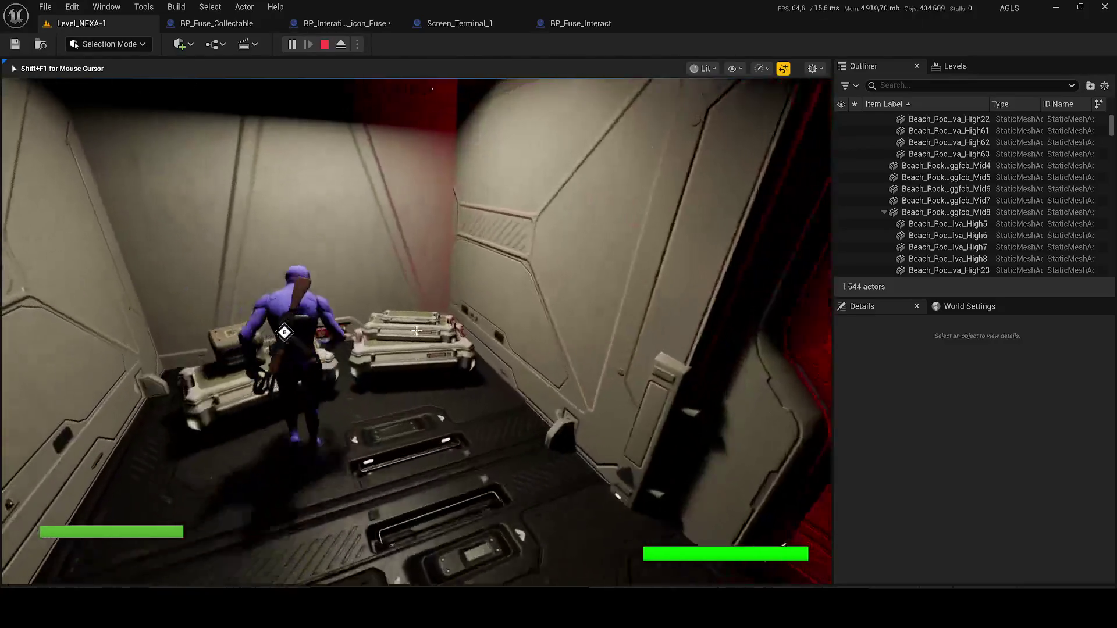
{"action": "key", "text": "w"}
{"action": "key", "text": "w"}
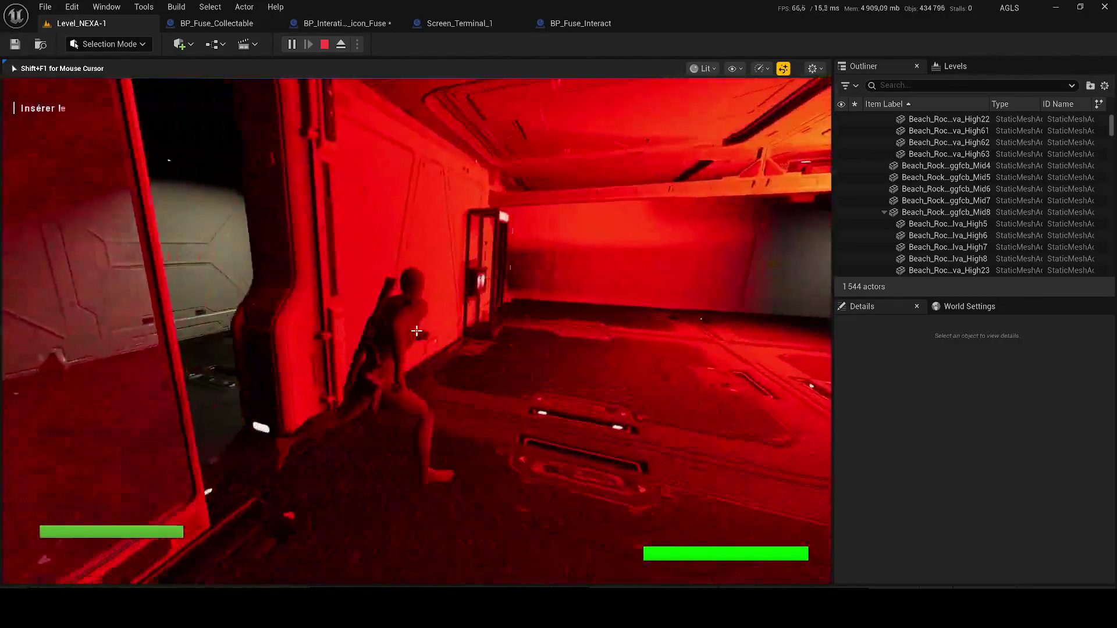
{"action": "key", "text": "w"}
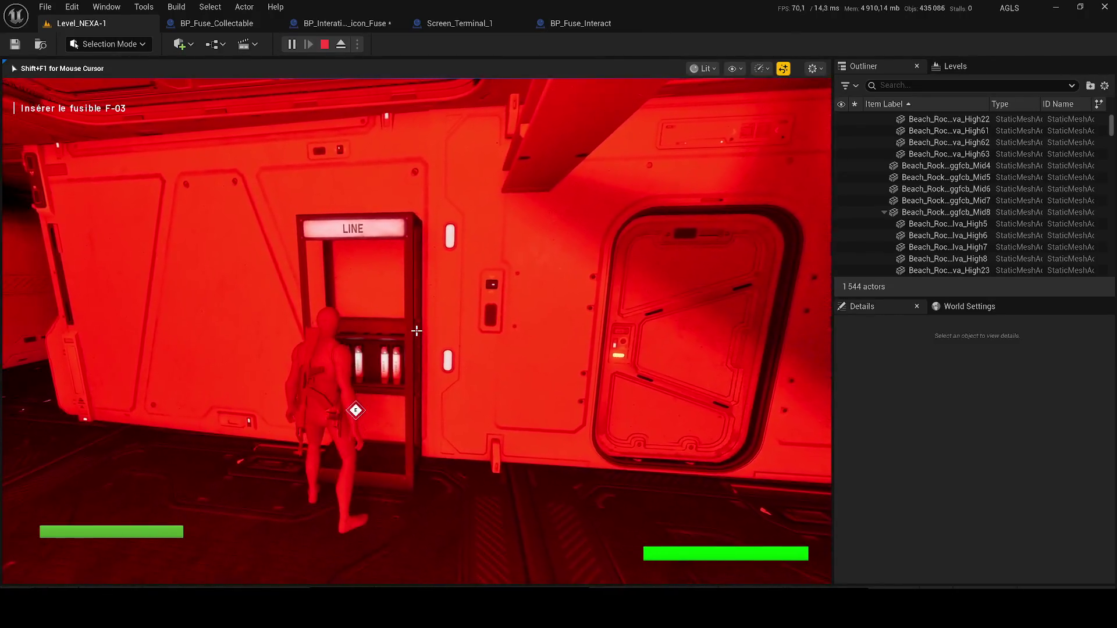
{"action": "key", "text": "Escape"}
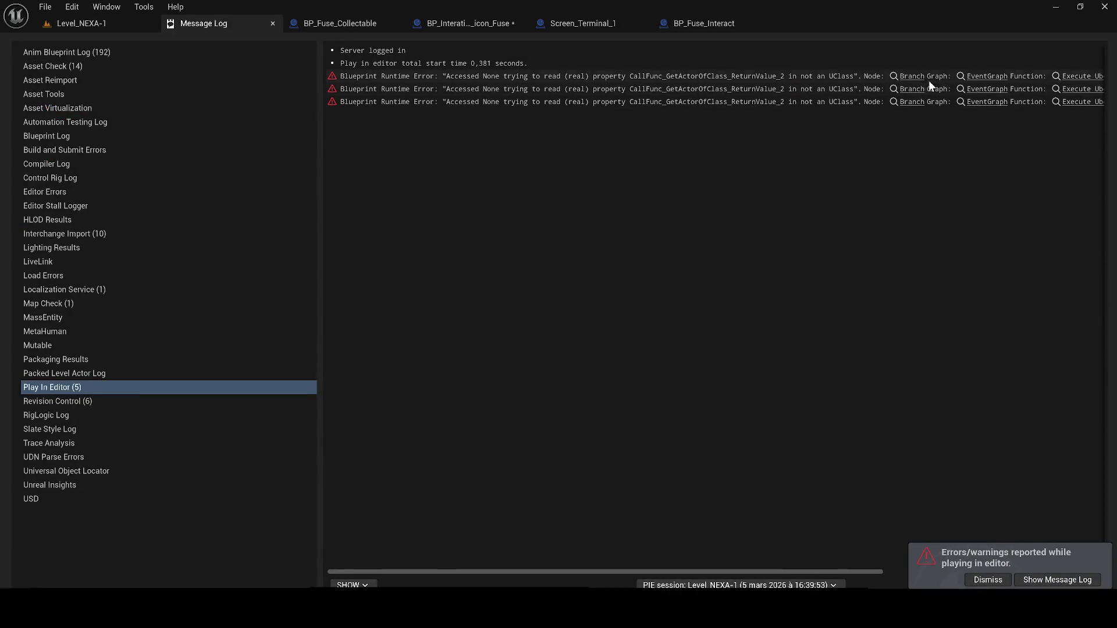
Jump to the erroring Branch, align Open Door, and open the door blueprint's Open Door event graph.
{"action": "left_click", "coordinate": [910, 76]}
{"action": "scroll", "coordinate": [421, 342], "scroll_direction": "up", "scroll_amount": 2}
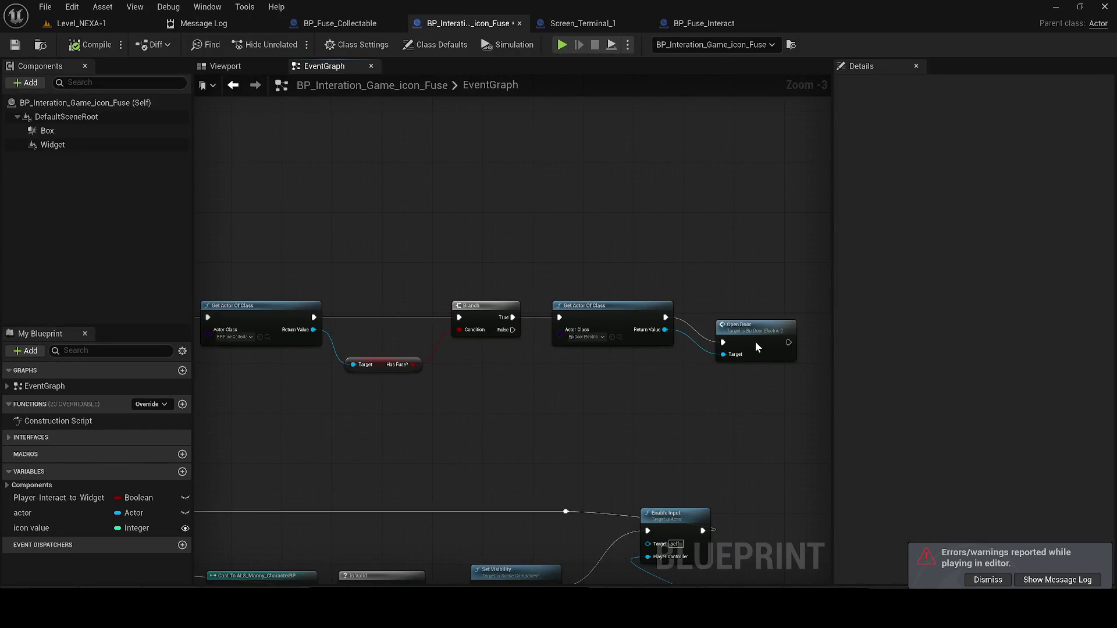
{"action": "left_click_drag", "start_coordinate": [755, 344], "coordinate": [748, 316]}
{"action": "double_click", "coordinate": [751, 313]}
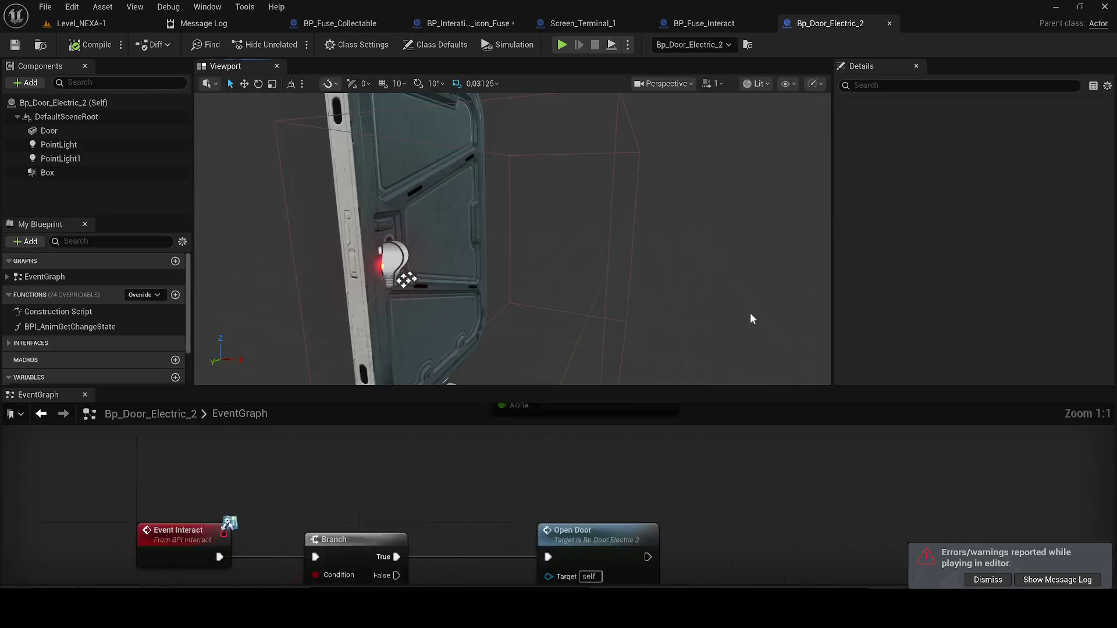
{"action": "mouse_move", "coordinate": [56, 396]}
{"action": "left_mouse_down"}
{"action": "mouse_move", "coordinate": [438, 110]}
{"action": "mouse_move", "coordinate": [403, 65]}
{"action": "left_mouse_up"}
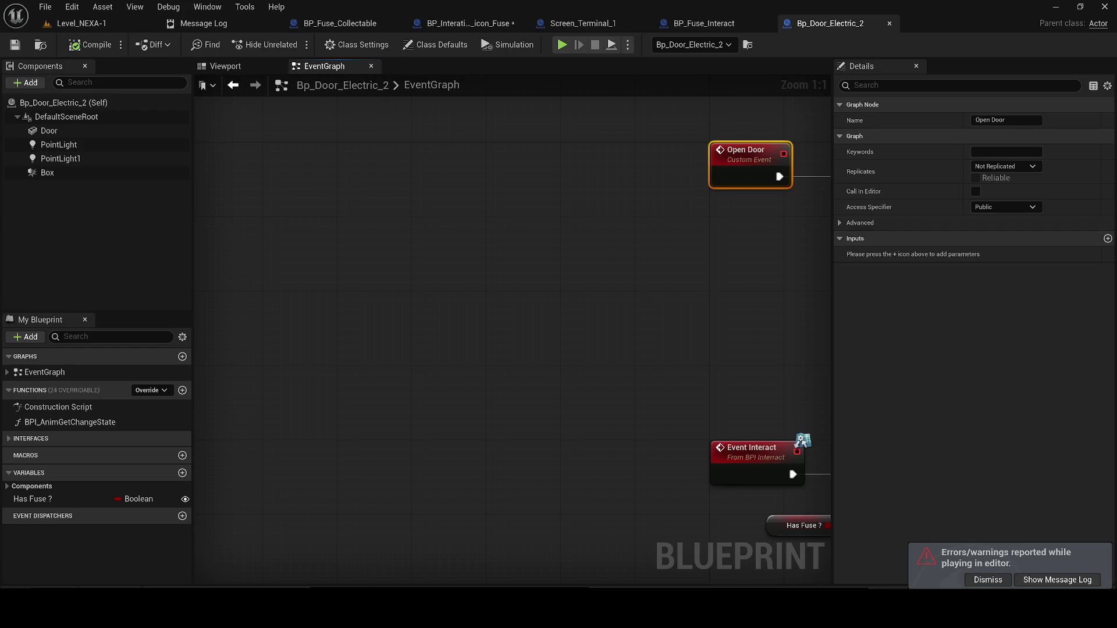
{"action": "scroll", "coordinate": [521, 292], "scroll_direction": "down", "scroll_amount": 4}
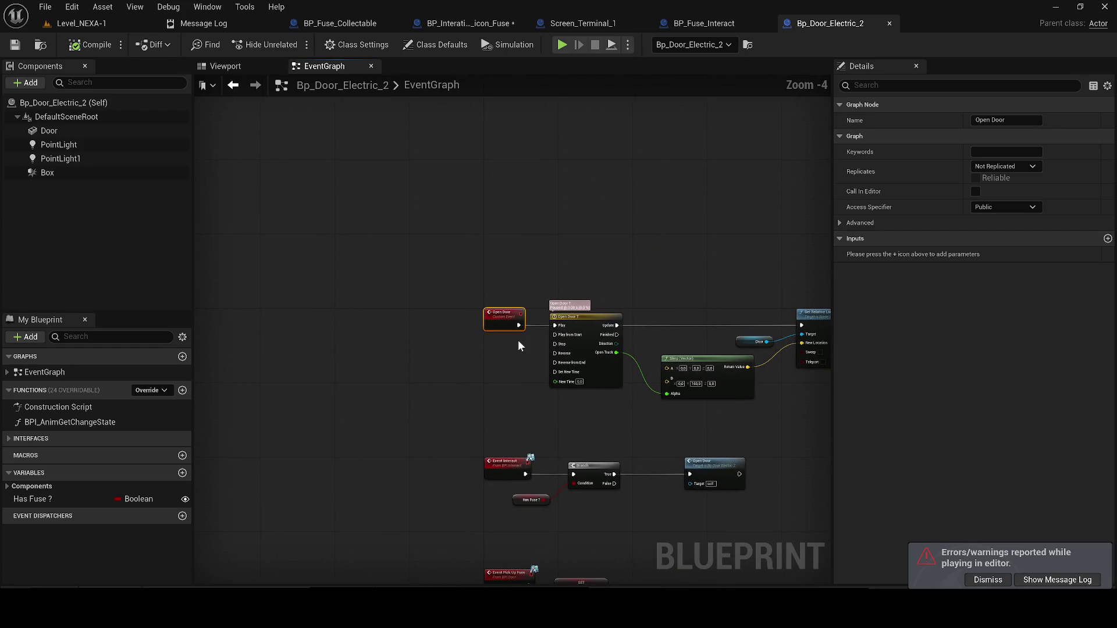
Dismiss the play-in-editor errors notice and save the fuse-icon blueprint.
{"action": "left_click", "coordinate": [988, 579]}
{"action": "key", "text": "ctrl+shift+s"}
{"action": "left_click", "coordinate": [666, 443]}
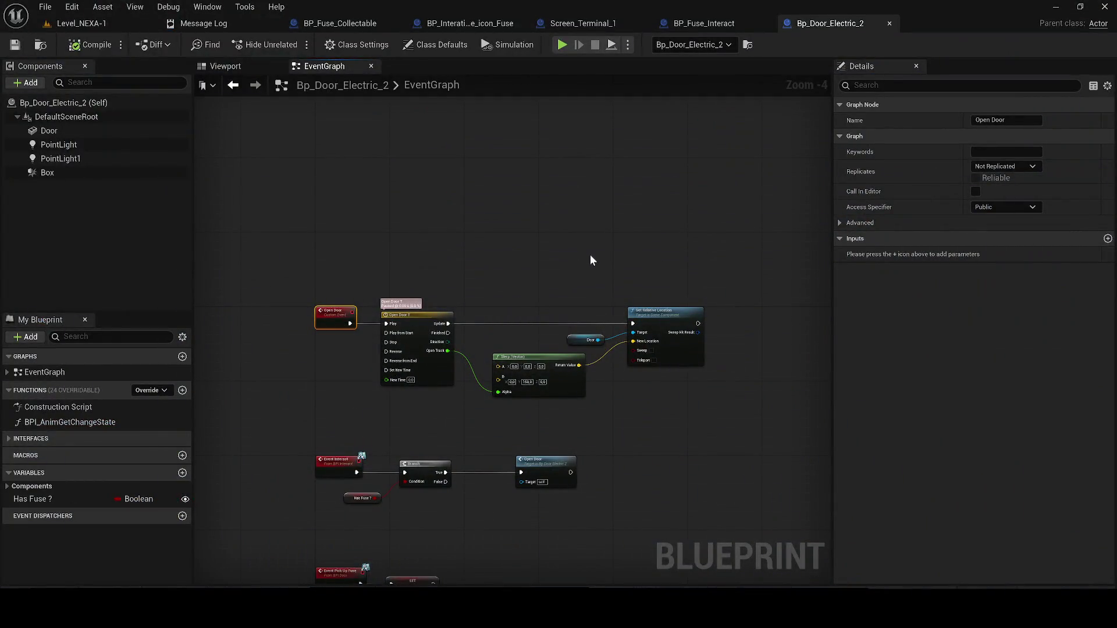
Review BP_Fuse_Interact's viewport and event graph, check the Message Log, then go to BP_Fuse_Collectable.
{"action": "left_click", "coordinate": [707, 23]}
{"action": "left_click", "coordinate": [495, 216]}
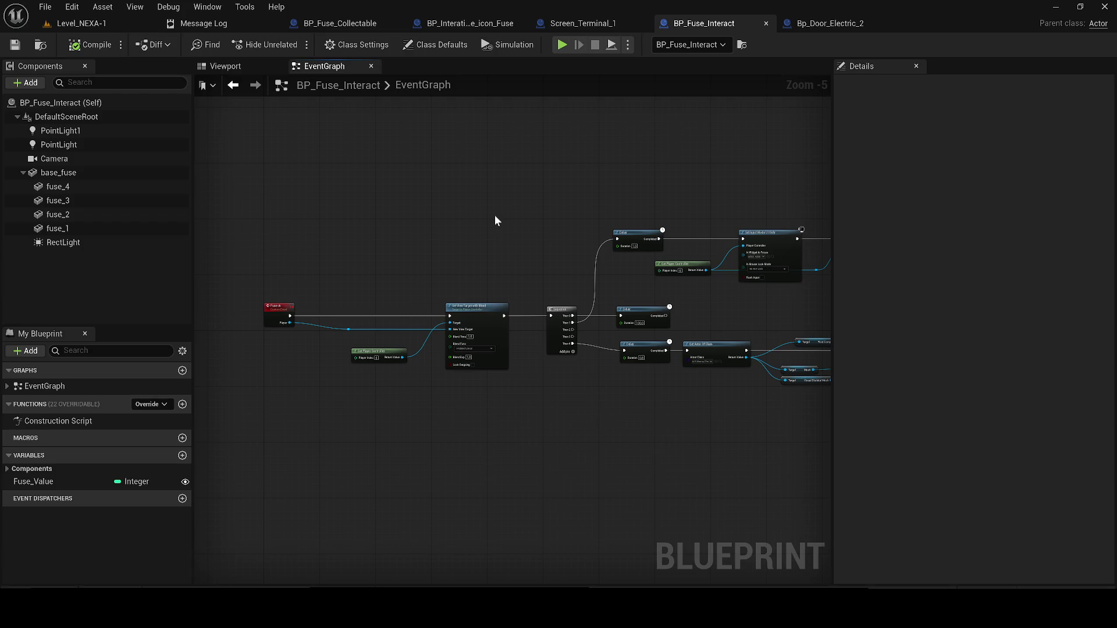
{"action": "left_click", "coordinate": [225, 66]}
{"action": "left_click", "coordinate": [308, 65]}
{"action": "left_click", "coordinate": [226, 65]}
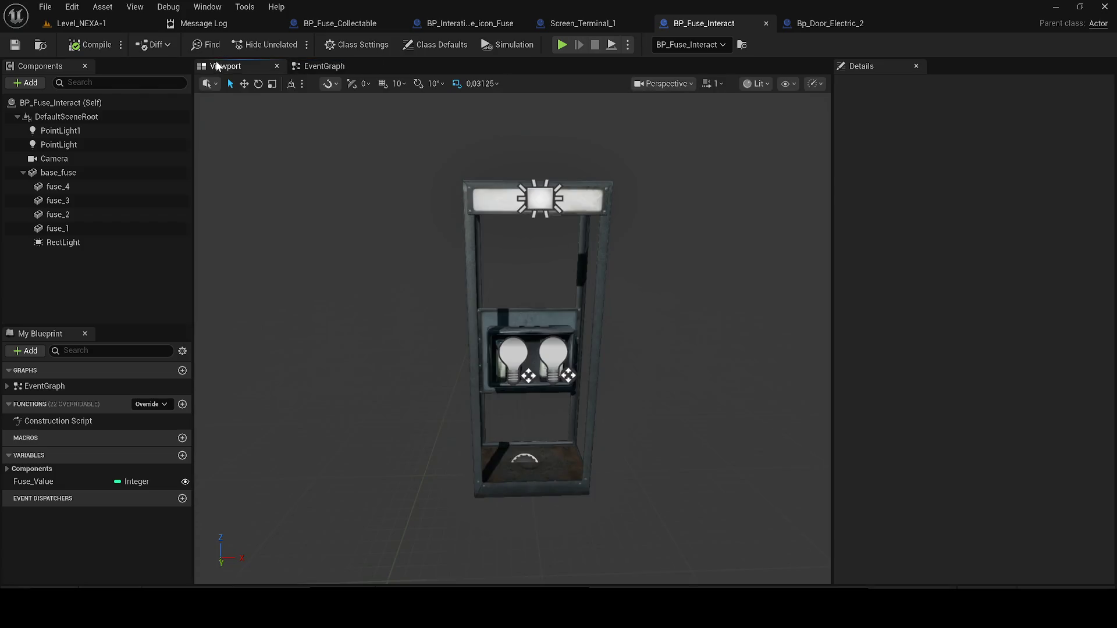
{"action": "left_click", "coordinate": [310, 65]}
{"action": "scroll", "coordinate": [465, 220], "scroll_direction": "down", "scroll_amount": 2}
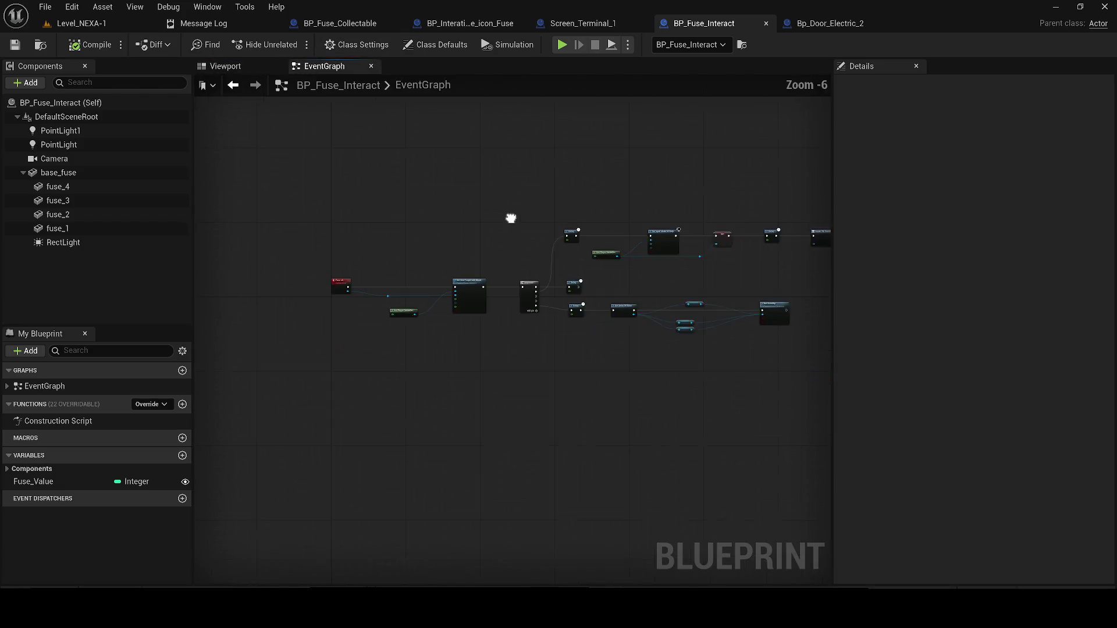
{"action": "left_click", "coordinate": [260, 24]}
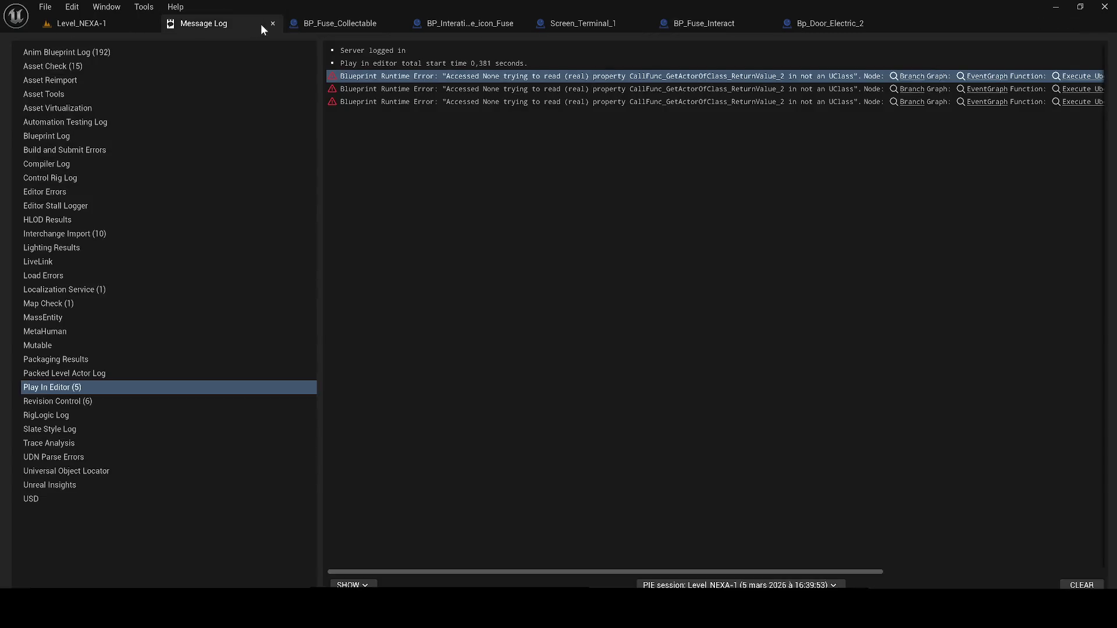
{"action": "left_click", "coordinate": [270, 23]}
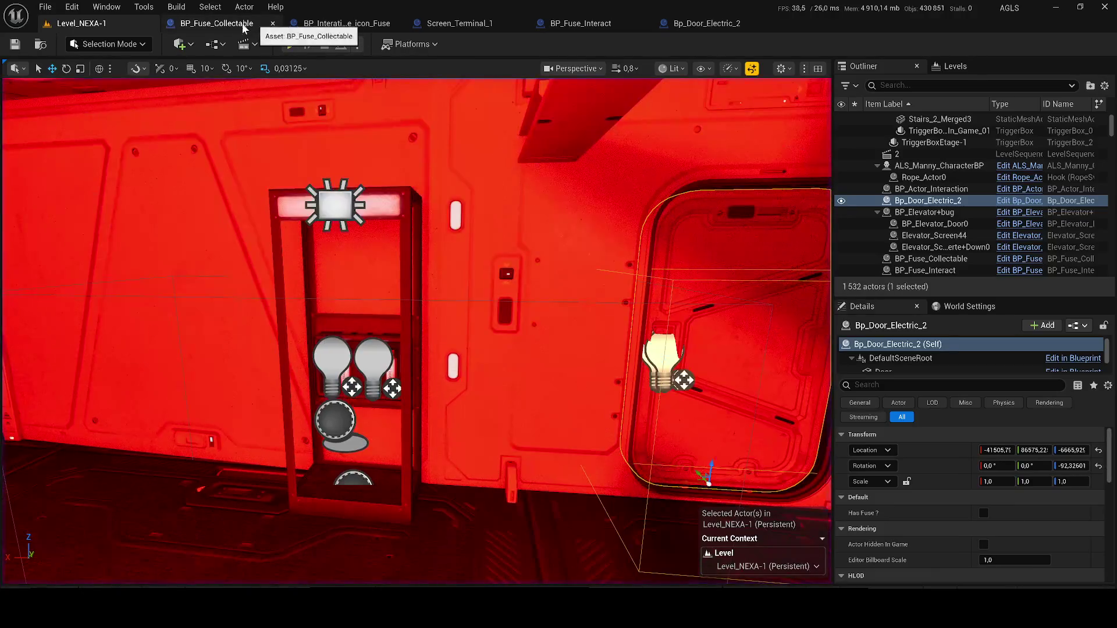
{"action": "left_click", "coordinate": [246, 23]}
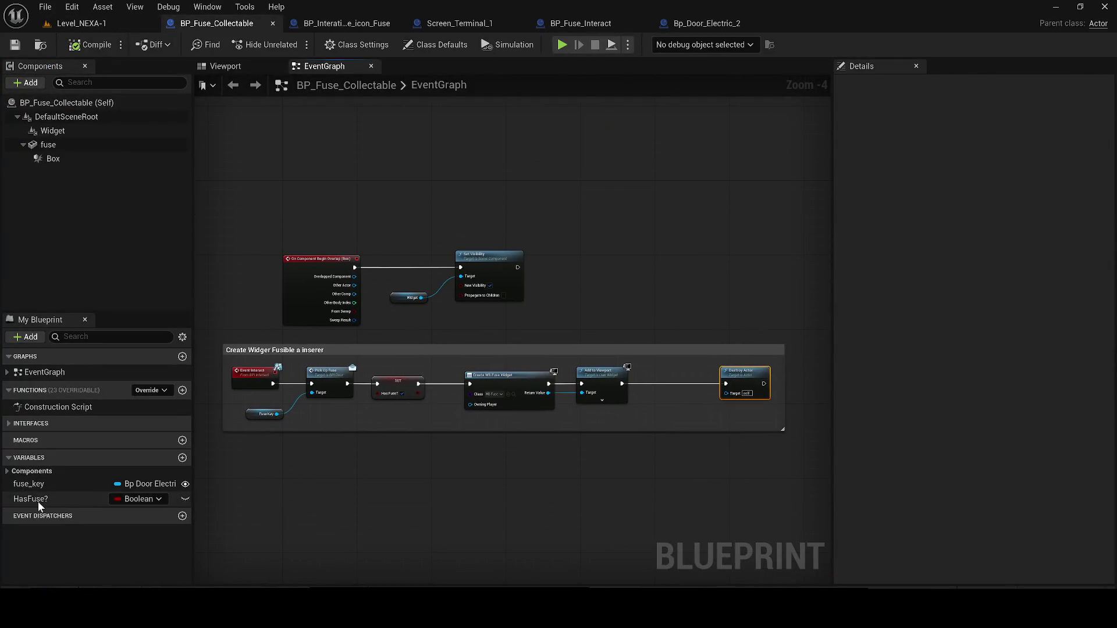
Rename HasFuse? to 'HasFuse? to use for open door' and save BP_Fuse_Collectable.
{"action": "left_click", "coordinate": [38, 500]}
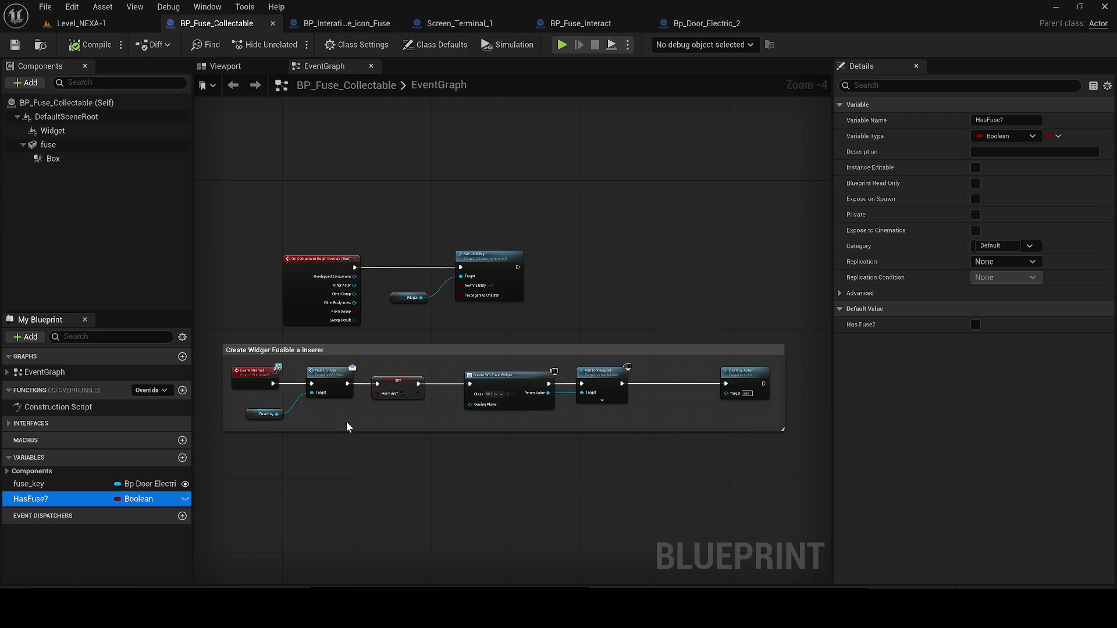
{"action": "double_click", "coordinate": [35, 499]}
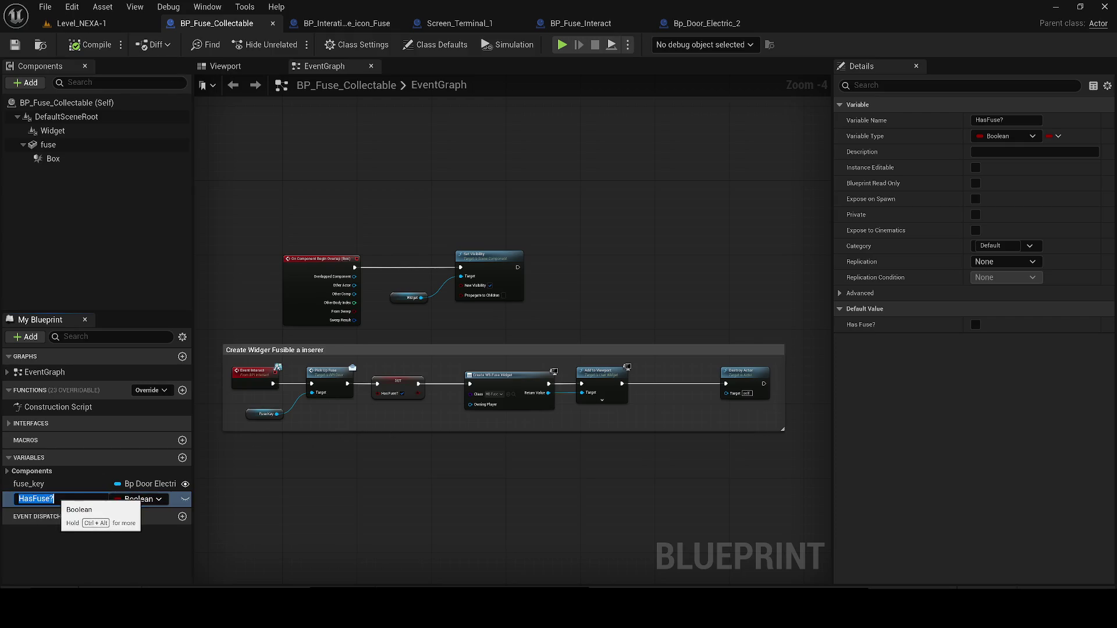
{"action": "type", "text": " to use"}
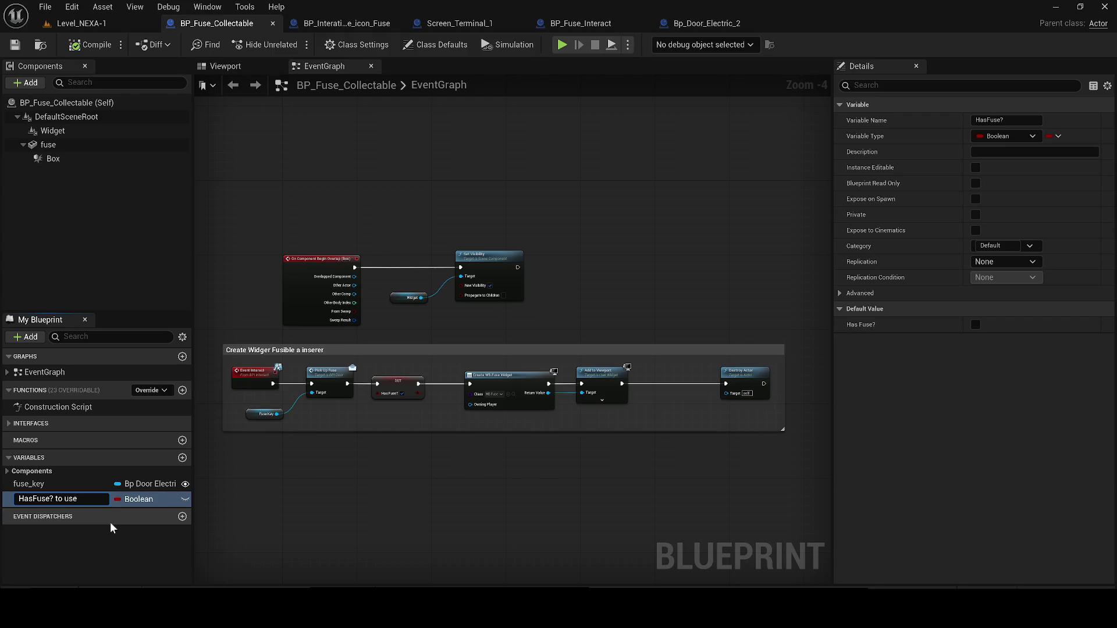
{"action": "type", "text": " for open door"}
{"action": "key", "text": "Return"}
{"action": "left_click", "coordinate": [90, 45]}
Return to the fuse interaction icon blueprint and select the Has Fuse getter.
{"action": "left_click", "coordinate": [14, 45]}
{"action": "left_click", "coordinate": [308, 30]}
{"action": "left_click", "coordinate": [16, 45]}
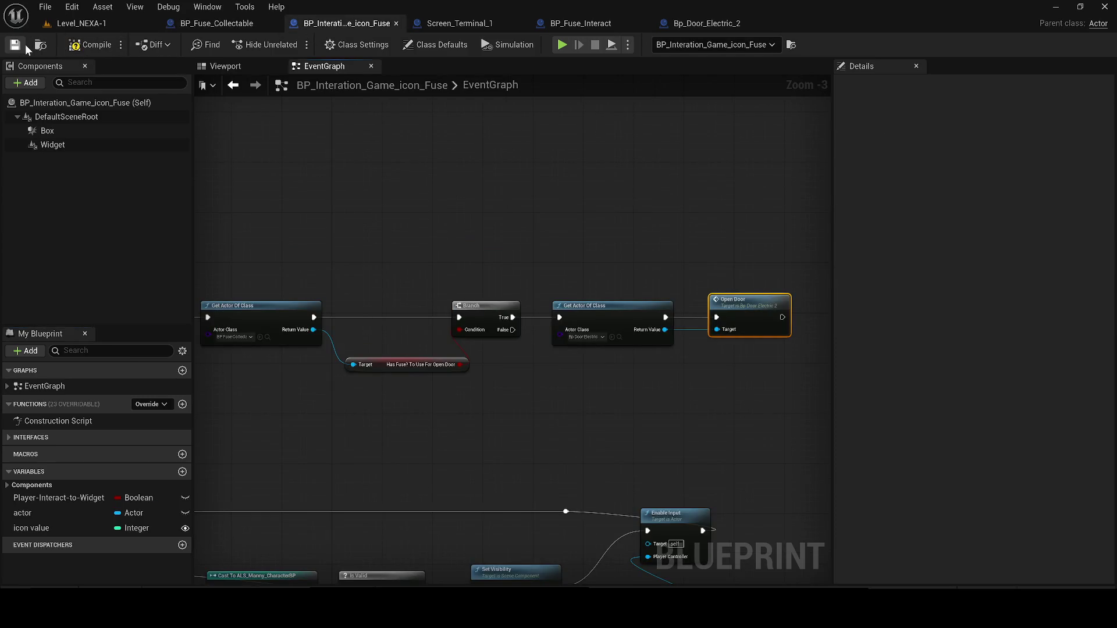
Tidy the Has Fuse getter, Branch, Get Actor Of Class and Open Door nodes, then save.
{"action": "mouse_move", "coordinate": [414, 365]}
{"action": "left_mouse_down"}
{"action": "mouse_move", "coordinate": [393, 357]}
{"action": "mouse_move", "coordinate": [401, 341]}
{"action": "left_mouse_up"}
{"action": "left_click_drag", "start_coordinate": [481, 312], "coordinate": [493, 312]}
{"action": "left_click_drag", "start_coordinate": [798, 372], "coordinate": [605, 289]}
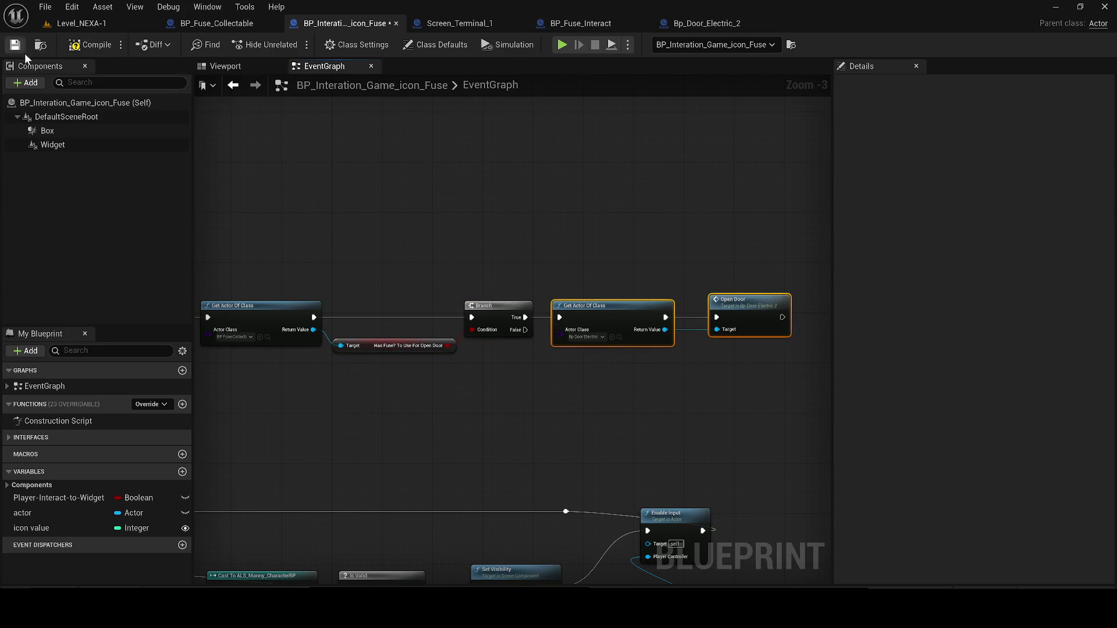
{"action": "left_click", "coordinate": [14, 45]}
{"action": "left_click", "coordinate": [344, 187]}
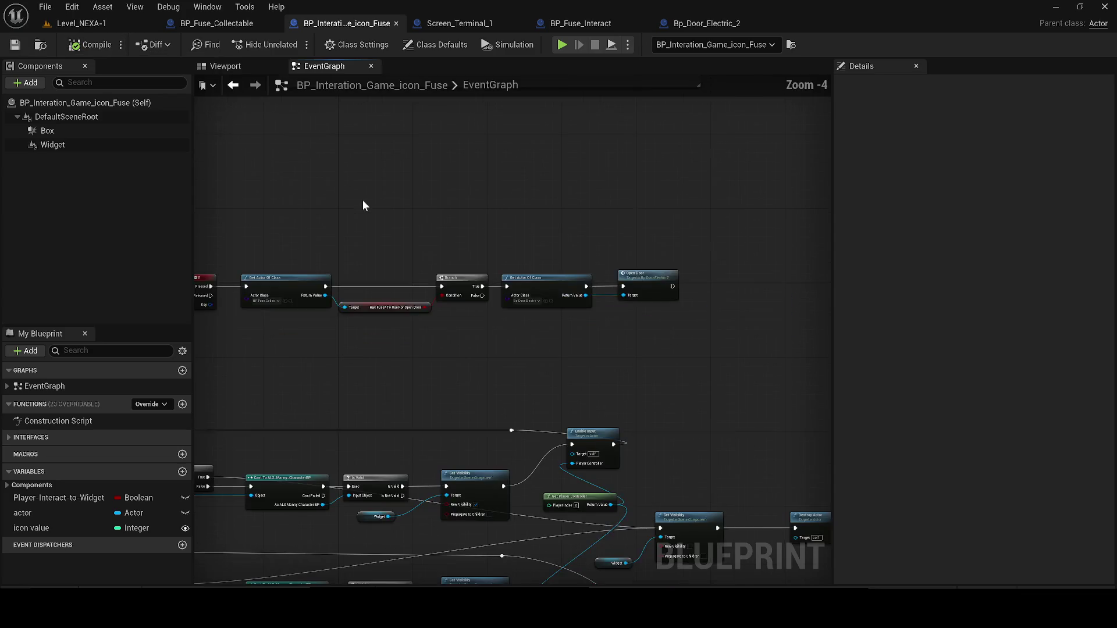
Delete the Set Visibility, Destroy Actor and Widget nodes and save the blueprint.
{"action": "scroll", "coordinate": [361, 200], "scroll_direction": "down", "scroll_amount": 1}
{"action": "mouse_move", "coordinate": [487, 216]}
{"action": "left_mouse_down"}
{"action": "mouse_move", "coordinate": [406, 197]}
{"action": "mouse_move", "coordinate": [241, 189]}
{"action": "left_mouse_up"}
{"action": "mouse_move", "coordinate": [717, 450]}
{"action": "left_mouse_down"}
{"action": "mouse_move", "coordinate": [449, 370]}
{"action": "mouse_move", "coordinate": [451, 397]}
{"action": "mouse_move", "coordinate": [464, 393]}
{"action": "left_mouse_up"}
{"action": "key", "text": "Delete"}
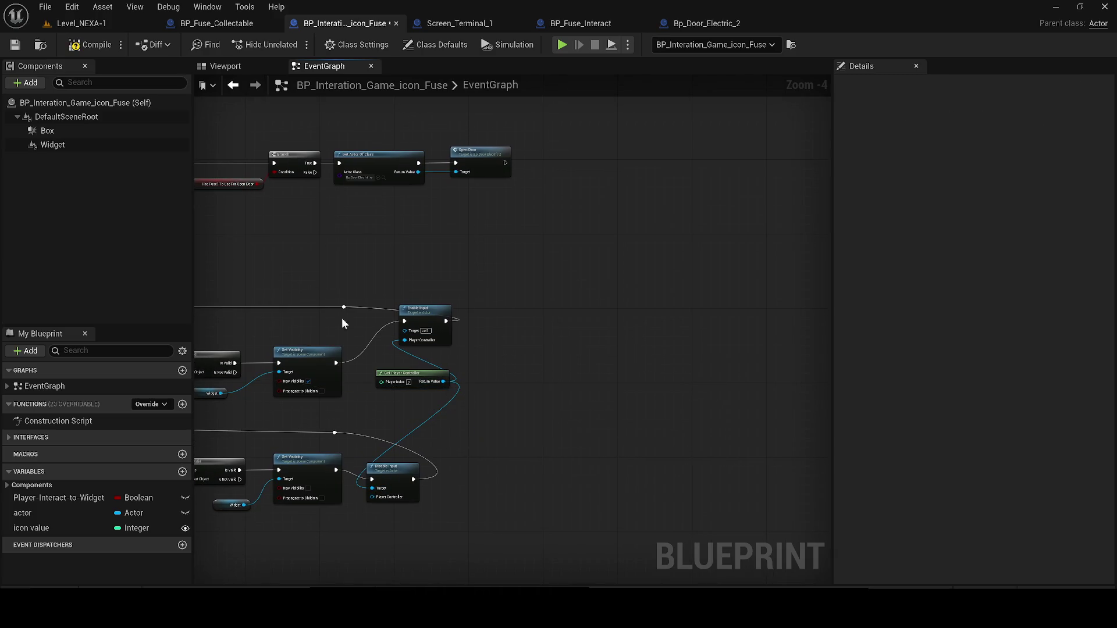
{"action": "left_click", "coordinate": [14, 46]}
Delete the overlap Branch, Player-Interact-to-Widget getter, Sequence and leftover reroute node.
{"action": "scroll", "coordinate": [396, 321], "scroll_direction": "down", "scroll_amount": 1}
{"action": "left_click_drag", "start_coordinate": [397, 321], "coordinate": [611, 319]}
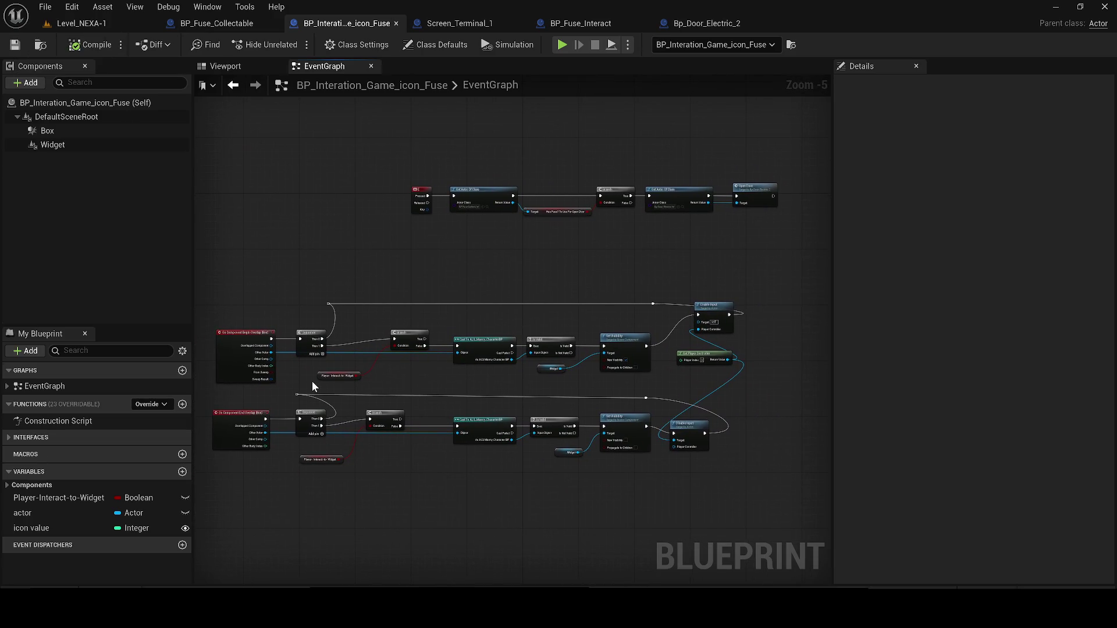
{"action": "scroll", "coordinate": [396, 396], "scroll_direction": "up", "scroll_amount": 1}
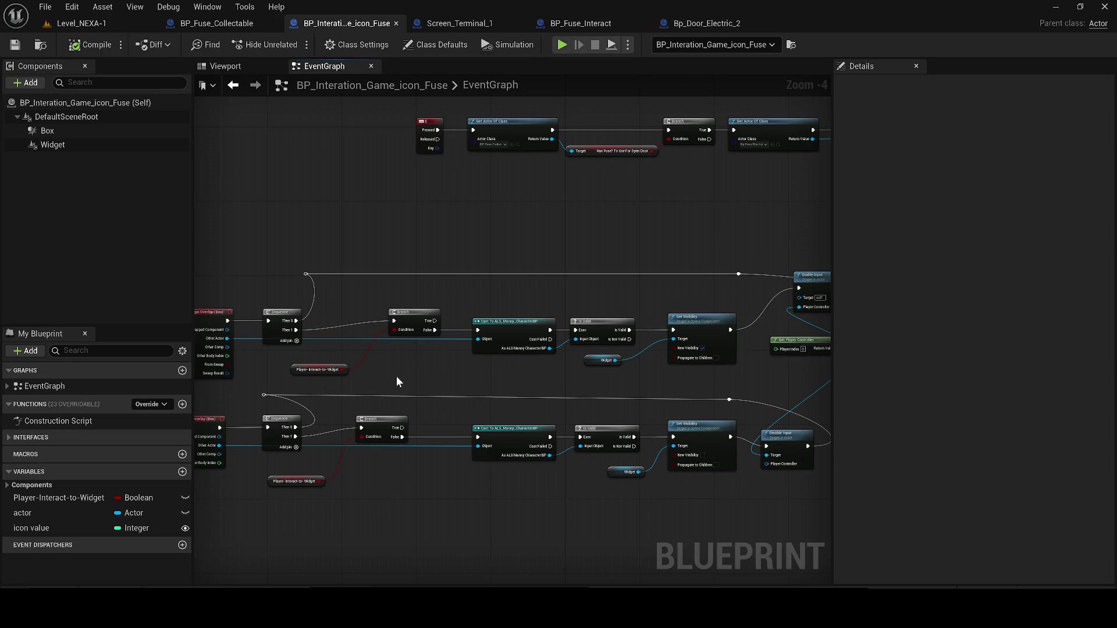
{"action": "mouse_move", "coordinate": [396, 376]}
{"action": "left_mouse_down"}
{"action": "mouse_move", "coordinate": [350, 319]}
{"action": "mouse_move", "coordinate": [327, 313]}
{"action": "left_mouse_up"}
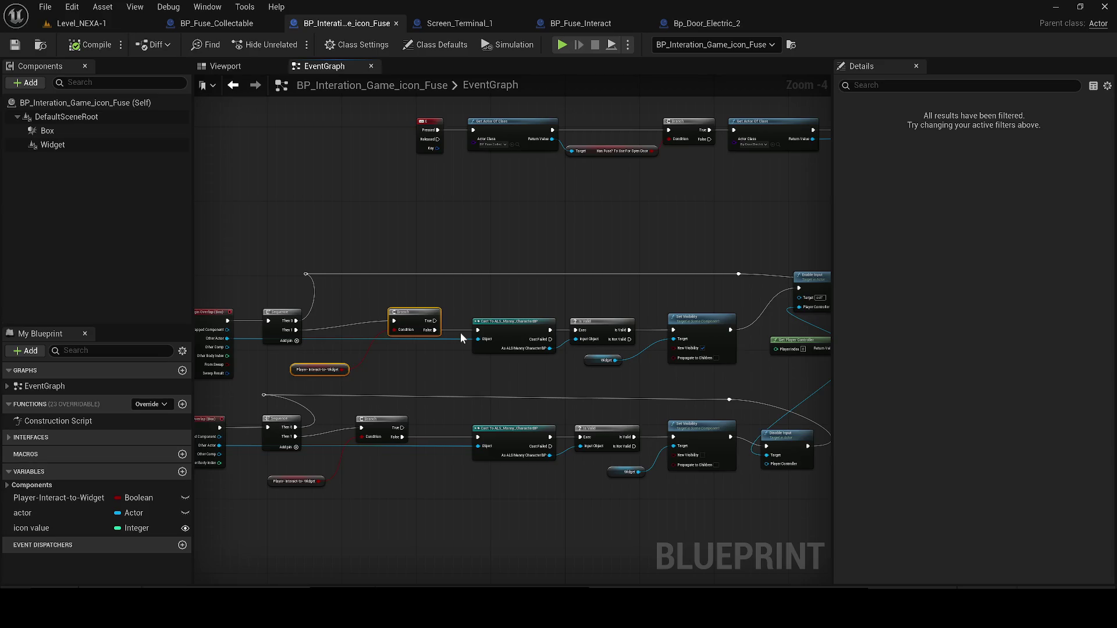
{"action": "key", "text": "Delete"}
{"action": "left_click_drag", "start_coordinate": [347, 348], "coordinate": [261, 308]}
{"action": "key", "text": "Delete"}
{"action": "key", "text": "Delete"}
{"action": "key", "text": "Home"}
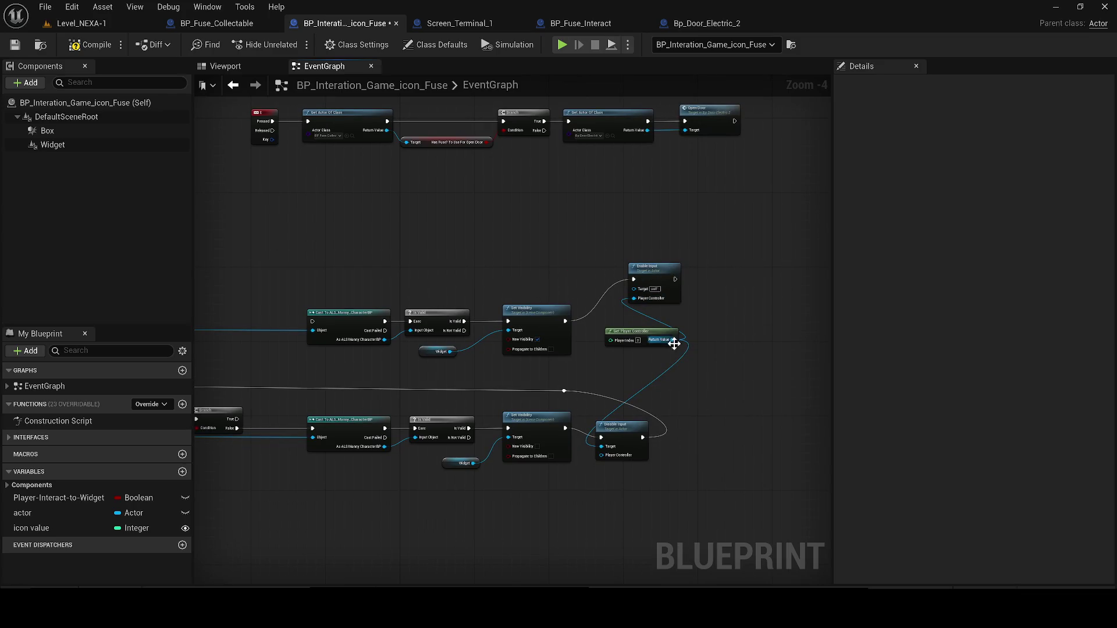
Link Begin Overlap straight to the upper Cast To ALS node and regroup its follow-on nodes.
{"action": "left_click_drag", "start_coordinate": [346, 278], "coordinate": [543, 291]}
{"action": "left_click_drag", "start_coordinate": [509, 334], "coordinate": [258, 324]}
{"action": "left_click_drag", "start_coordinate": [440, 265], "coordinate": [777, 372]}
{"action": "left_click_drag", "start_coordinate": [552, 331], "coordinate": [380, 322]}
{"action": "left_click_drag", "start_coordinate": [265, 251], "coordinate": [363, 286]}
{"action": "left_click_drag", "start_coordinate": [775, 277], "coordinate": [572, 284]}
{"action": "left_click_drag", "start_coordinate": [622, 355], "coordinate": [351, 382]}
{"action": "mouse_move", "coordinate": [637, 293]}
{"action": "left_mouse_down"}
{"action": "mouse_move", "coordinate": [449, 327]}
{"action": "mouse_move", "coordinate": [717, 260]}
{"action": "left_mouse_up"}
Delete the lower Sequence and Branch and connect End Overlap directly to the lower Cast.
{"action": "scroll", "coordinate": [392, 404], "scroll_direction": "up", "scroll_amount": 1}
{"action": "mouse_move", "coordinate": [334, 280]}
{"action": "left_mouse_down"}
{"action": "mouse_move", "coordinate": [494, 445]}
{"action": "mouse_move", "coordinate": [574, 451]}
{"action": "left_mouse_up"}
{"action": "key", "text": "Delete"}
{"action": "left_click_drag", "start_coordinate": [673, 369], "coordinate": [428, 364]}
{"action": "mouse_move", "coordinate": [297, 357]}
{"action": "left_mouse_down"}
{"action": "mouse_move", "coordinate": [398, 364]}
{"action": "mouse_move", "coordinate": [407, 350]}
{"action": "left_mouse_up"}
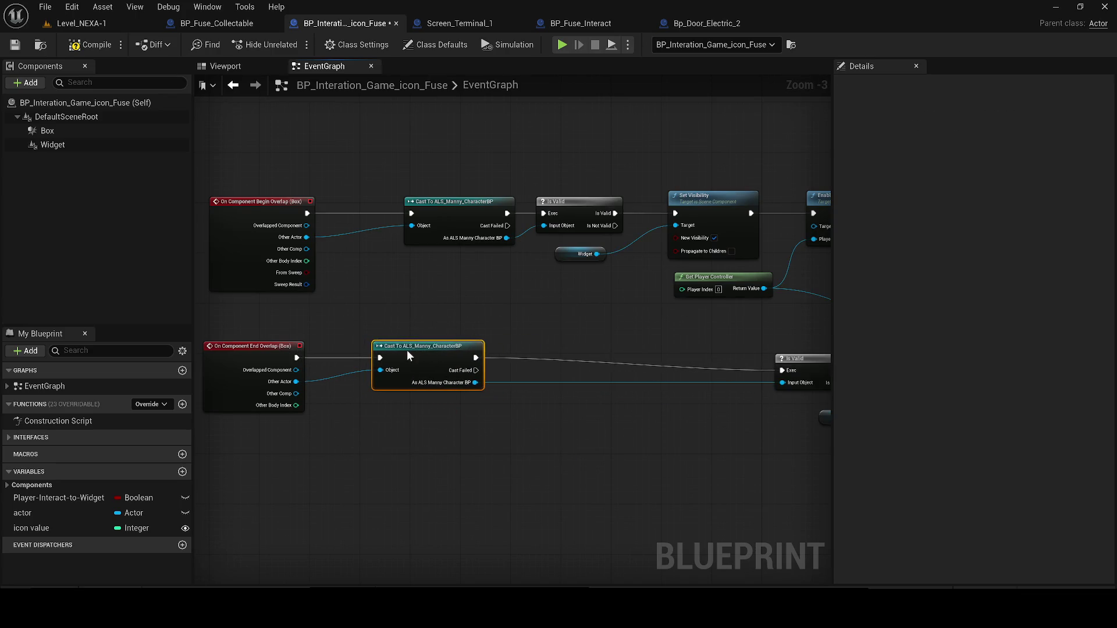
{"action": "left_click_drag", "start_coordinate": [693, 347], "coordinate": [448, 333]}
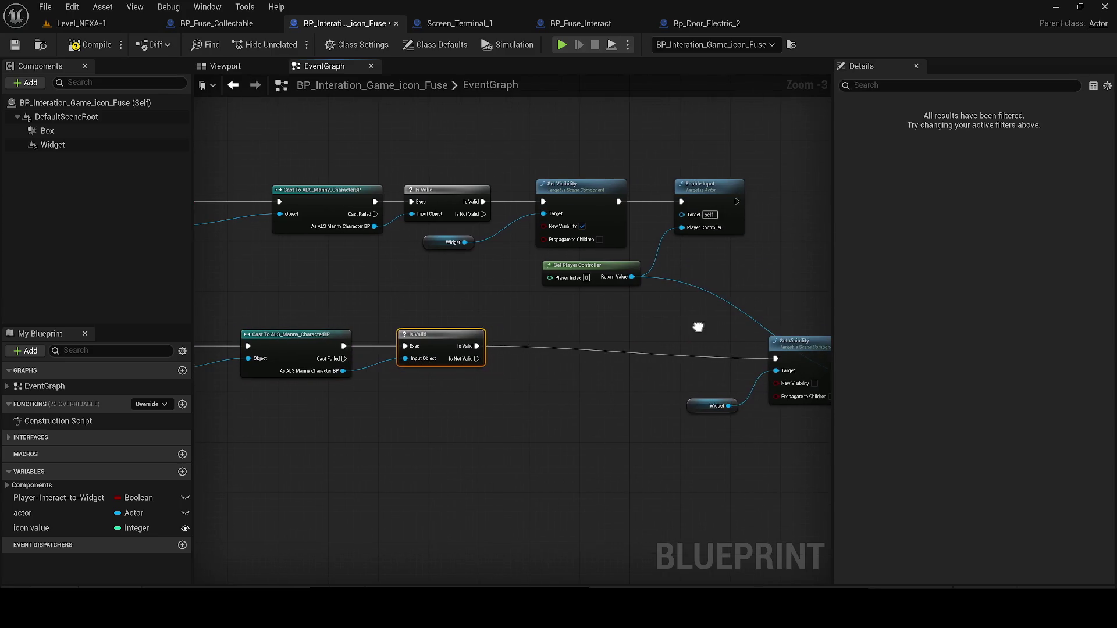
Remove the lower Set Visibility, Widget and reroute, and wire Is Valid into Disable Input.
{"action": "left_click_drag", "start_coordinate": [701, 325], "coordinate": [630, 337]}
{"action": "left_click_drag", "start_coordinate": [627, 418], "coordinate": [350, 425]}
{"action": "left_click_drag", "start_coordinate": [721, 358], "coordinate": [479, 350]}
{"action": "left_click_drag", "start_coordinate": [492, 403], "coordinate": [344, 427]}
{"action": "key", "text": "Delete"}
{"action": "left_click_drag", "start_coordinate": [675, 376], "coordinate": [580, 370]}
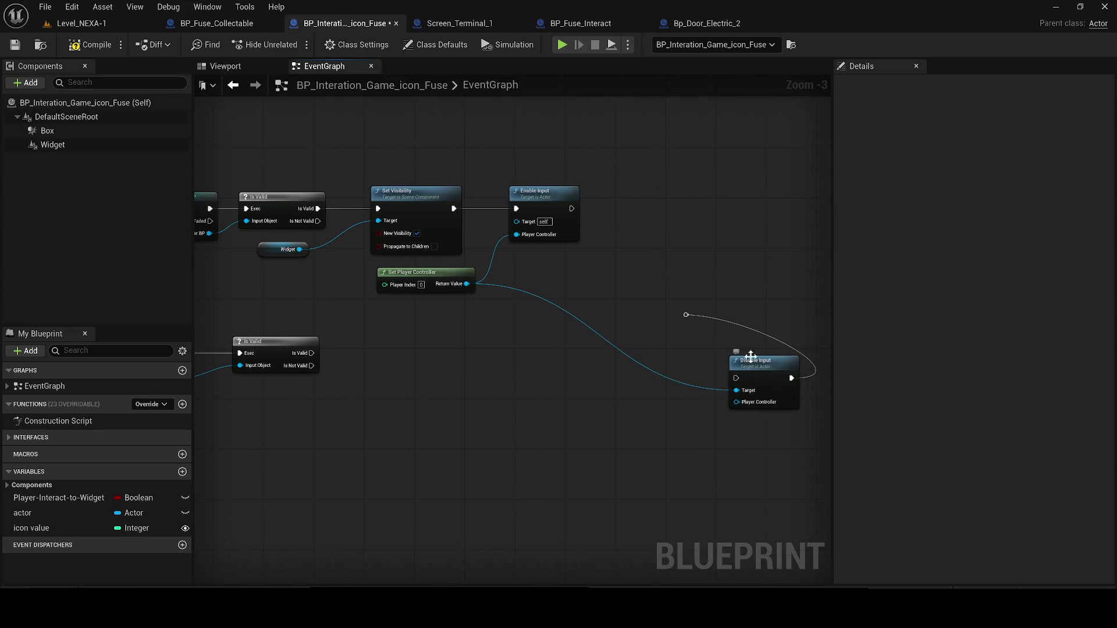
{"action": "key", "text": "Delete"}
{"action": "mouse_move", "coordinate": [733, 356]}
{"action": "left_mouse_down"}
{"action": "mouse_move", "coordinate": [507, 349]}
{"action": "mouse_move", "coordinate": [494, 339]}
{"action": "mouse_move", "coordinate": [504, 329]}
{"action": "mouse_move", "coordinate": [326, 371]}
{"action": "mouse_move", "coordinate": [311, 353]}
{"action": "left_mouse_up"}
{"action": "left_click_drag", "start_coordinate": [445, 321], "coordinate": [528, 356]}
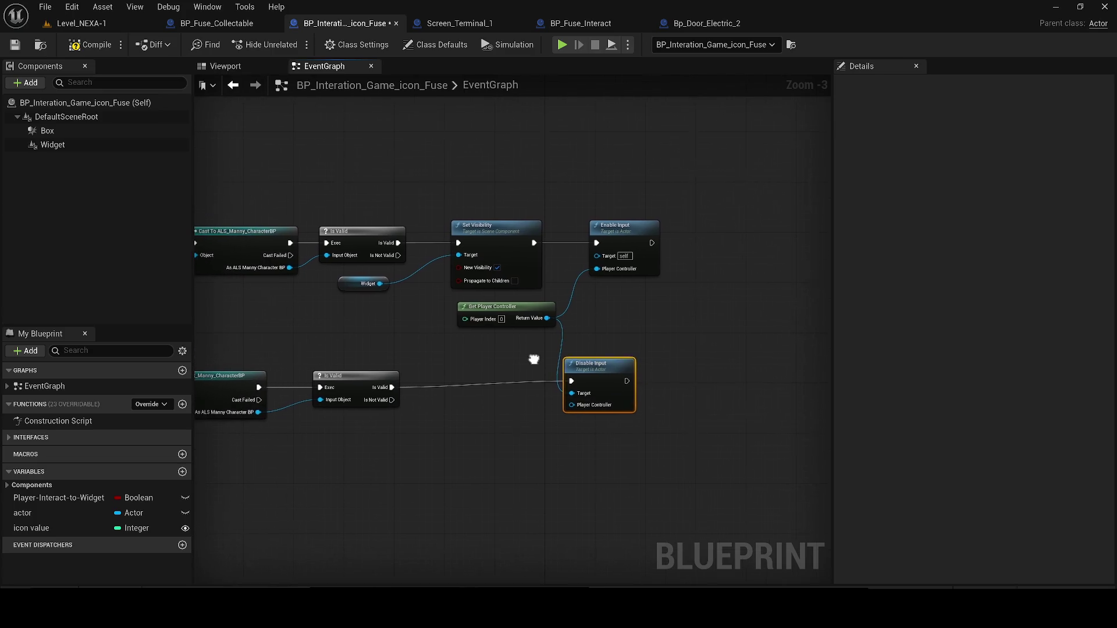
Copy the upper Set Visibility and Widget nodes and wire the lower Is Valid into the copy.
{"action": "left_click", "coordinate": [347, 292]}
{"action": "left_click", "coordinate": [501, 227], "text": "ctrl"}
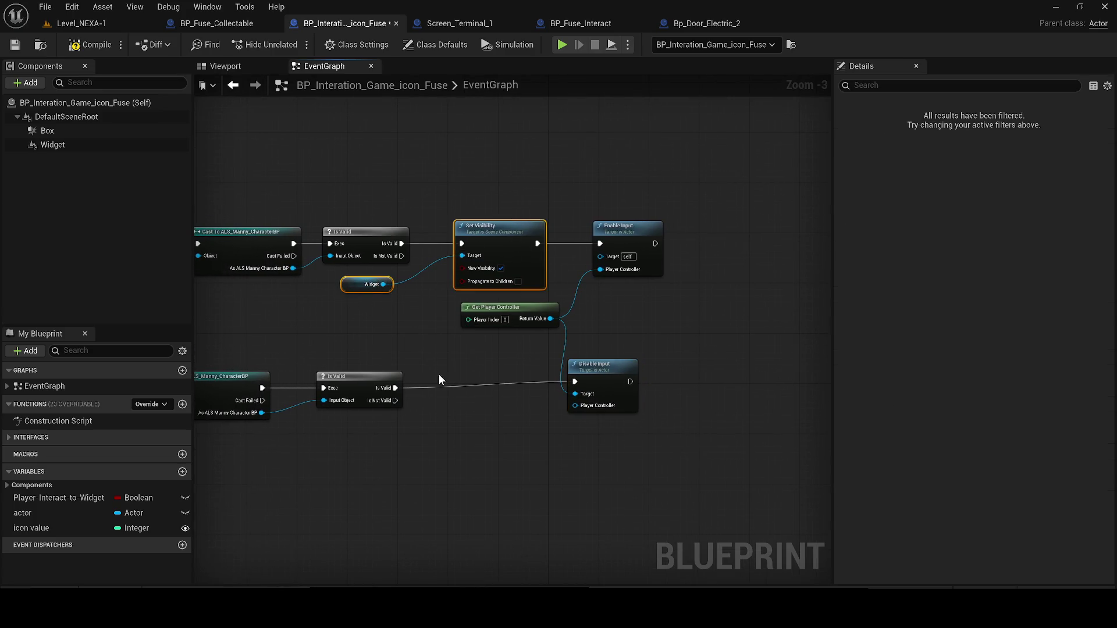
{"action": "key", "text": "ctrl+c"}
{"action": "key", "text": "ctrl+v"}
{"action": "mouse_move", "coordinate": [396, 388]}
{"action": "left_mouse_down"}
{"action": "mouse_move", "coordinate": [508, 382]}
{"action": "mouse_move", "coordinate": [512, 369]}
{"action": "mouse_move", "coordinate": [486, 380]}
{"action": "mouse_move", "coordinate": [603, 381]}
{"action": "left_mouse_up"}
Save the interaction icon blueprint and shift the top row of nodes left.
{"action": "left_click", "coordinate": [14, 45]}
{"action": "scroll", "coordinate": [426, 160], "scroll_direction": "down", "scroll_amount": 3}
{"action": "mouse_move", "coordinate": [648, 232]}
{"action": "left_mouse_down"}
{"action": "mouse_move", "coordinate": [459, 217]}
{"action": "mouse_move", "coordinate": [374, 227]}
{"action": "mouse_move", "coordinate": [344, 249]}
{"action": "left_mouse_up"}
{"action": "left_click", "coordinate": [15, 46]}
{"action": "left_click", "coordinate": [81, 23]}
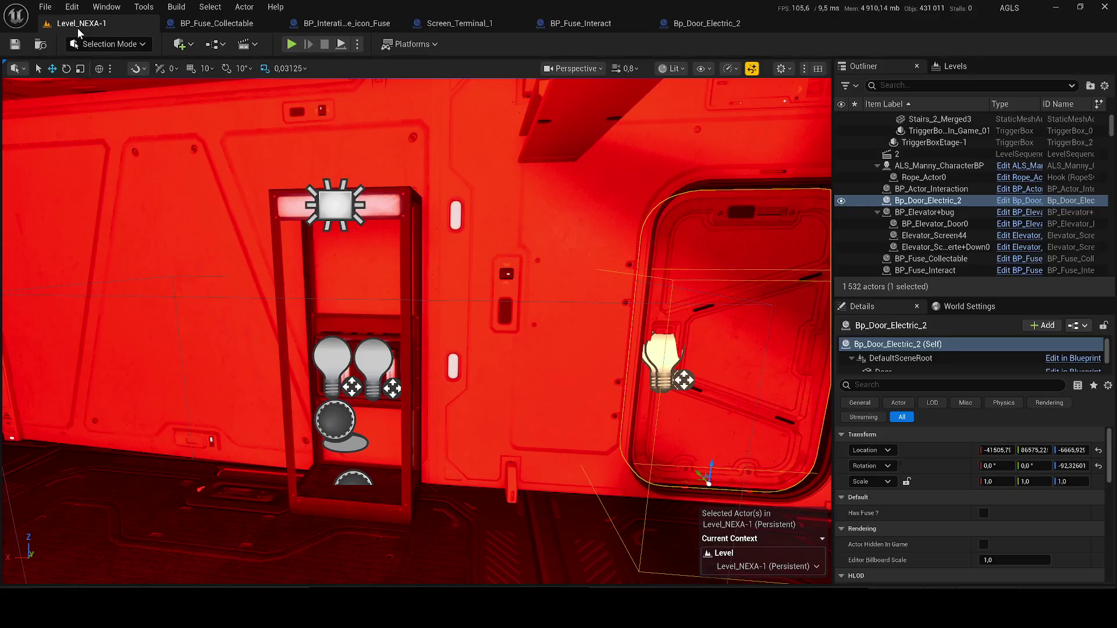
Play-test the level by walking along the wall into the grey room, then stop play.
{"action": "left_click", "coordinate": [291, 44]}
{"action": "key", "text": "w"}
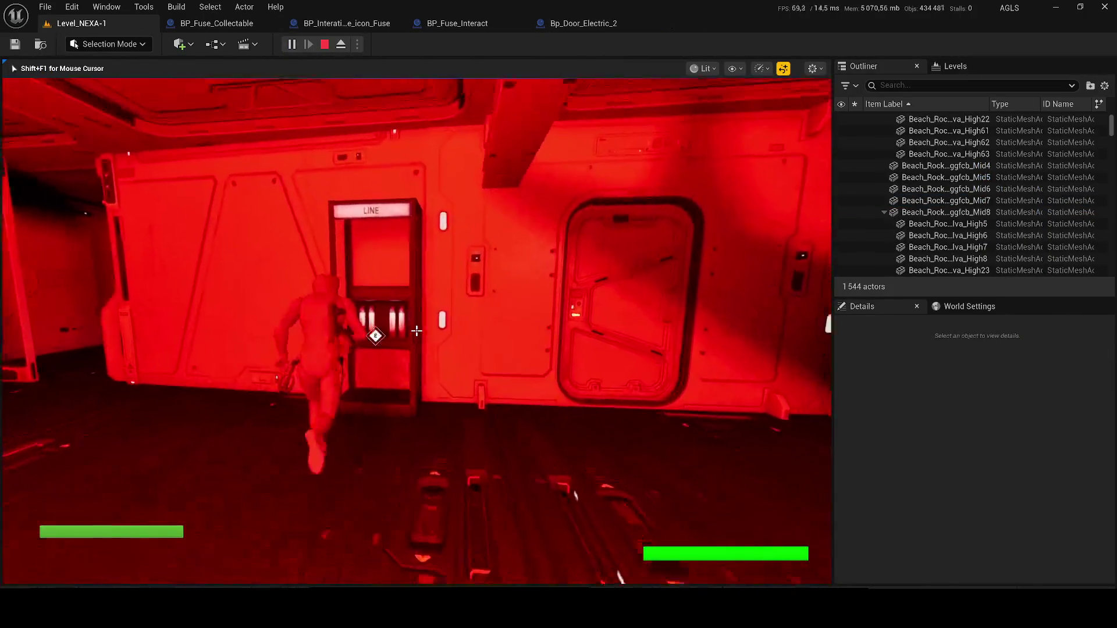
{"action": "key", "text": "w"}
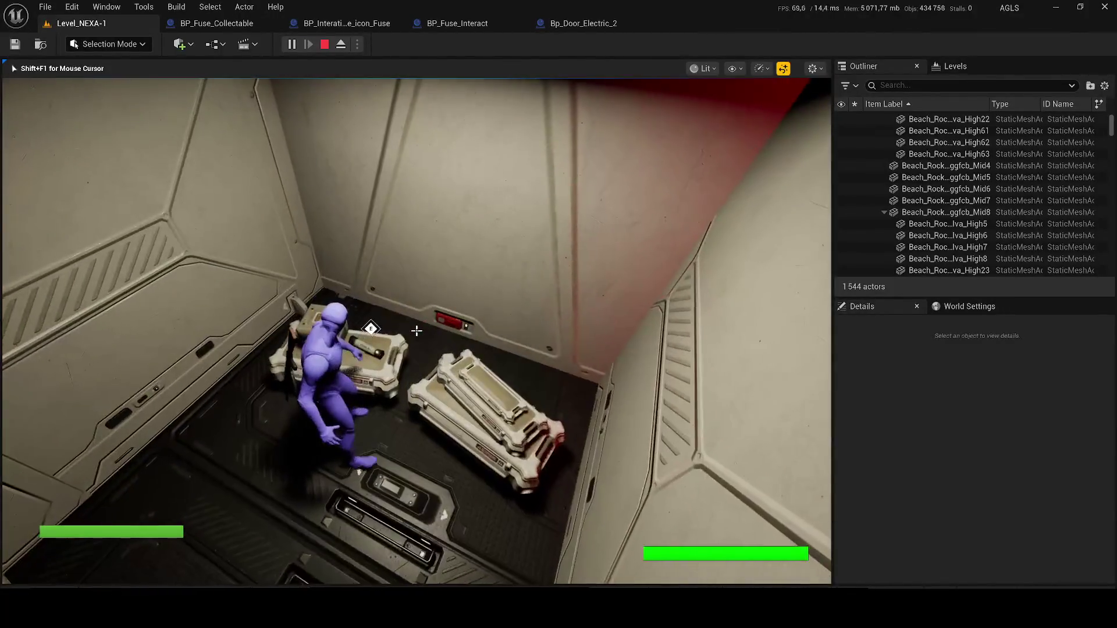
{"action": "key", "text": "Escape"}
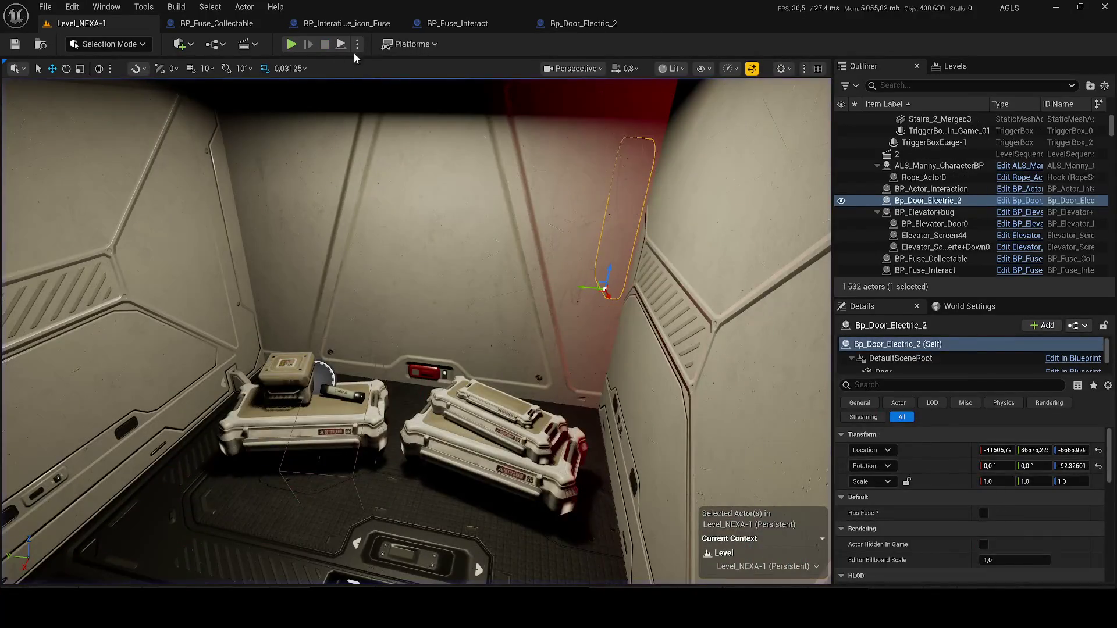
Replay, walking through the grey room and red corridor to the LINE fuse box, then stop to view errors.
{"action": "left_click", "coordinate": [291, 44]}
{"action": "key", "text": "w"}
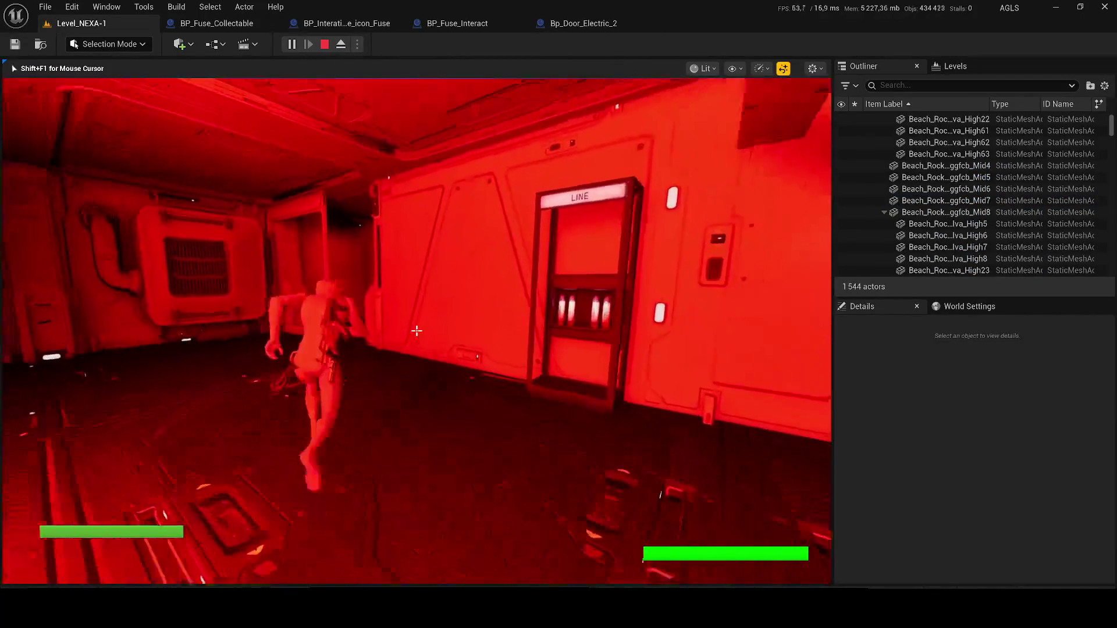
{"action": "key", "text": "w"}
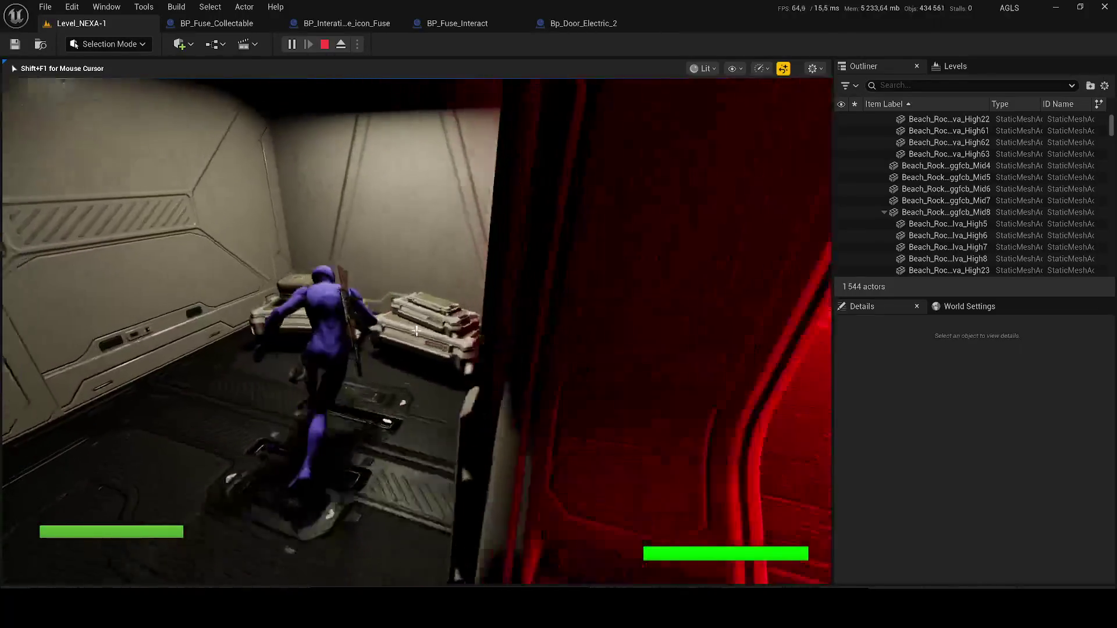
{"action": "key", "text": "w"}
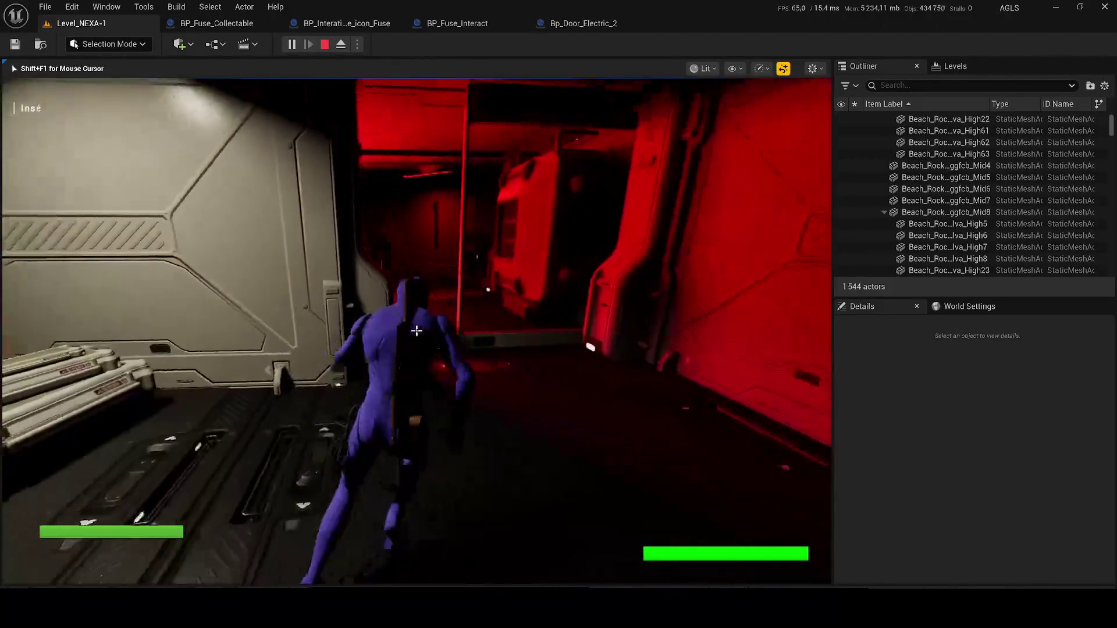
{"action": "key", "text": "w"}
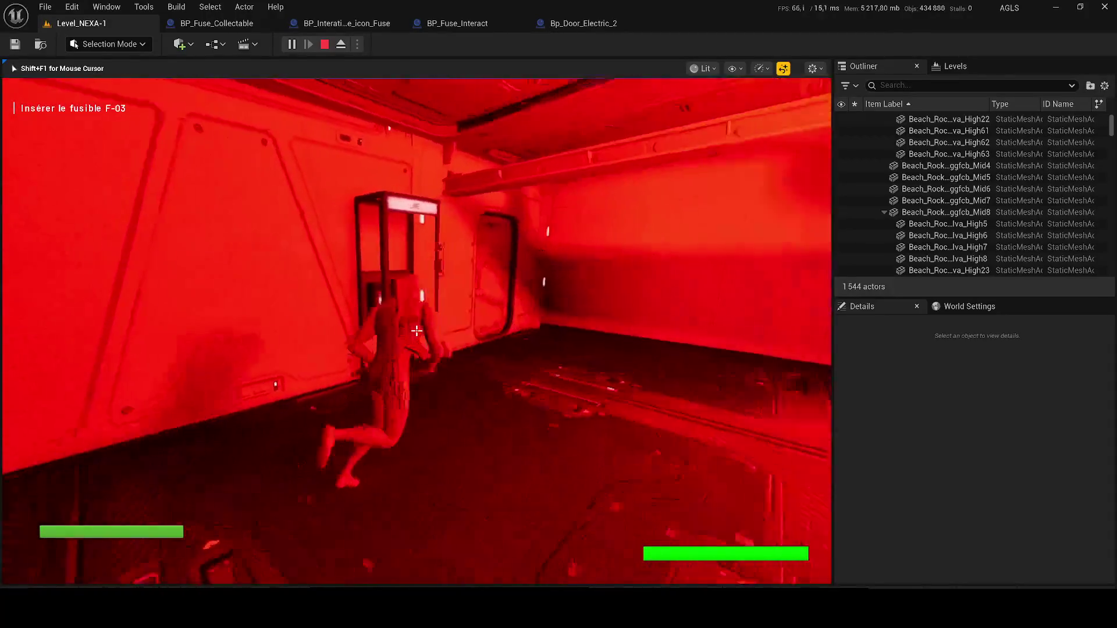
{"action": "key", "text": "a"}
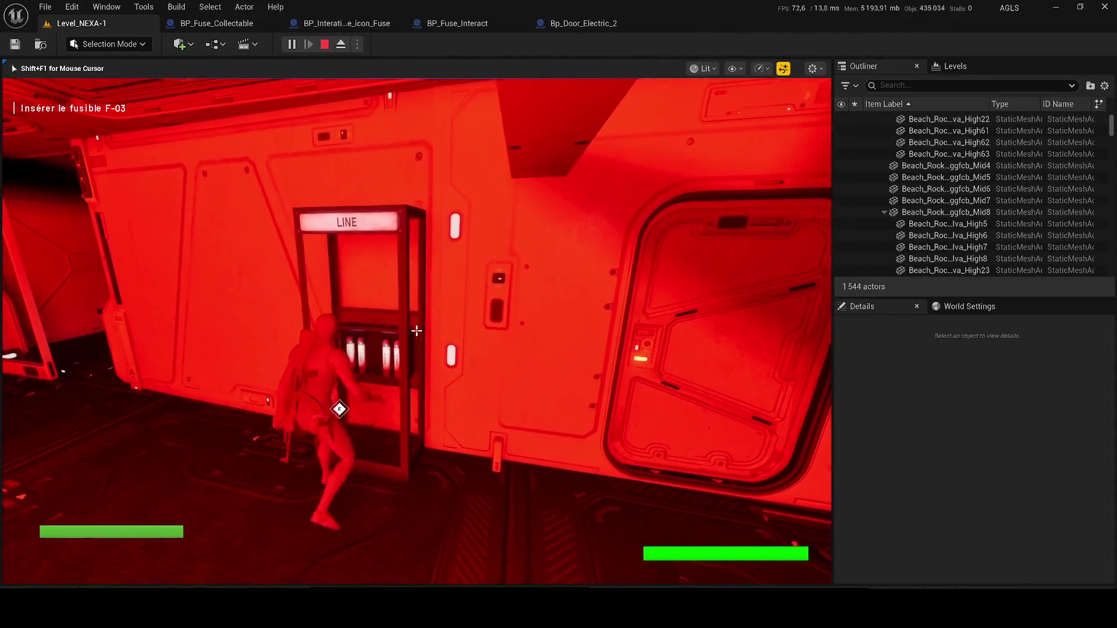
{"action": "key", "text": "Escape"}
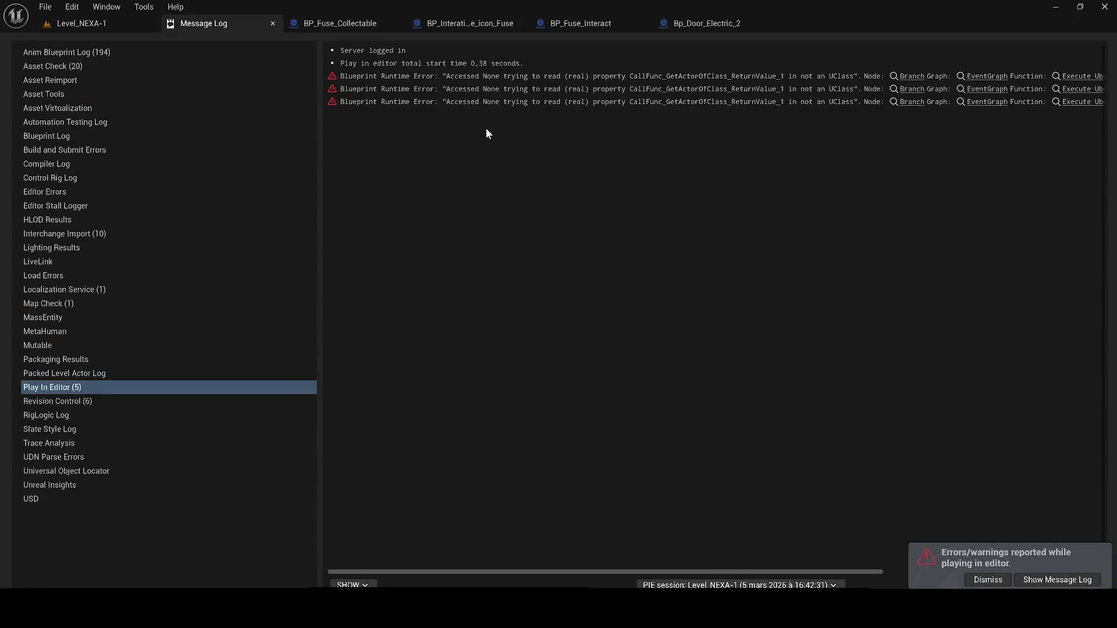
Follow the Accessed None error links to the Has Fuse Branch node in the fuse interaction event graph.
{"action": "mouse_move", "coordinate": [672, 569]}
{"action": "left_mouse_down"}
{"action": "mouse_move", "coordinate": [799, 531]}
{"action": "mouse_move", "coordinate": [940, 533]}
{"action": "left_mouse_up"}
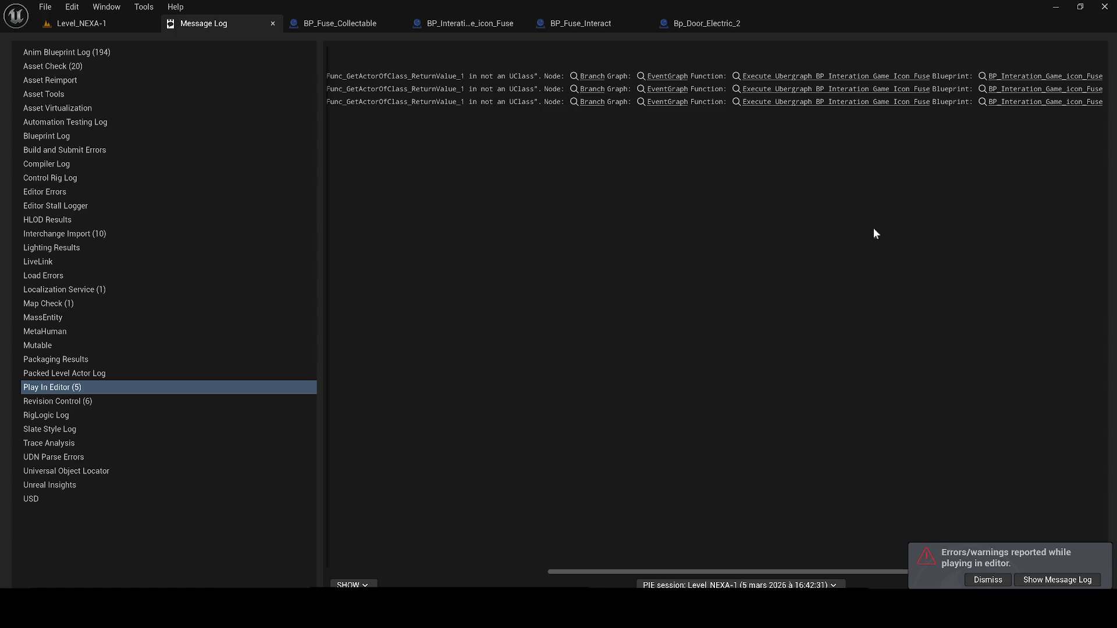
{"action": "left_click", "coordinate": [772, 85]}
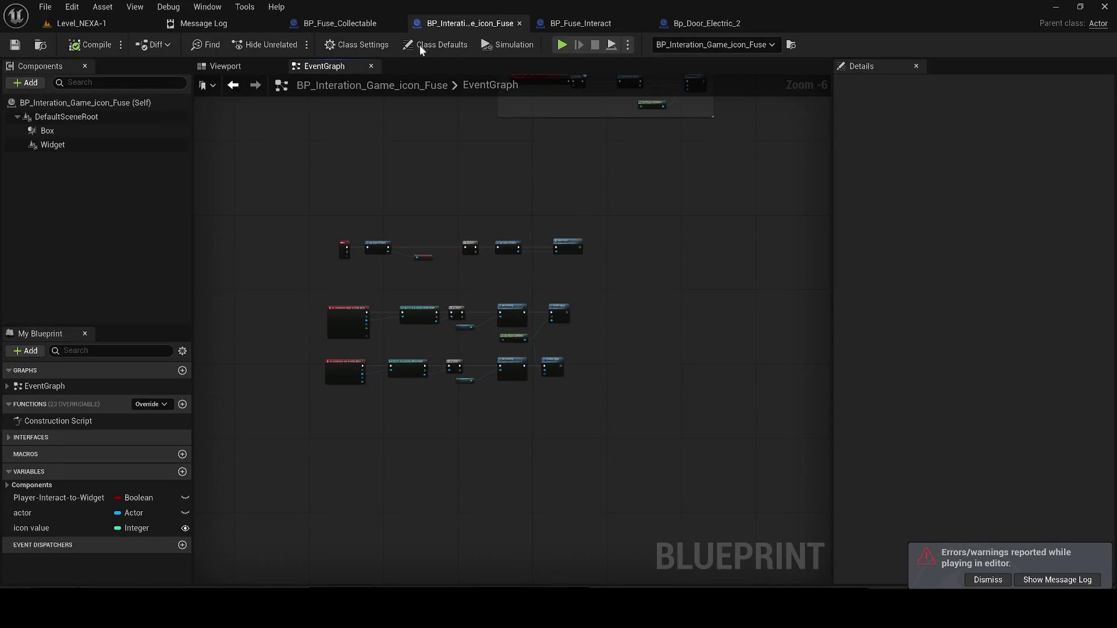
{"action": "left_click", "coordinate": [201, 23]}
{"action": "left_click", "coordinate": [594, 84]}
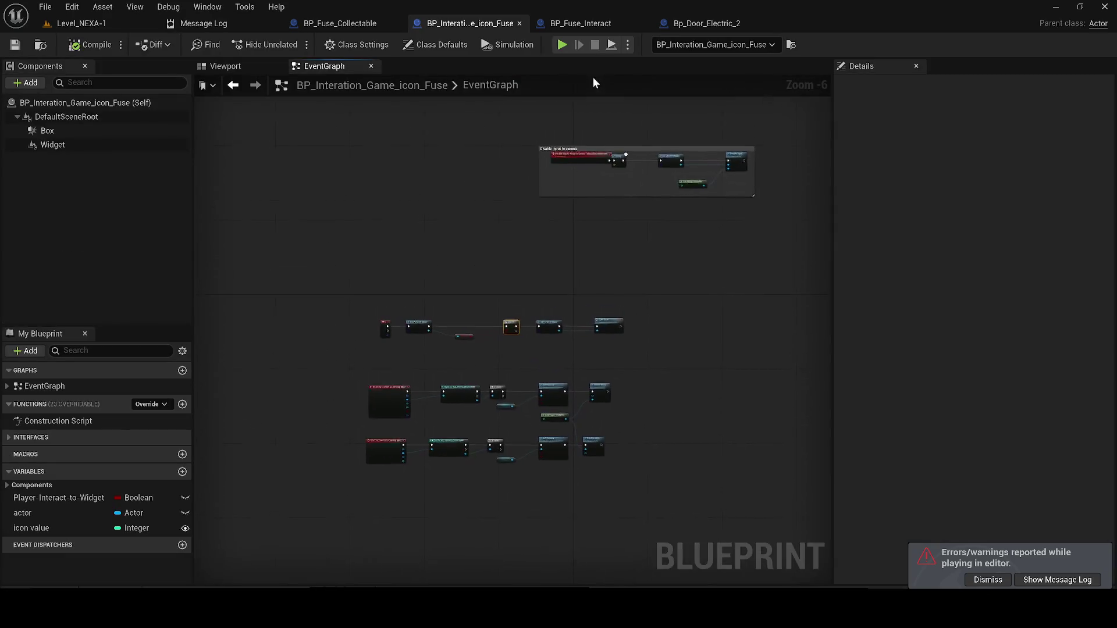
{"action": "scroll", "coordinate": [561, 364], "scroll_direction": "down", "scroll_amount": 4}
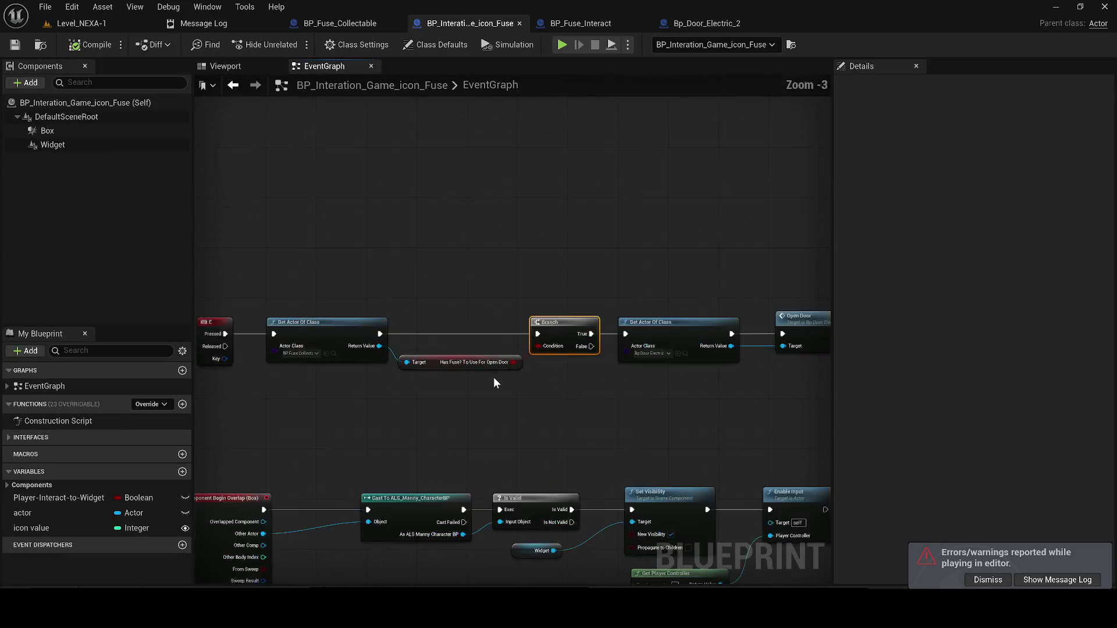
{"action": "left_click_drag", "start_coordinate": [368, 363], "coordinate": [491, 382]}
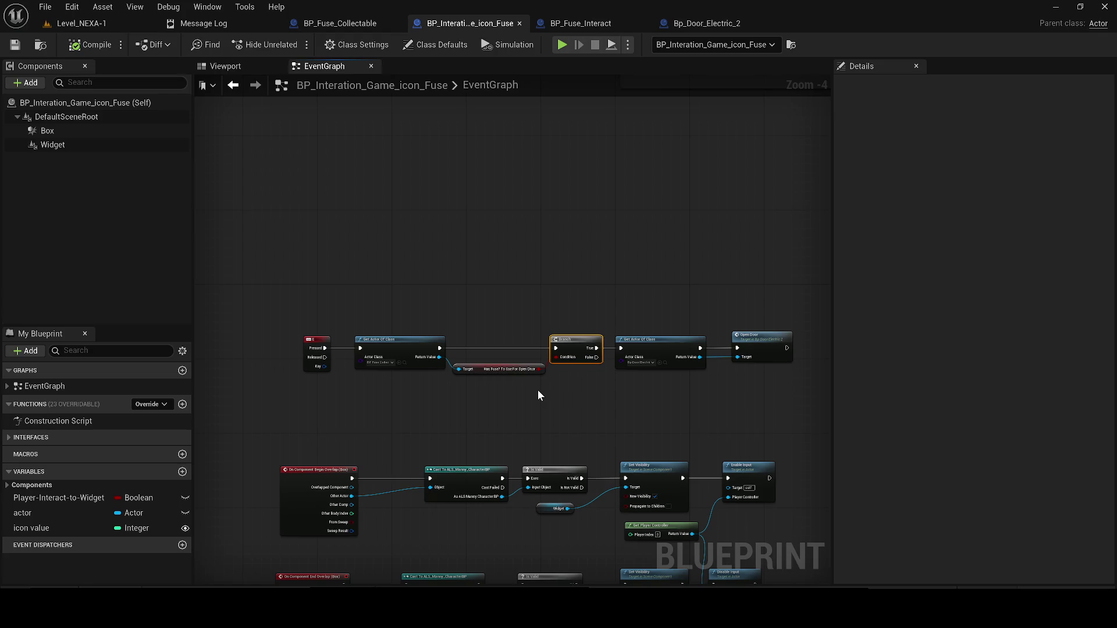
{"action": "scroll", "coordinate": [399, 340], "scroll_direction": "up", "scroll_amount": 2}
{"action": "key", "text": "ctrl+space"}
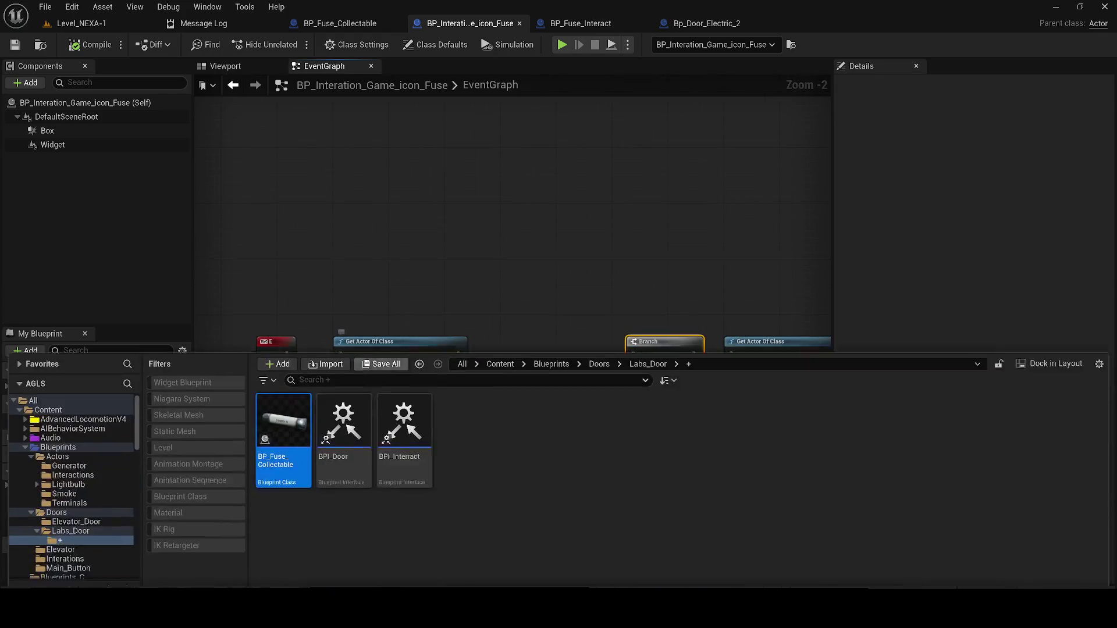
Open BP_Fuse_Collectable and delete the Destroy Actor node at the end of the pickup chain.
{"action": "double_click", "coordinate": [303, 420]}
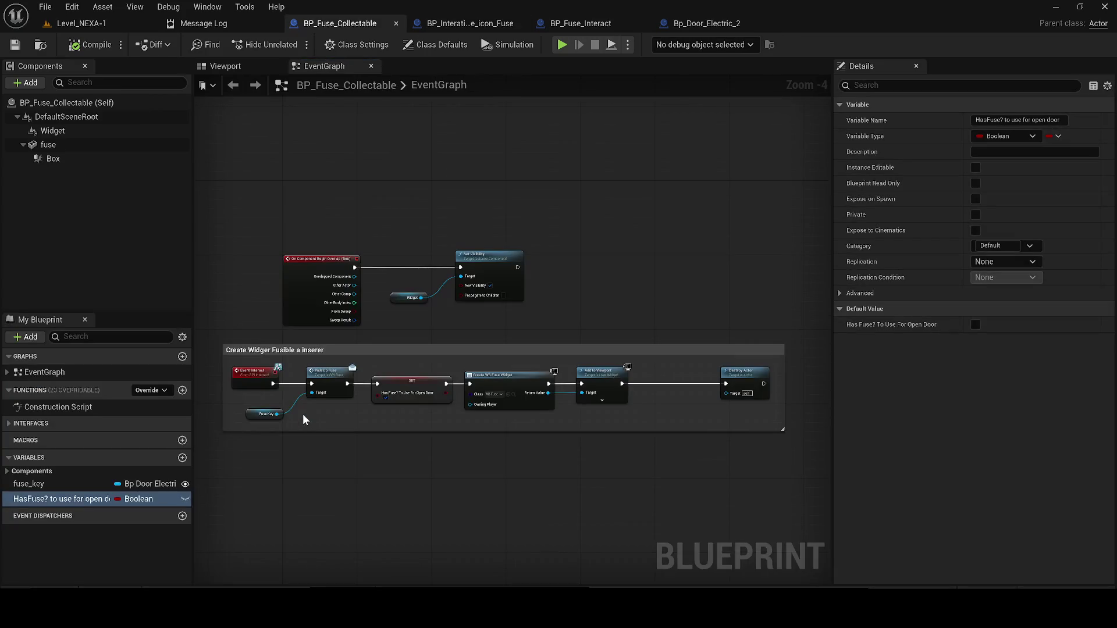
{"action": "left_click_drag", "start_coordinate": [348, 23], "coordinate": [221, 24]}
{"action": "middle_click", "coordinate": [309, 25]}
{"action": "left_click", "coordinate": [309, 24]}
{"action": "left_click", "coordinate": [617, 428]}
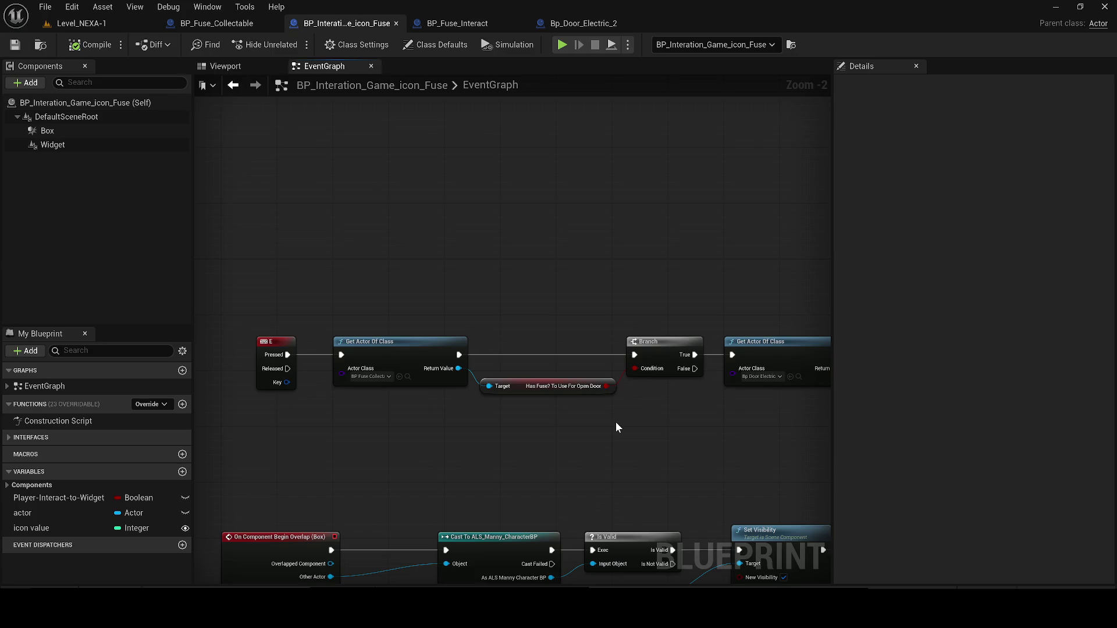
{"action": "left_click", "coordinate": [239, 24]}
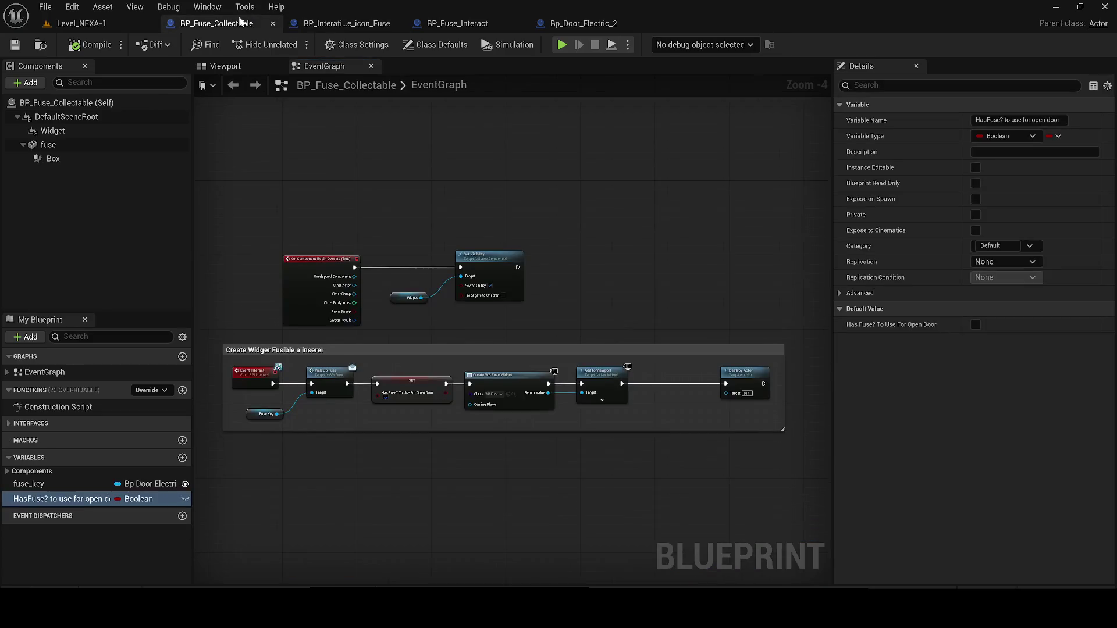
{"action": "left_click_drag", "start_coordinate": [749, 383], "coordinate": [668, 359]}
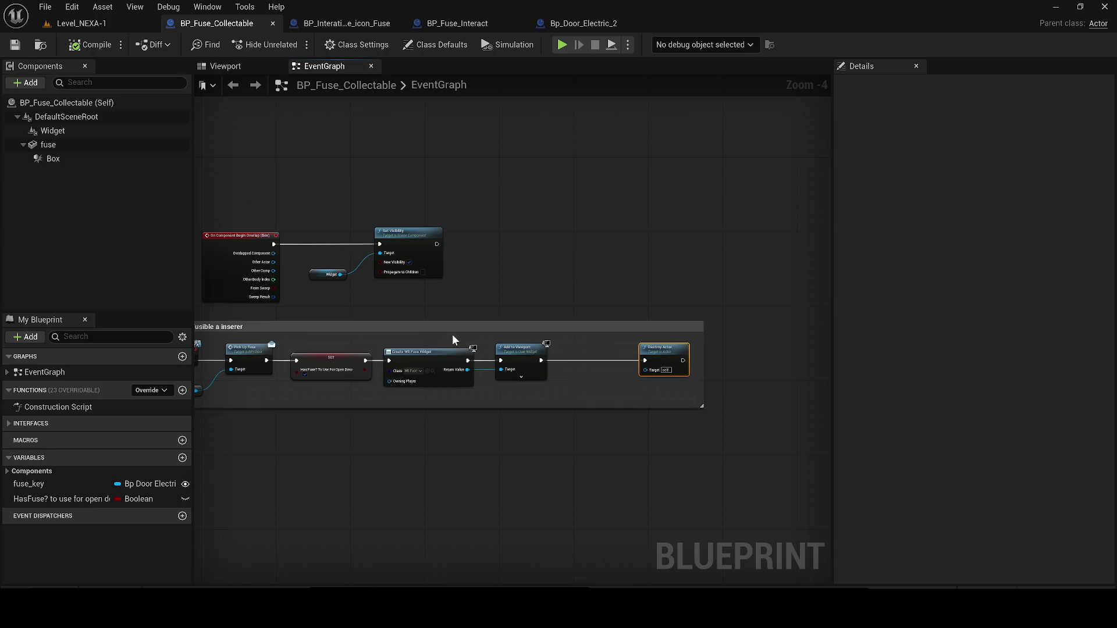
{"action": "key", "text": "Delete"}
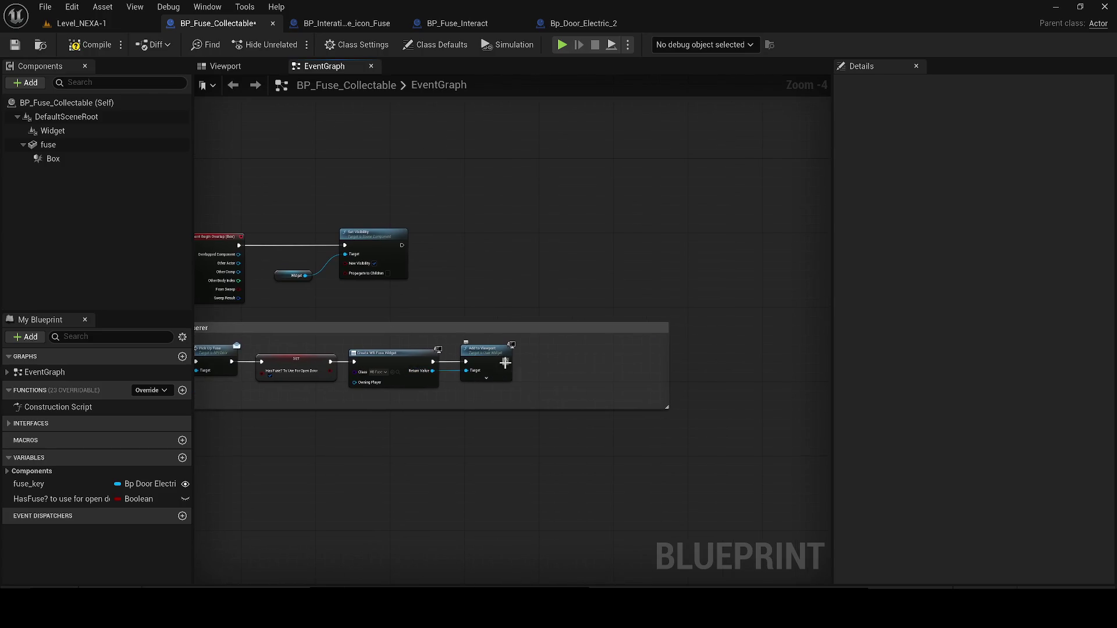
Add a Fuse getter and a Set Visibility node wired after Add to Viewport.
{"action": "mouse_move", "coordinate": [48, 145]}
{"action": "left_mouse_down"}
{"action": "mouse_move", "coordinate": [461, 258]}
{"action": "mouse_move", "coordinate": [546, 320]}
{"action": "left_mouse_up"}
{"action": "type", "text": "set visi"}
{"action": "key", "text": "Return"}
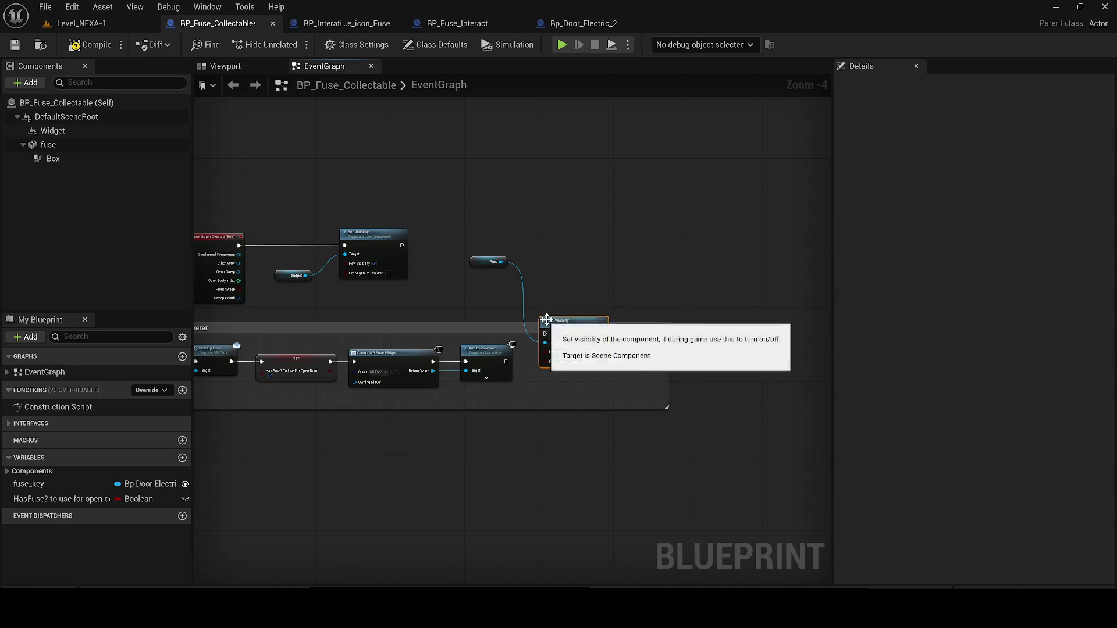
{"action": "scroll", "coordinate": [522, 370], "scroll_direction": "up", "scroll_amount": 2}
{"action": "left_click_drag", "start_coordinate": [466, 368], "coordinate": [620, 356]}
{"action": "left_click_drag", "start_coordinate": [409, 219], "coordinate": [486, 393]}
Save the fuse blueprint and play-test running to the crate room and back to the fuse panel.
{"action": "left_click", "coordinate": [15, 44]}
{"action": "left_click", "coordinate": [81, 23]}
{"action": "key", "text": "alt+p"}
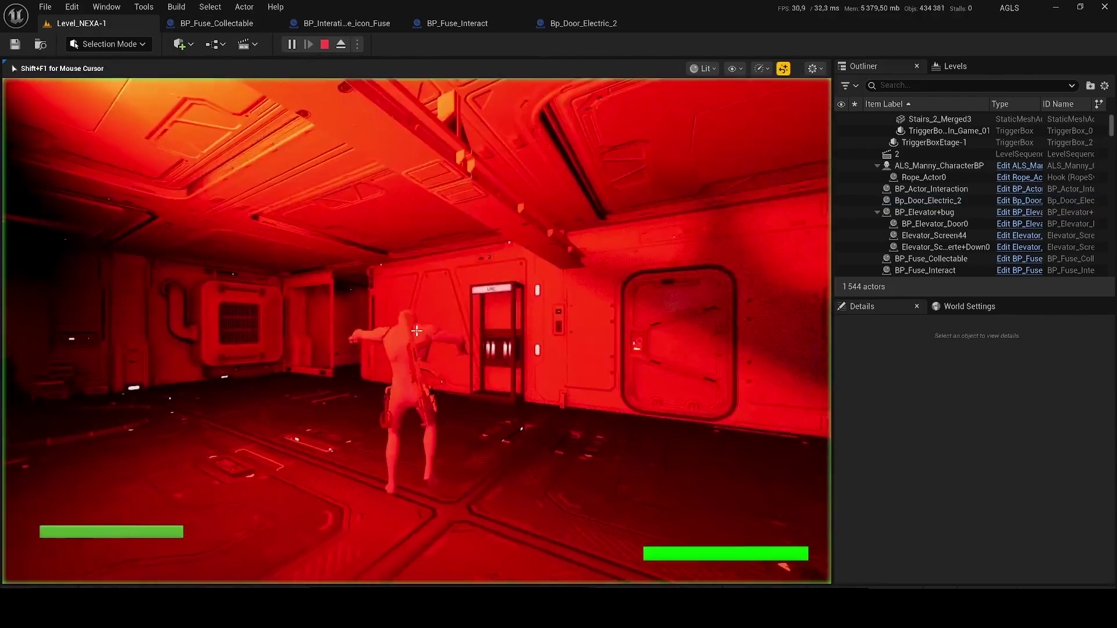
{"action": "key", "text": "w"}
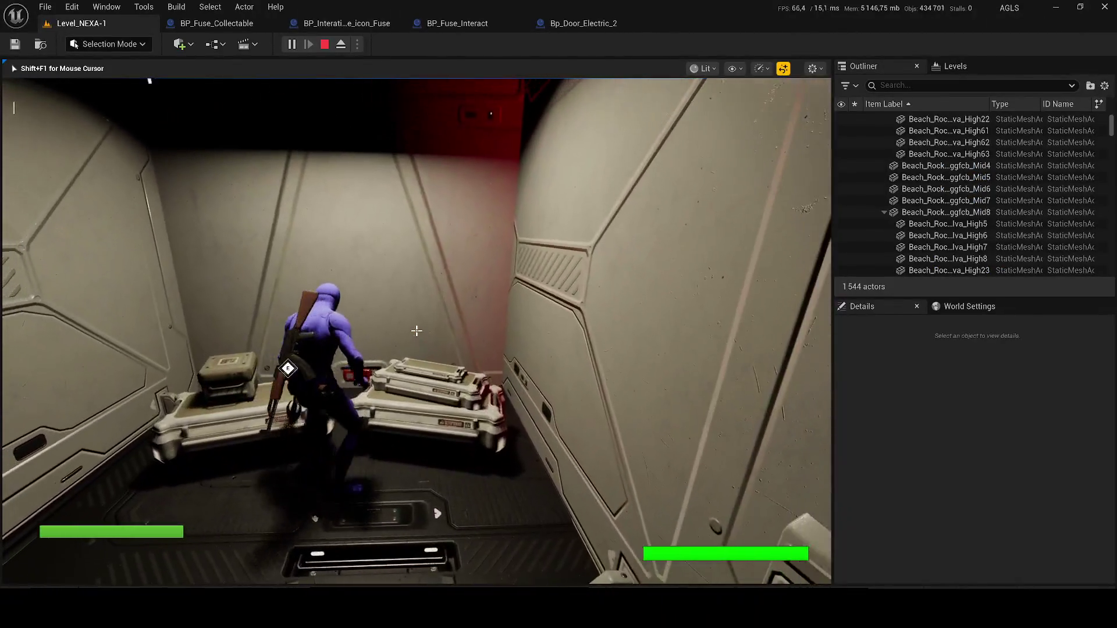
{"action": "key", "text": "w"}
{"action": "key", "text": "w"}
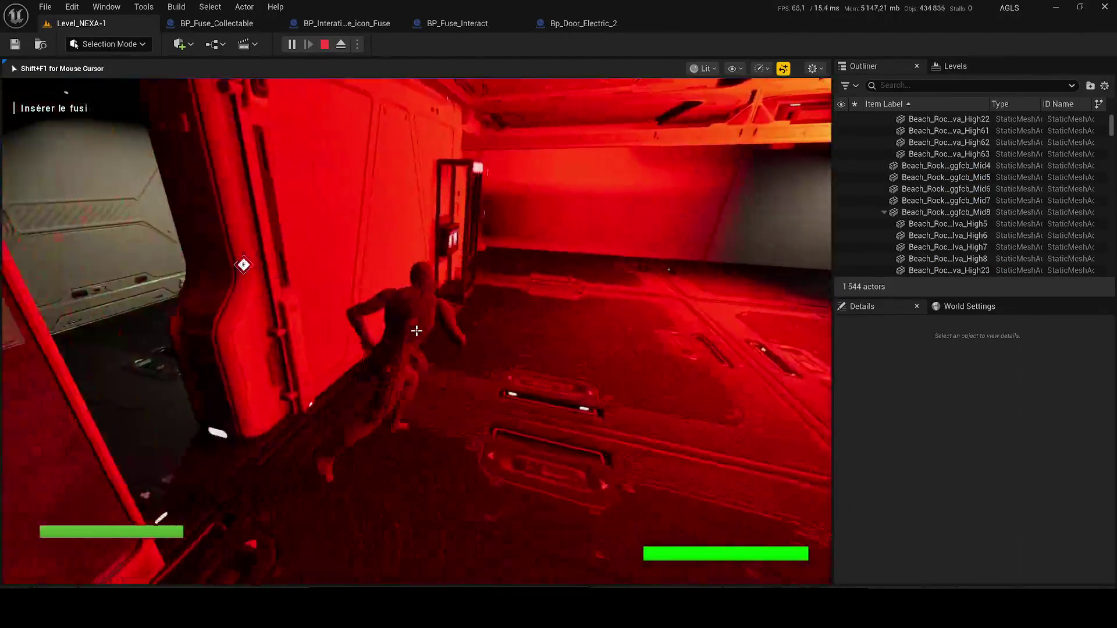
{"action": "key", "text": "d"}
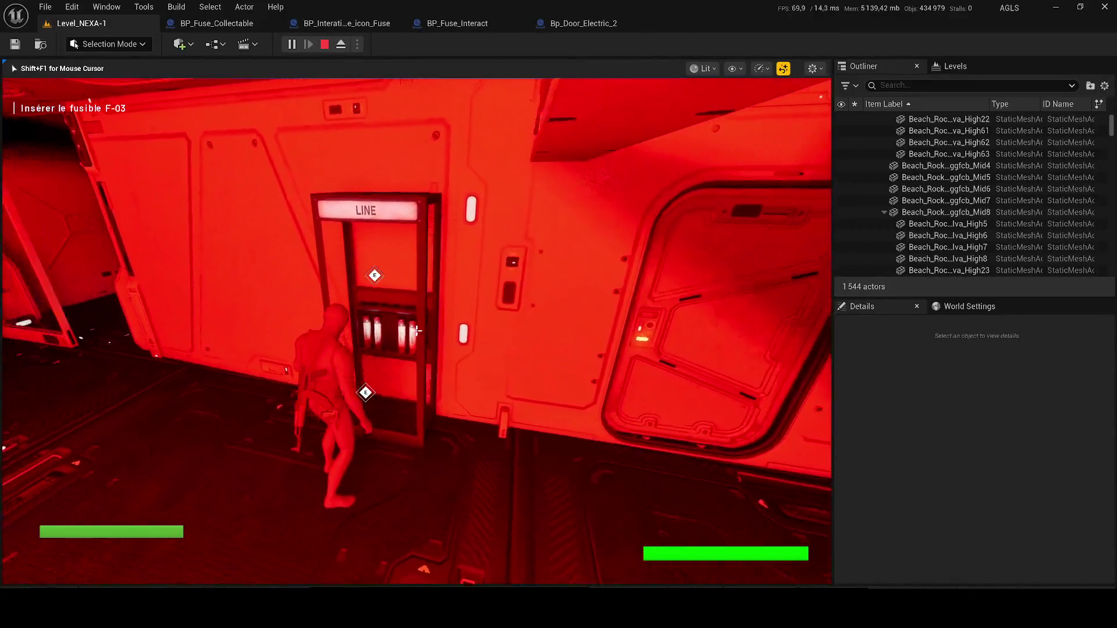
{"action": "key", "text": "Escape"}
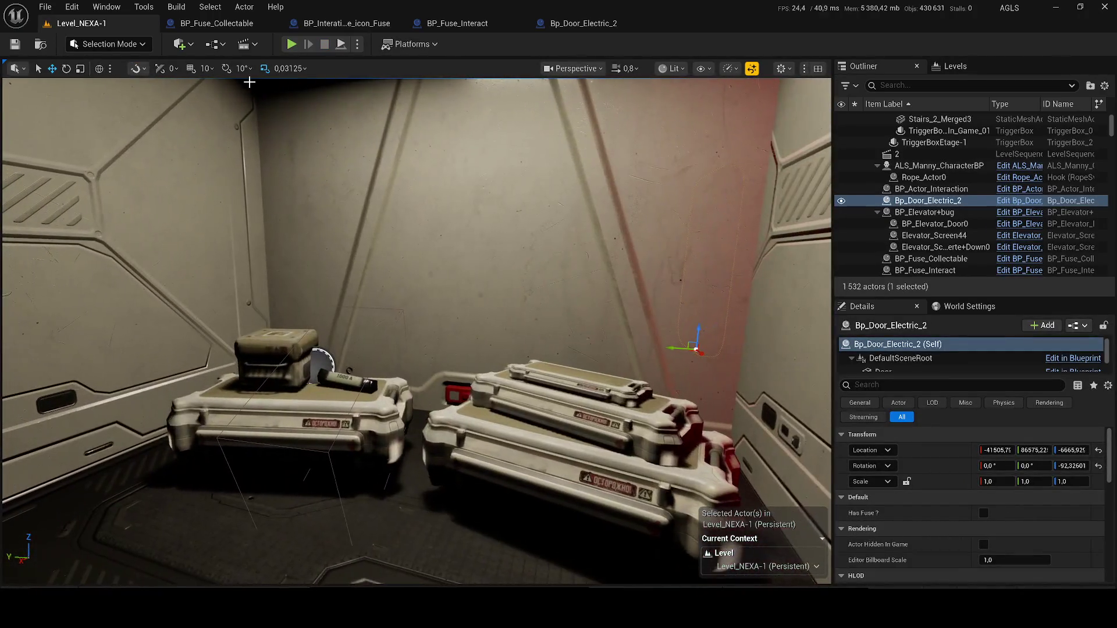
In BP_Fuse_Collectable, place a Widget getter and shift Event Interact further left.
{"action": "left_click", "coordinate": [216, 23]}
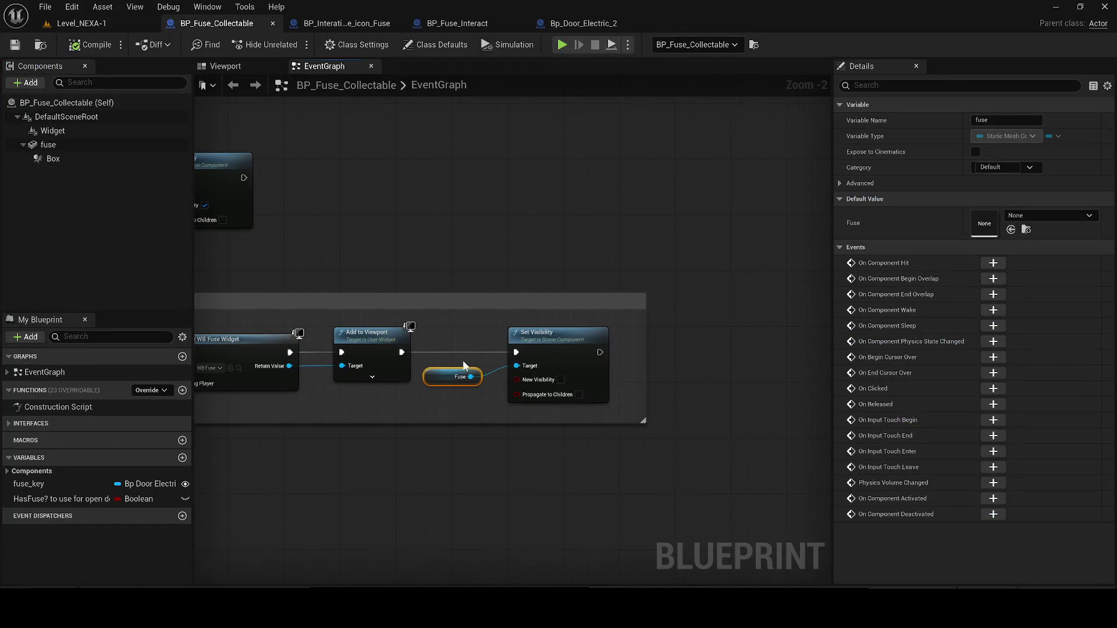
{"action": "left_click_drag", "start_coordinate": [57, 131], "coordinate": [354, 354]}
{"action": "scroll", "coordinate": [447, 404], "scroll_direction": "up", "scroll_amount": 2}
{"action": "left_click_drag", "start_coordinate": [447, 403], "coordinate": [555, 358]}
{"action": "scroll", "coordinate": [536, 355], "scroll_direction": "down", "scroll_amount": 6}
{"action": "scroll", "coordinate": [537, 355], "scroll_direction": "up", "scroll_amount": 3}
{"action": "mouse_move", "coordinate": [411, 366]}
{"action": "left_mouse_down"}
{"action": "mouse_move", "coordinate": [297, 365]}
{"action": "mouse_move", "coordinate": [300, 286]}
{"action": "left_mouse_up"}
Insert a Do Once node after Event Interact, enlarge the comment, then compile, save and close.
{"action": "type", "text": "do once"}
{"action": "key", "text": "Return"}
{"action": "mouse_move", "coordinate": [352, 320]}
{"action": "left_mouse_down"}
{"action": "mouse_move", "coordinate": [352, 352]}
{"action": "mouse_move", "coordinate": [377, 361]}
{"action": "left_mouse_up"}
{"action": "left_click_drag", "start_coordinate": [388, 400], "coordinate": [388, 407]}
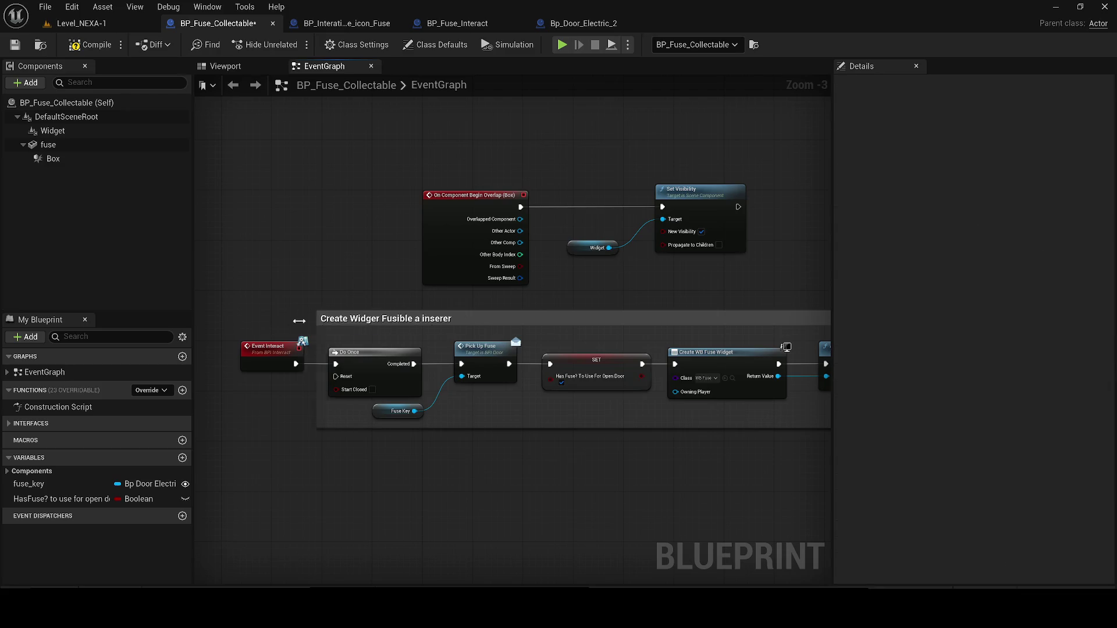
{"action": "mouse_move", "coordinate": [253, 326]}
{"action": "left_mouse_down"}
{"action": "mouse_move", "coordinate": [469, 326]}
{"action": "mouse_move", "coordinate": [303, 324]}
{"action": "left_mouse_up"}
{"action": "left_click", "coordinate": [90, 44]}
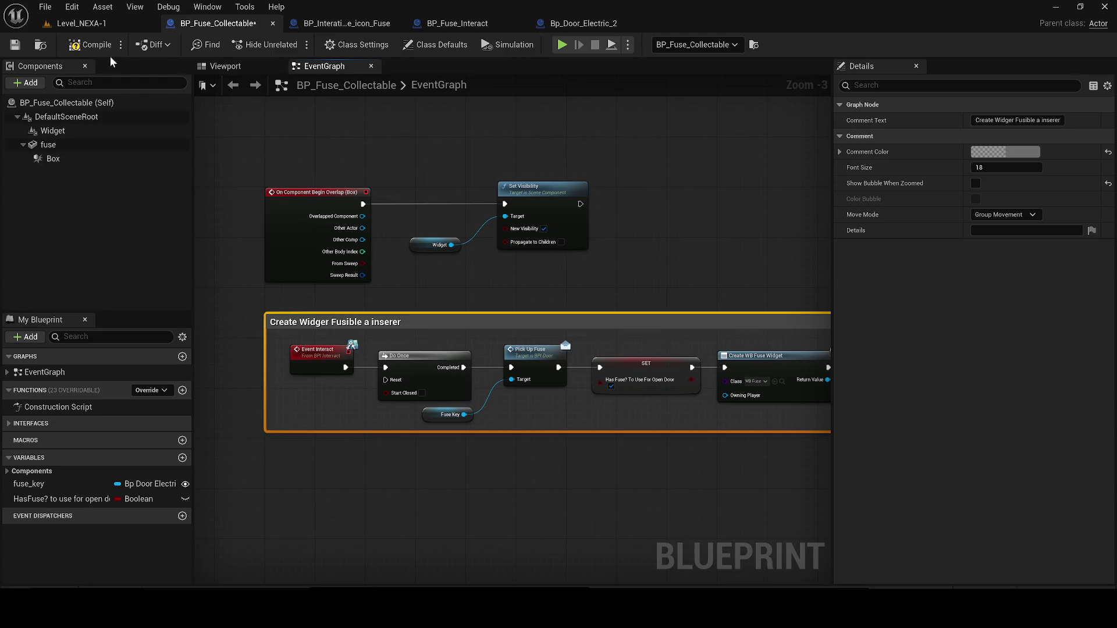
{"action": "left_click", "coordinate": [15, 45]}
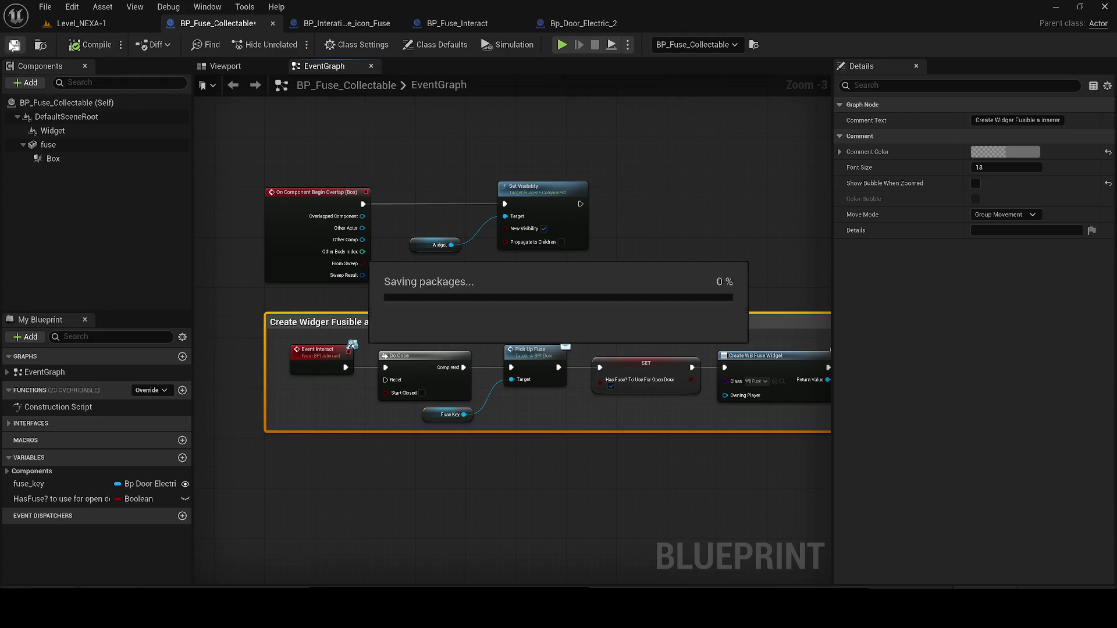
{"action": "left_click", "coordinate": [274, 23]}
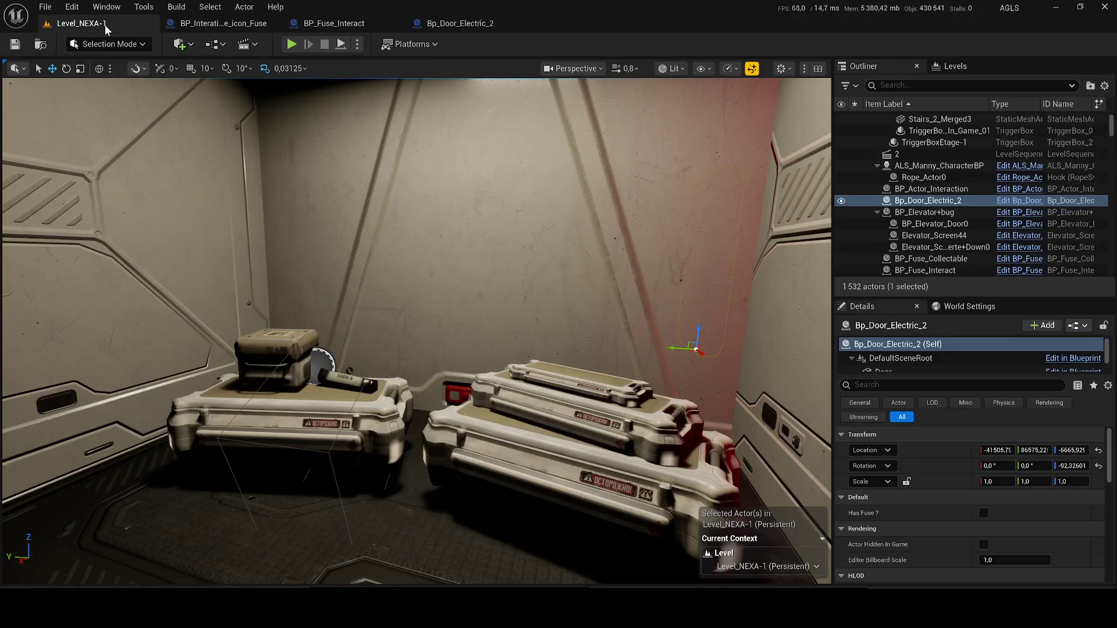
Snap the ALS_Manny_CharacterBP mannequin to the red room floor, save Level_NEXA-1, and start playing.
{"action": "key", "text": "w"}
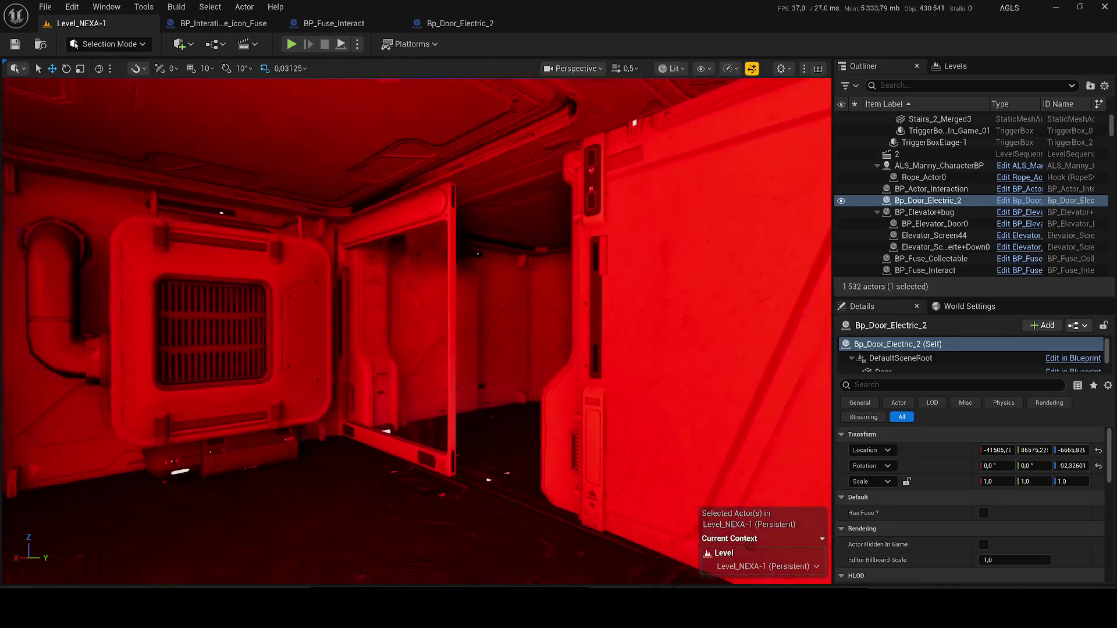
{"action": "scroll", "coordinate": [417, 331], "scroll_direction": "down", "scroll_amount": 2}
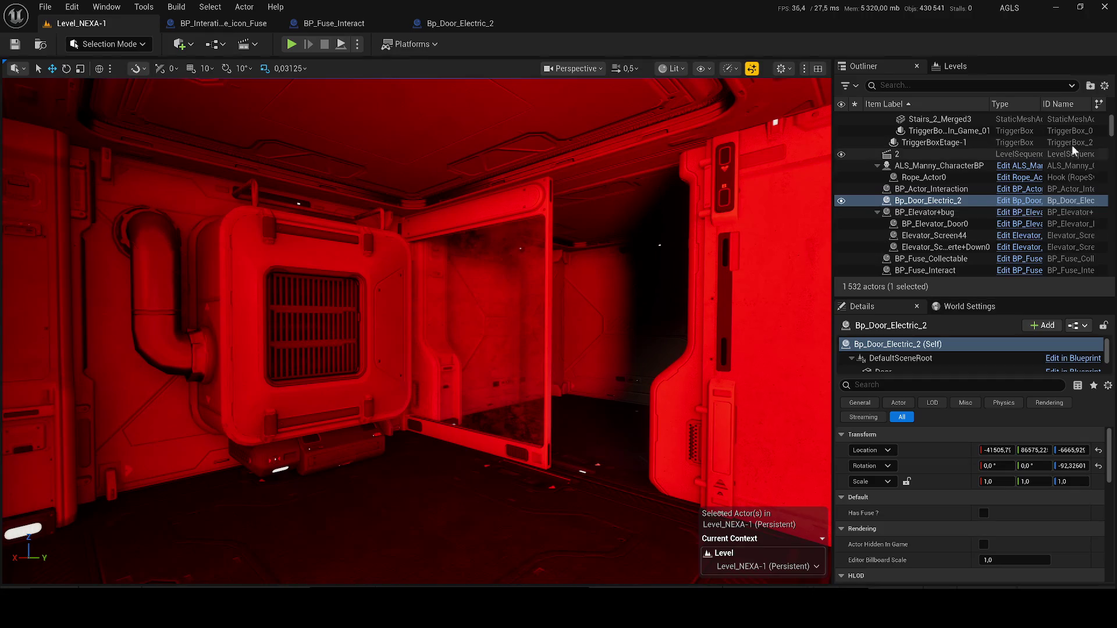
{"action": "scroll", "coordinate": [927, 127], "scroll_direction": "up", "scroll_amount": 5}
{"action": "left_click", "coordinate": [927, 121]}
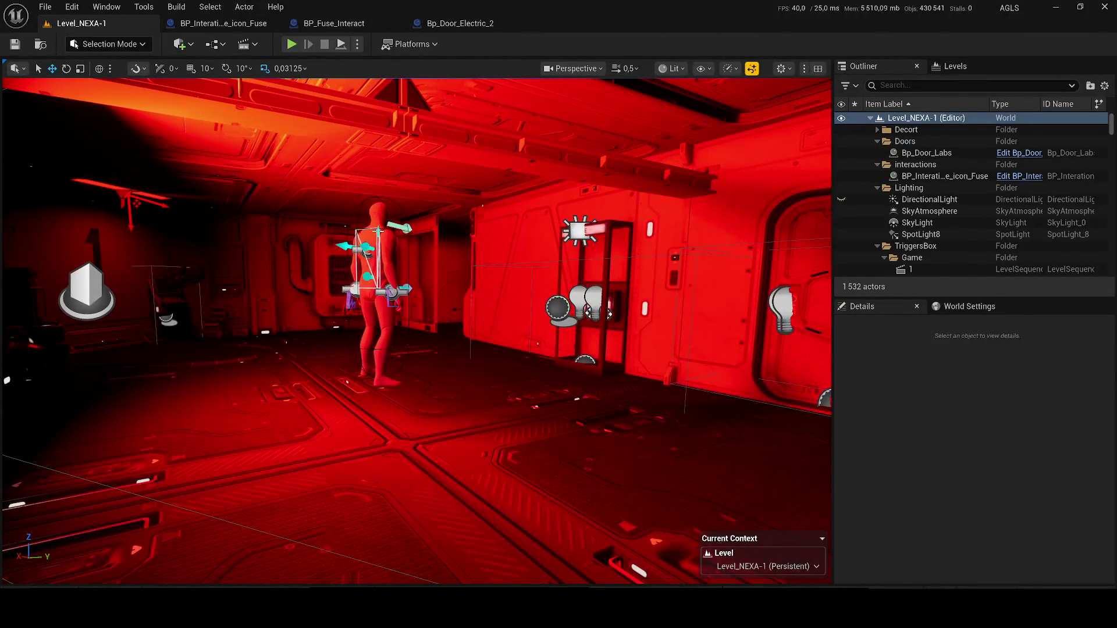
{"action": "left_click", "coordinate": [375, 279]}
{"action": "key", "text": "End"}
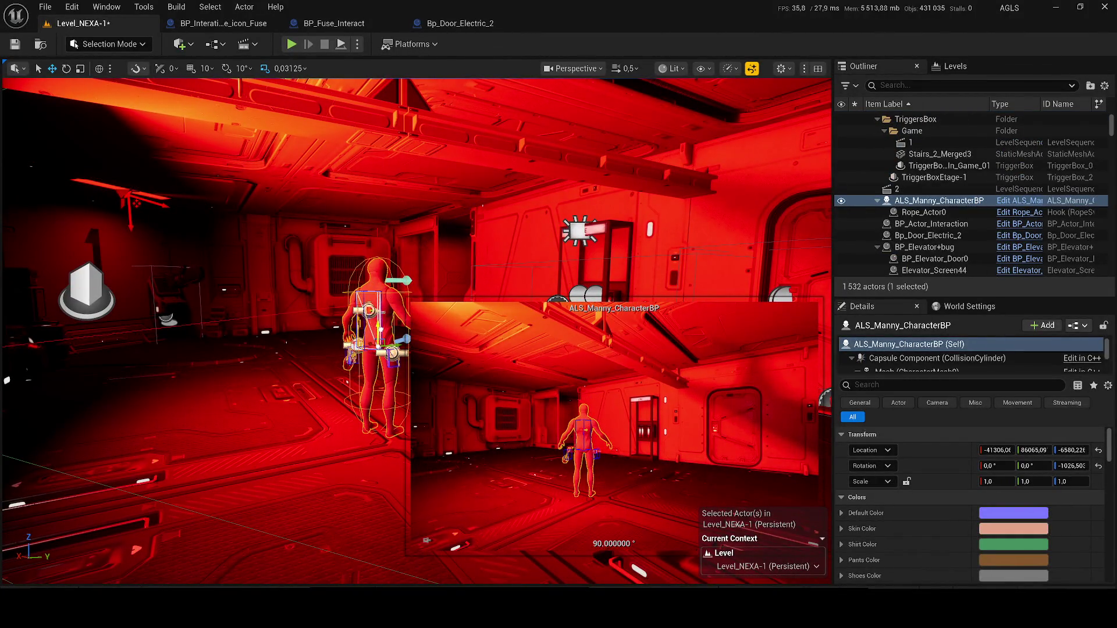
{"action": "key", "text": "d"}
{"action": "key", "text": "ctrl+s"}
{"action": "key", "text": "ctrl+grave"}
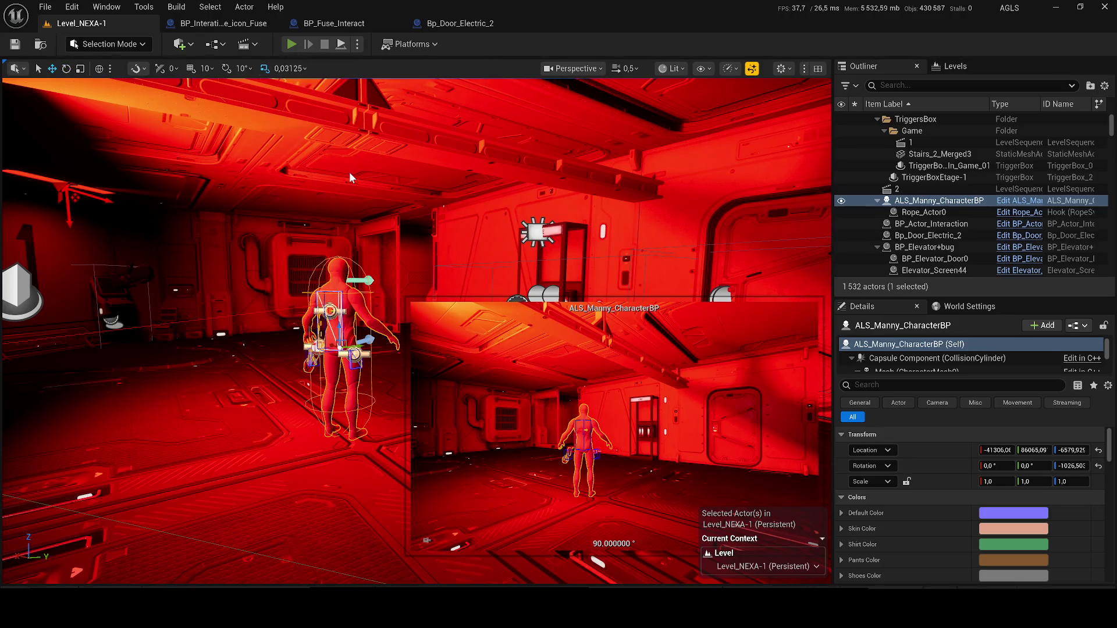
{"action": "key", "text": "alt+p"}
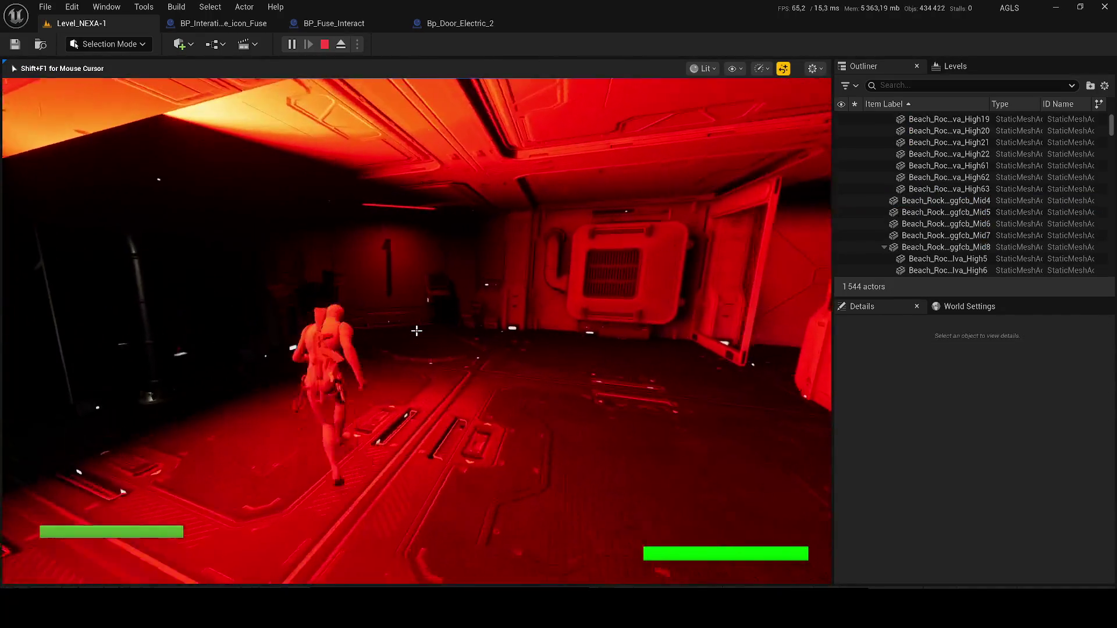
Interact with the terminal, dismiss ACCÈS REFUSÉ via RETOUR, walk to the fuse box, and stop play.
{"action": "key", "text": "w"}
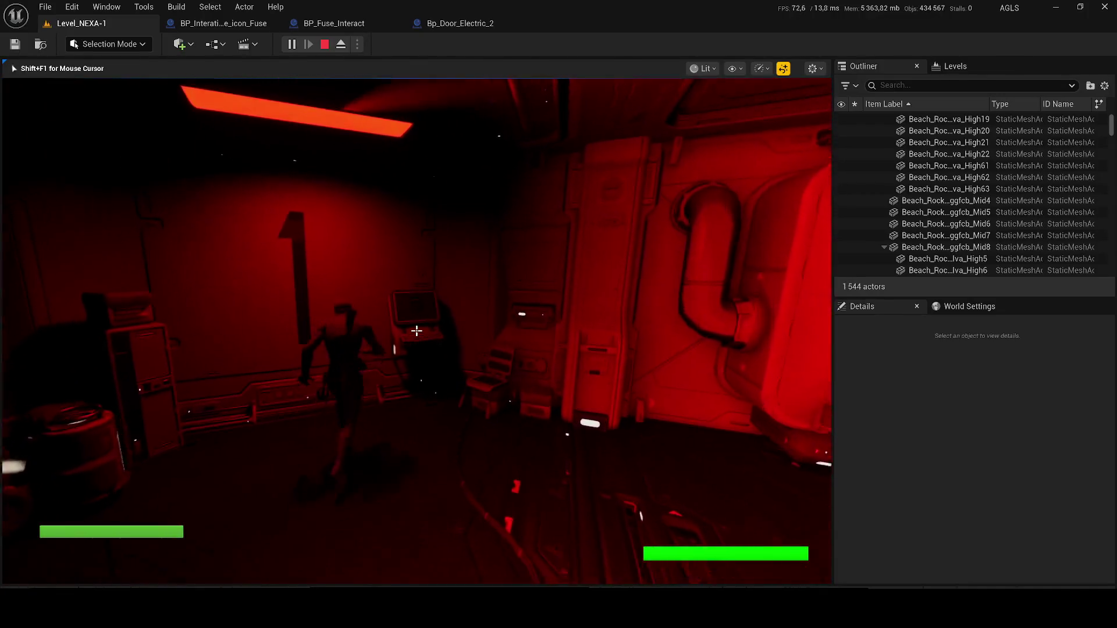
{"action": "key", "text": "e"}
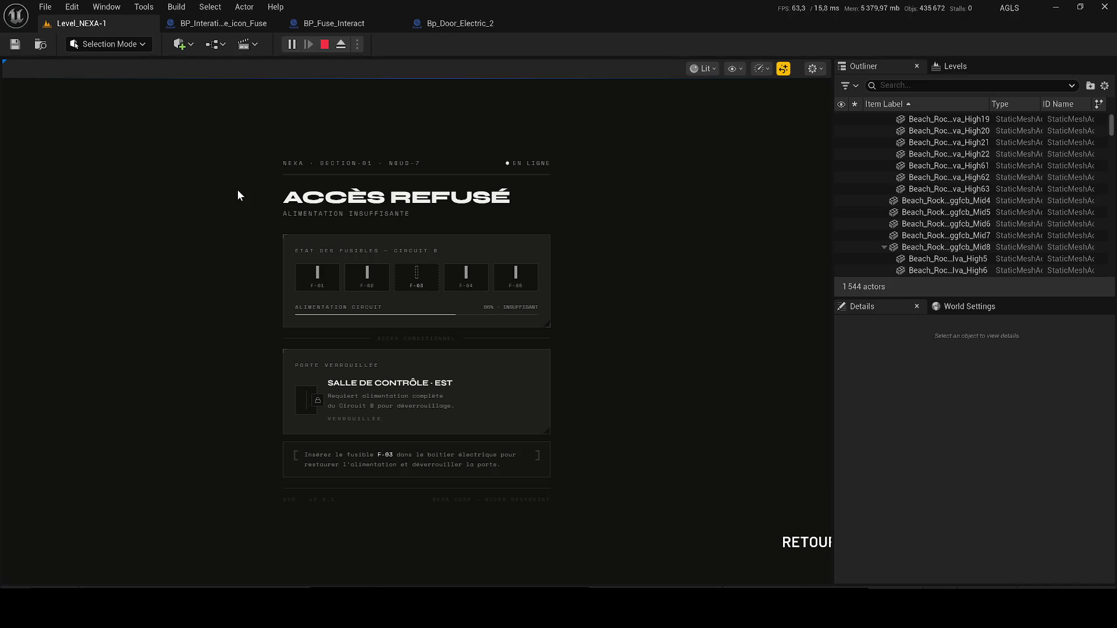
{"action": "left_click", "coordinate": [796, 542]}
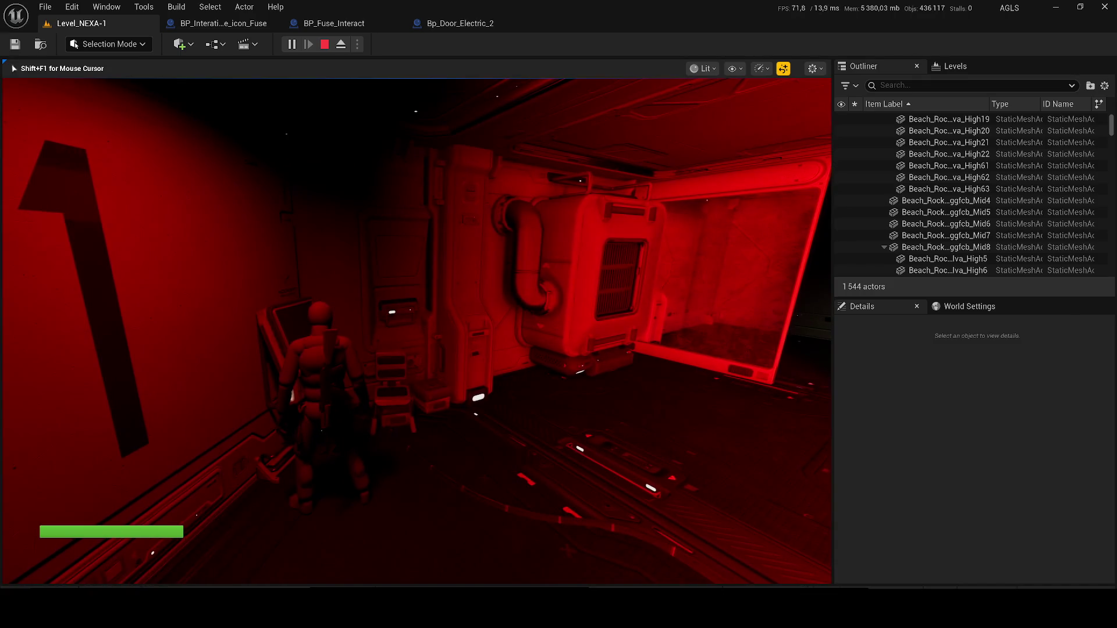
{"action": "key", "text": "w"}
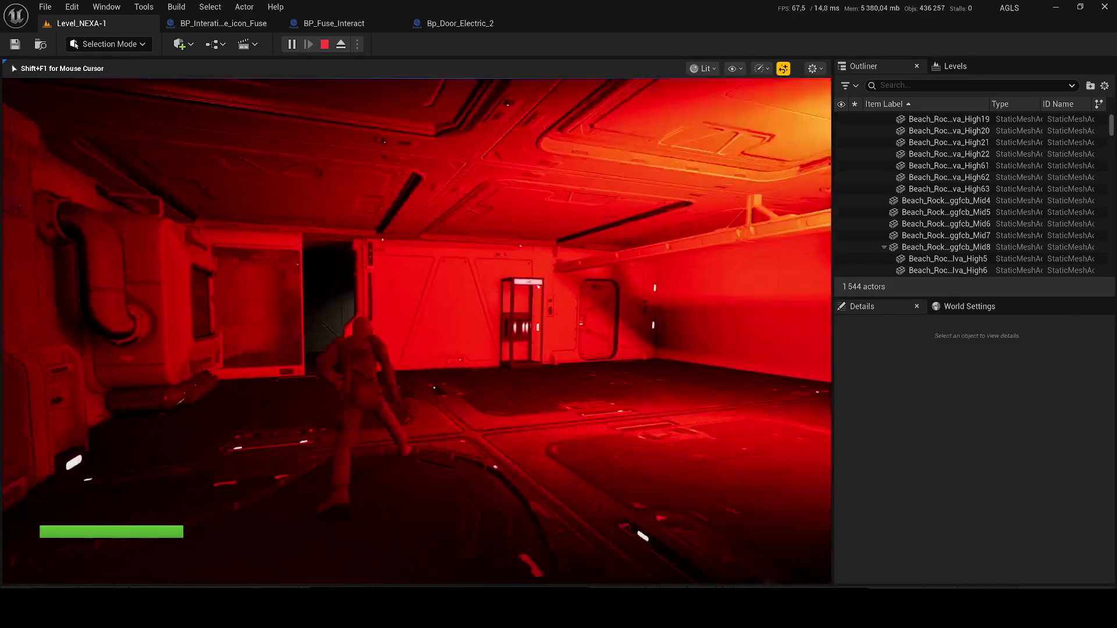
{"action": "key", "text": "w"}
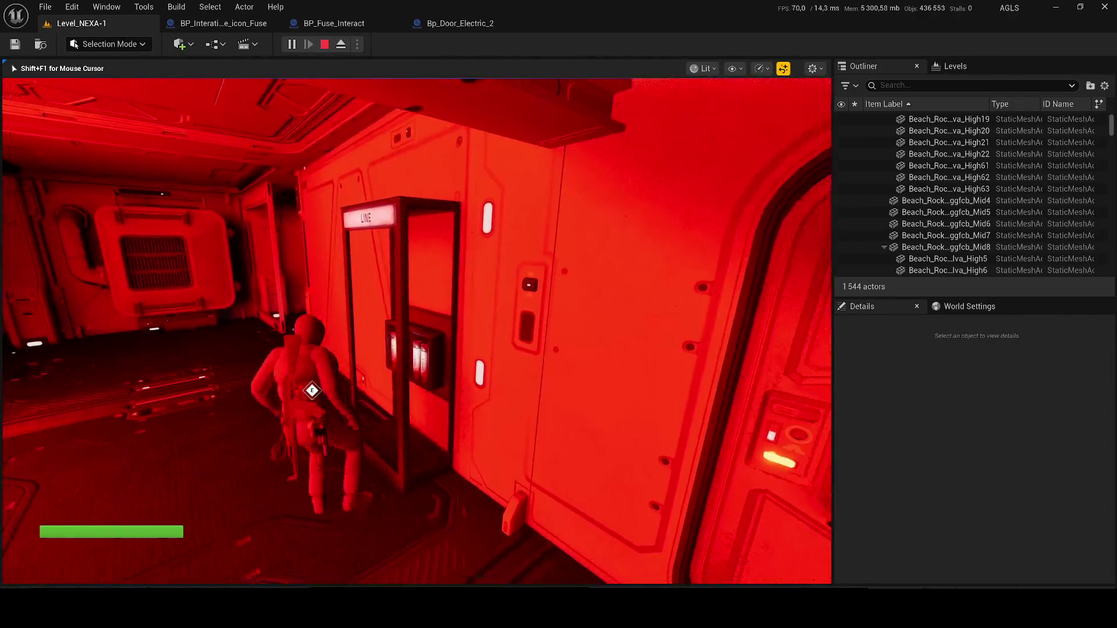
{"action": "key", "text": "Escape"}
{"action": "left_click", "coordinate": [432, 372]}
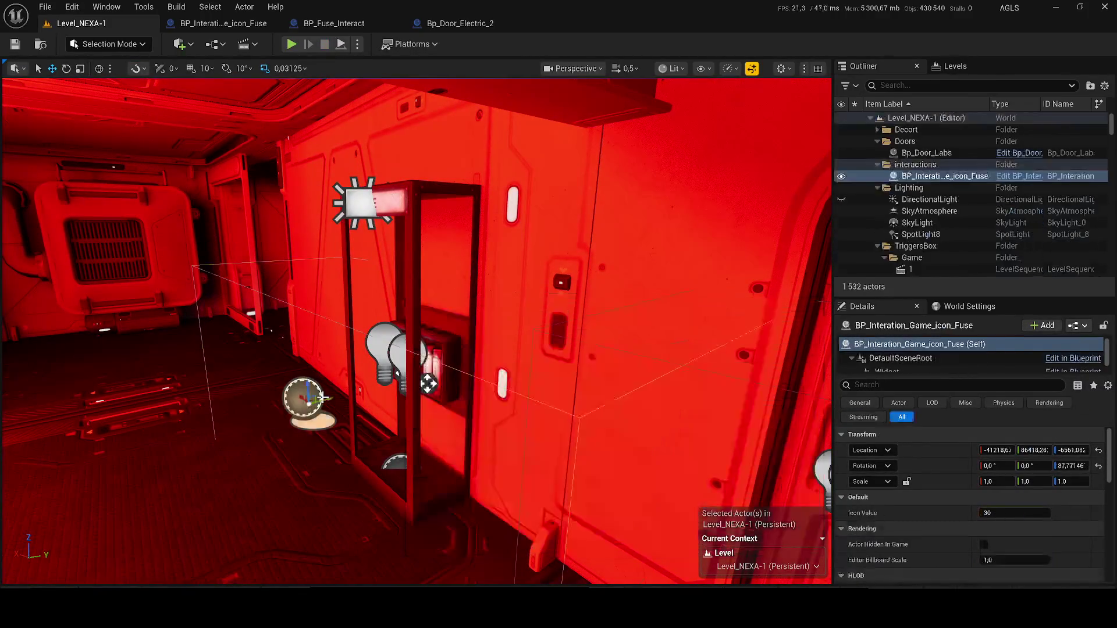
Frame the fuse actor's Widget component in the viewport and save the level.
{"action": "scroll", "coordinate": [916, 358], "scroll_direction": "down", "scroll_amount": 2}
{"action": "left_click", "coordinate": [905, 352]}
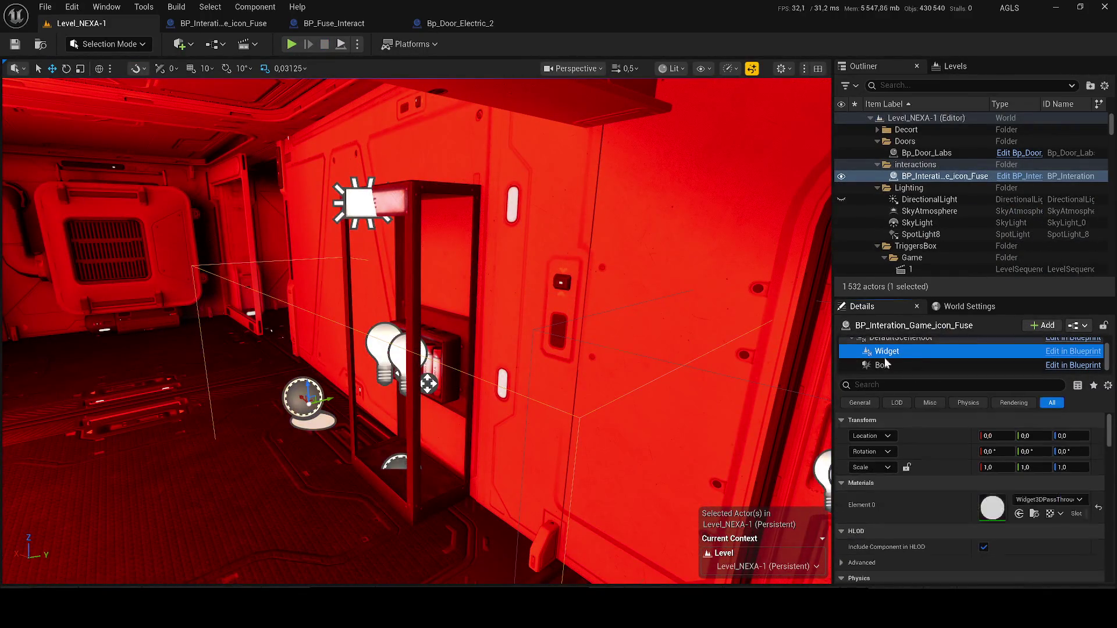
{"action": "key", "text": "f"}
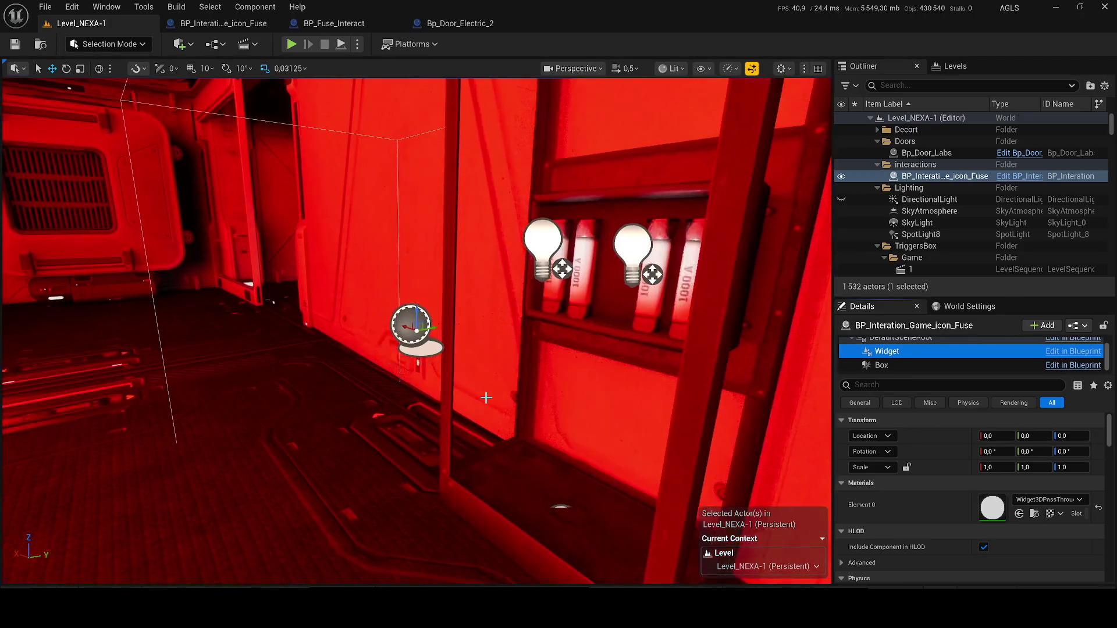
{"action": "left_click_drag", "start_coordinate": [446, 348], "coordinate": [378, 346]}
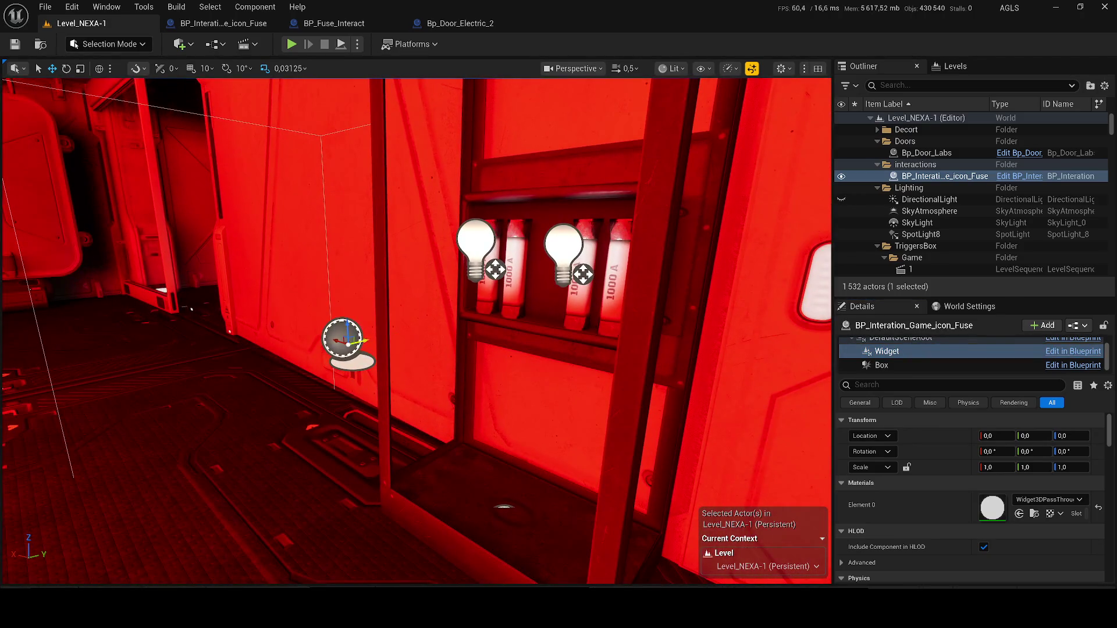
{"action": "key", "text": "ctrl+s"}
Play-test running to the fuse panel, then through the side doorway to the crates.
{"action": "left_click", "coordinate": [292, 44]}
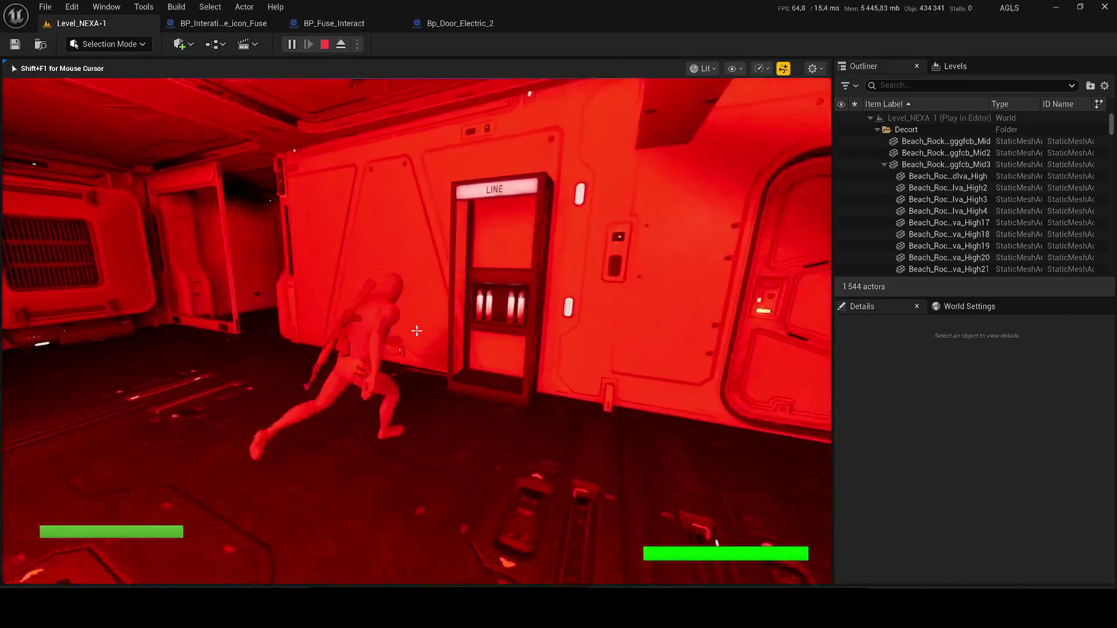
{"action": "key", "text": "w"}
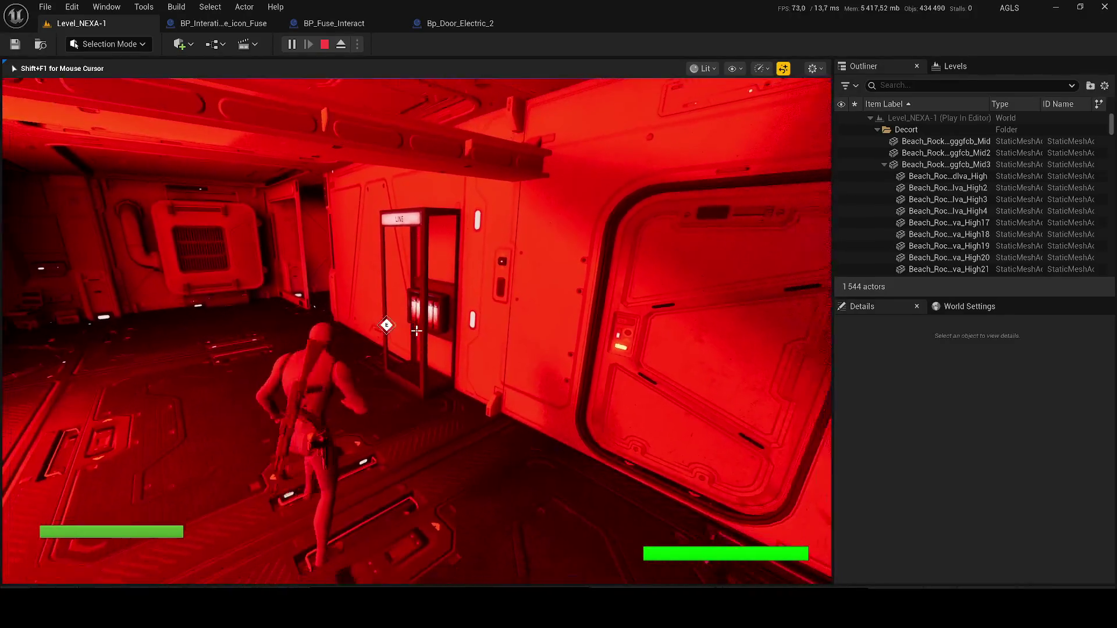
{"action": "key", "text": "w"}
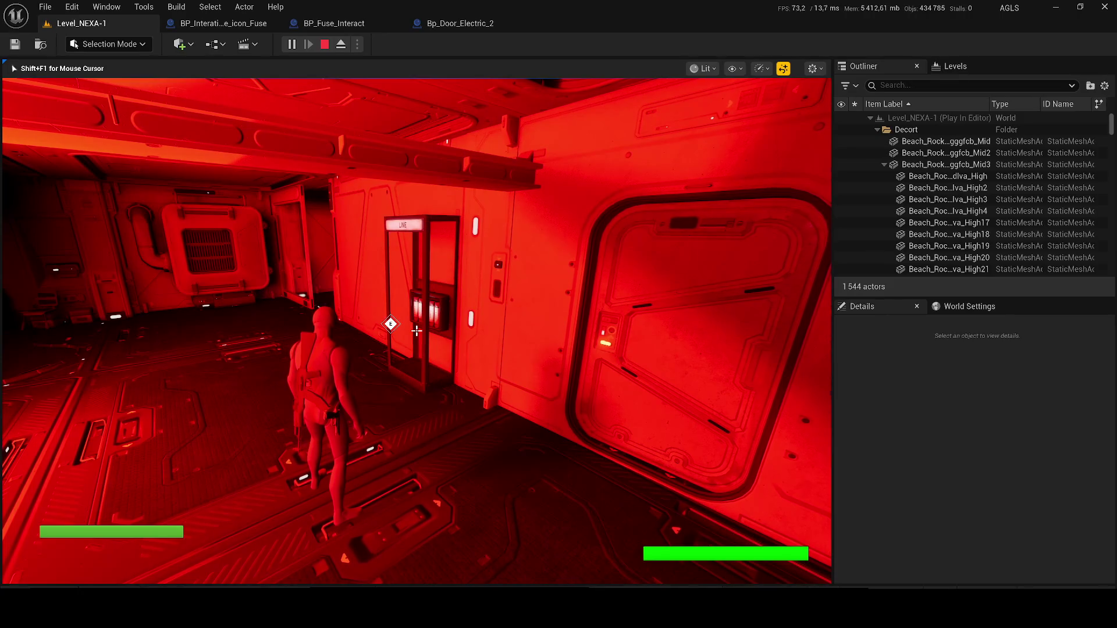
{"action": "key", "text": "a"}
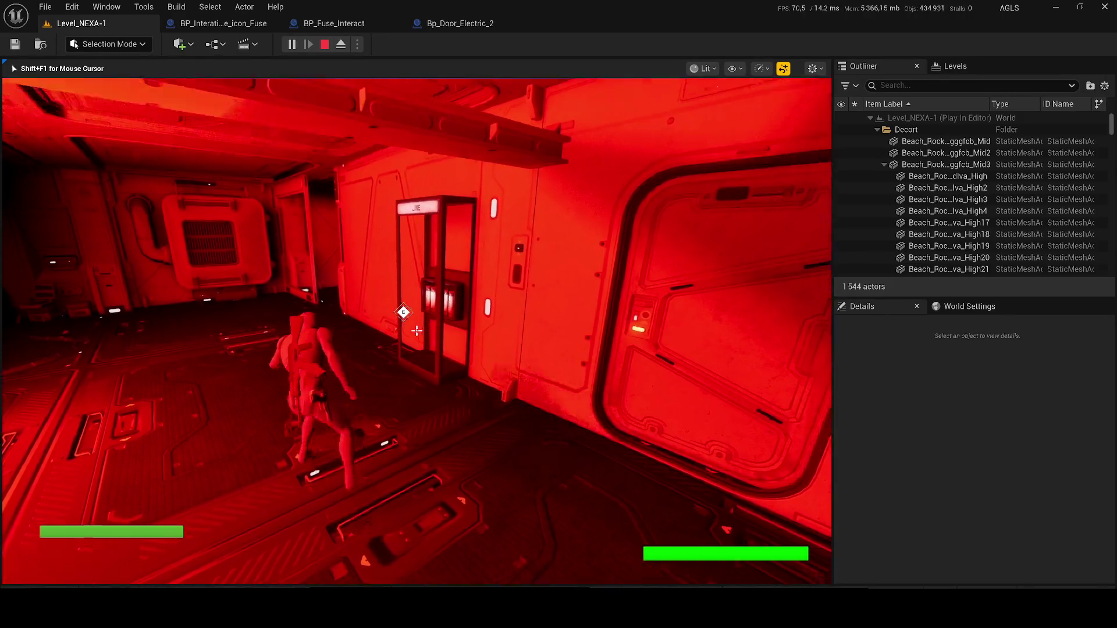
{"action": "key", "text": "w"}
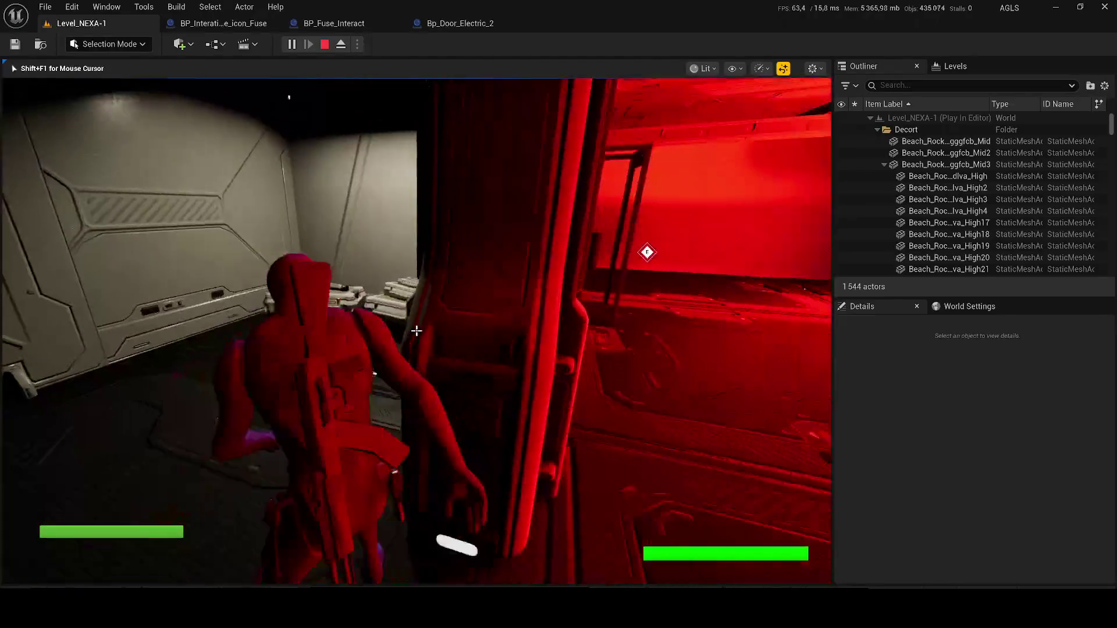
{"action": "key", "text": "w"}
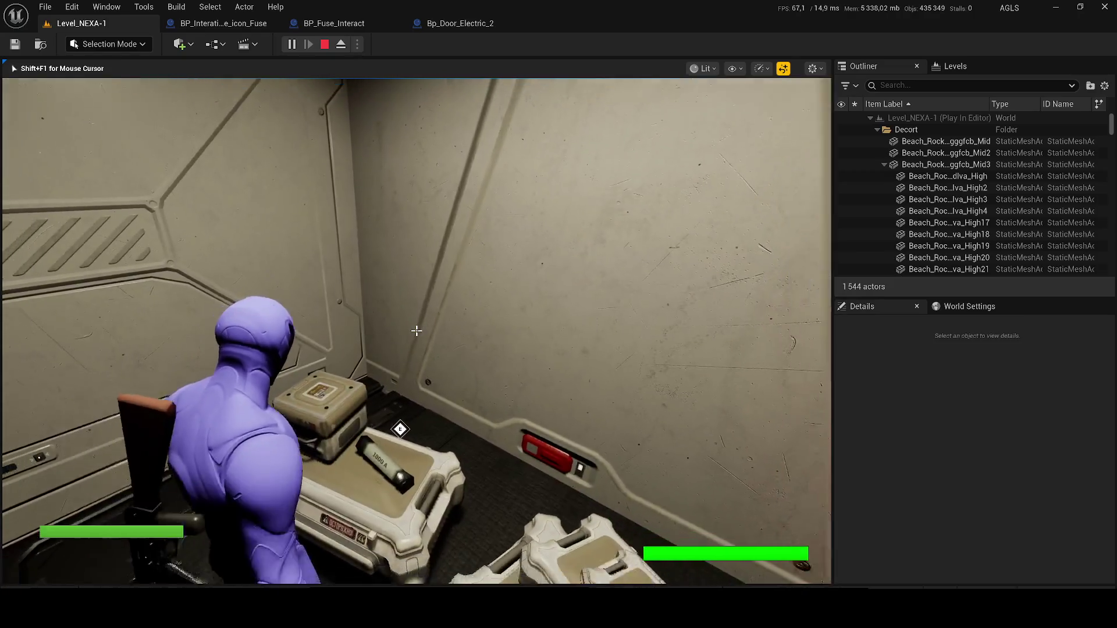
{"action": "key", "text": "Escape"}
Start a new play session and run toward the red-lit doorway before ending it.
{"action": "key", "text": "alt+p"}
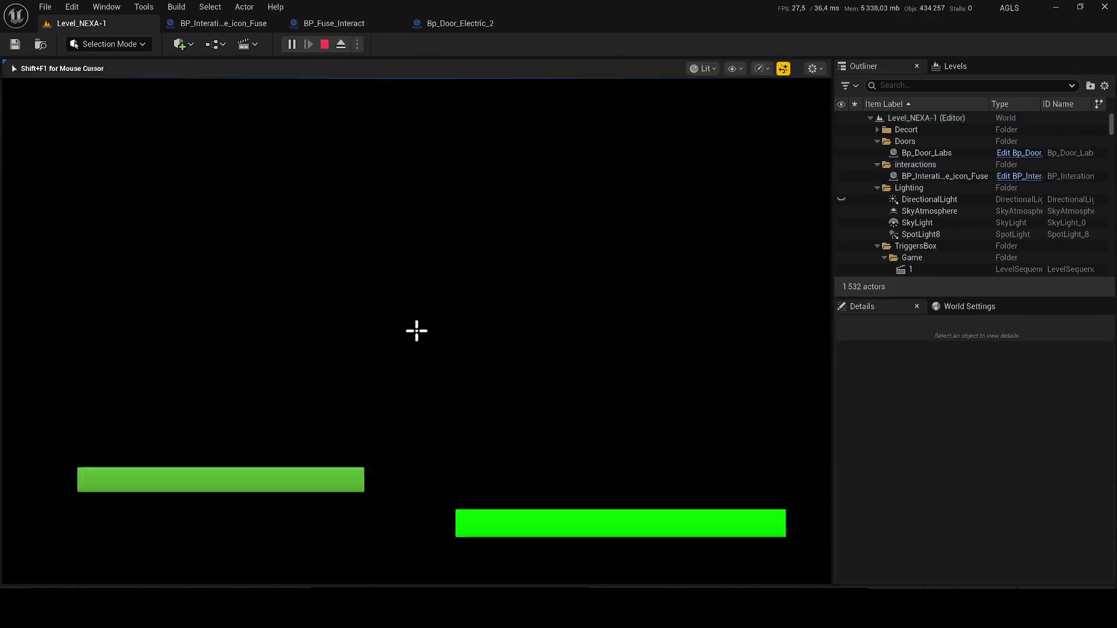
{"action": "key", "text": "w"}
{"action": "key", "text": "w"}
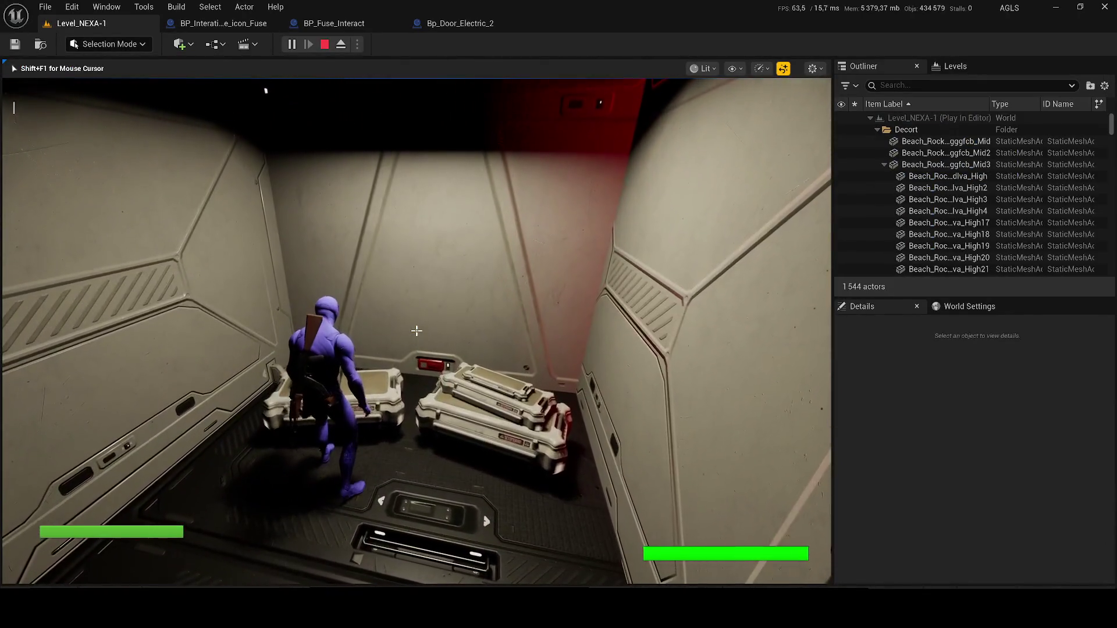
{"action": "key", "text": "w"}
{"action": "key", "text": "w"}
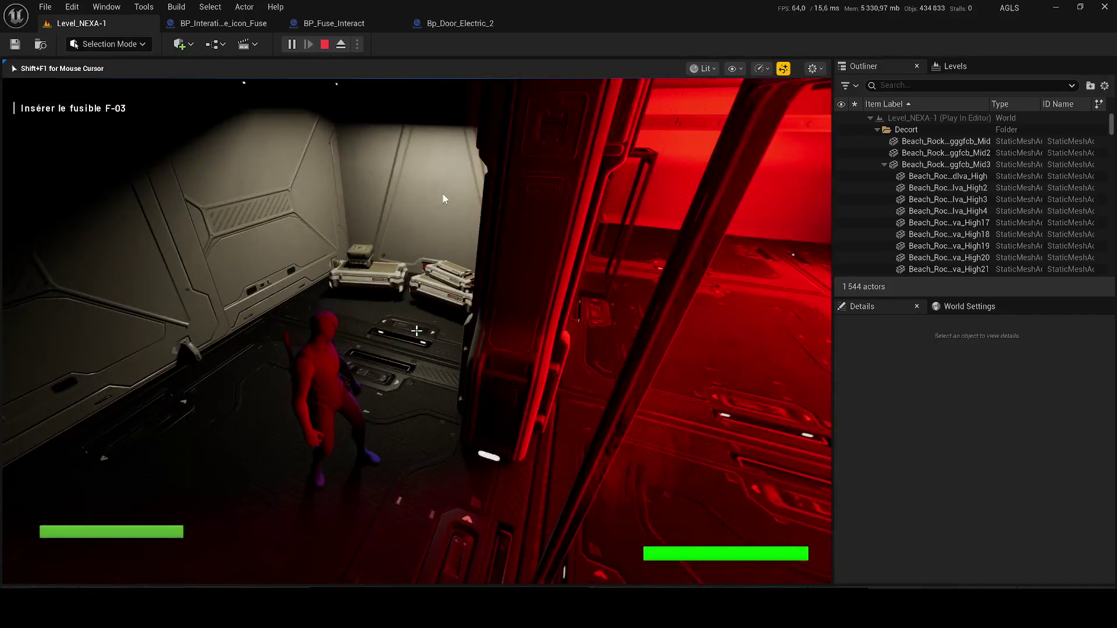
{"action": "key", "text": "Escape"}
Play again from the LINE panel into the side corridor, then return to the fuse interaction graph.
{"action": "key", "text": "alt+p"}
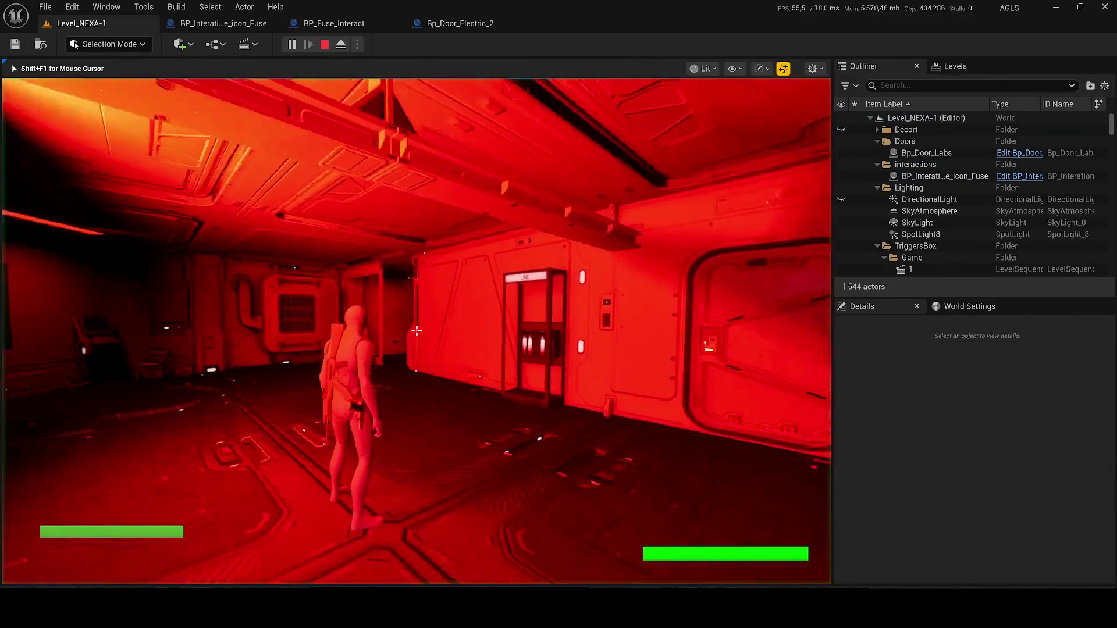
{"action": "key", "text": "w"}
{"action": "key", "text": "a"}
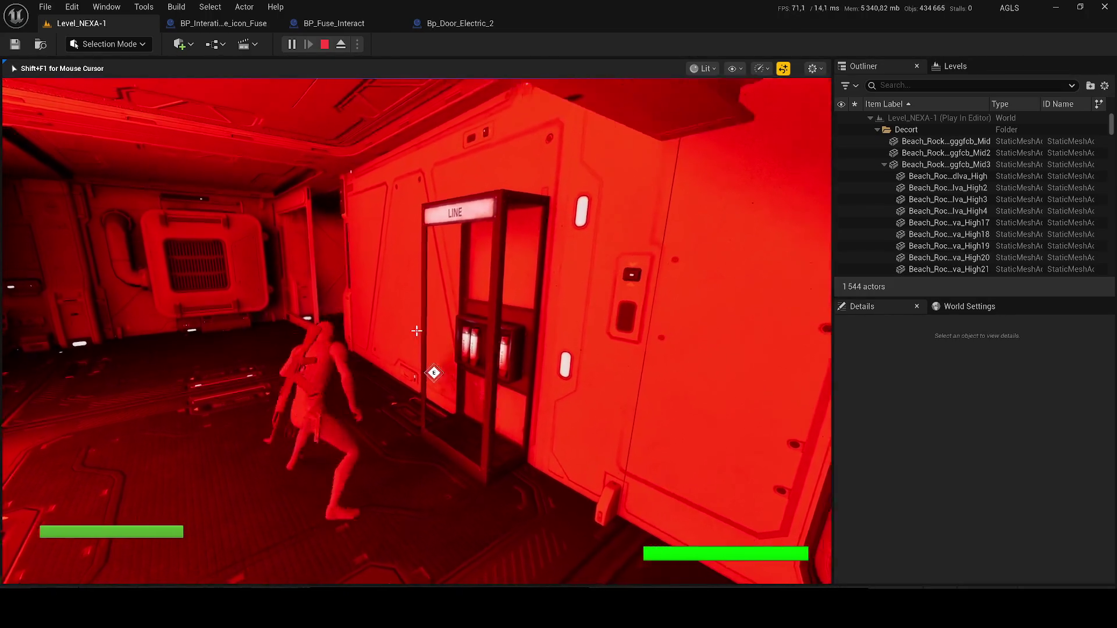
{"action": "key", "text": "w"}
{"action": "key", "text": "w"}
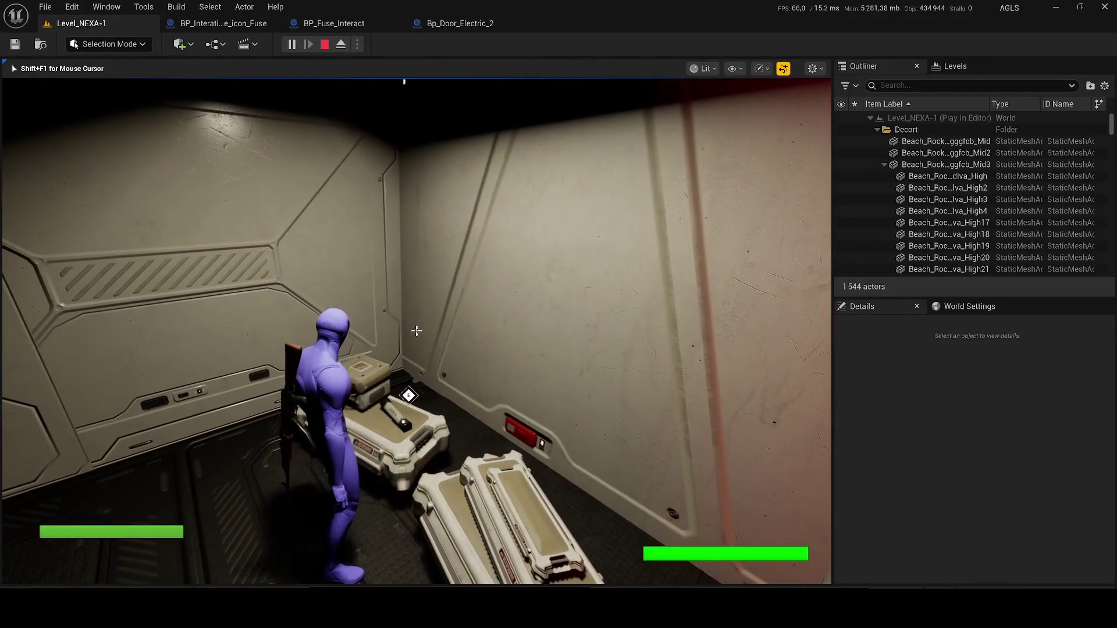
{"action": "key", "text": "Escape"}
{"action": "left_click", "coordinate": [219, 23]}
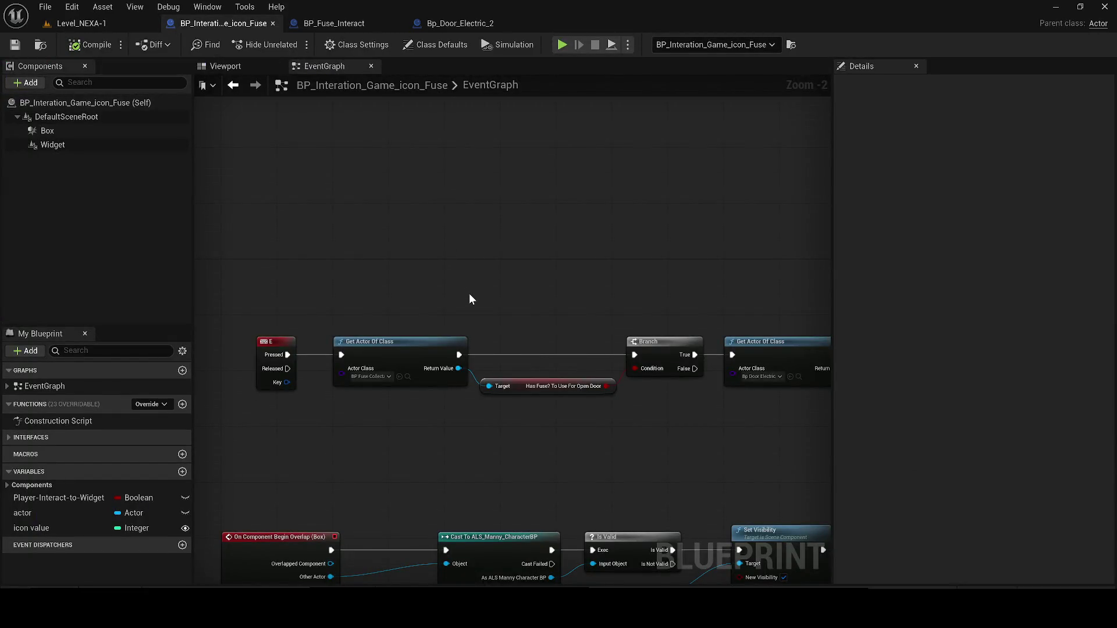
Wire the Branch's False output to Get Actor Of Class via two reroute points, then compile.
{"action": "scroll", "coordinate": [469, 294], "scroll_direction": "down", "scroll_amount": 1}
{"action": "left_click_drag", "start_coordinate": [469, 293], "coordinate": [381, 284]}
{"action": "scroll", "coordinate": [393, 287], "scroll_direction": "down", "scroll_amount": 1}
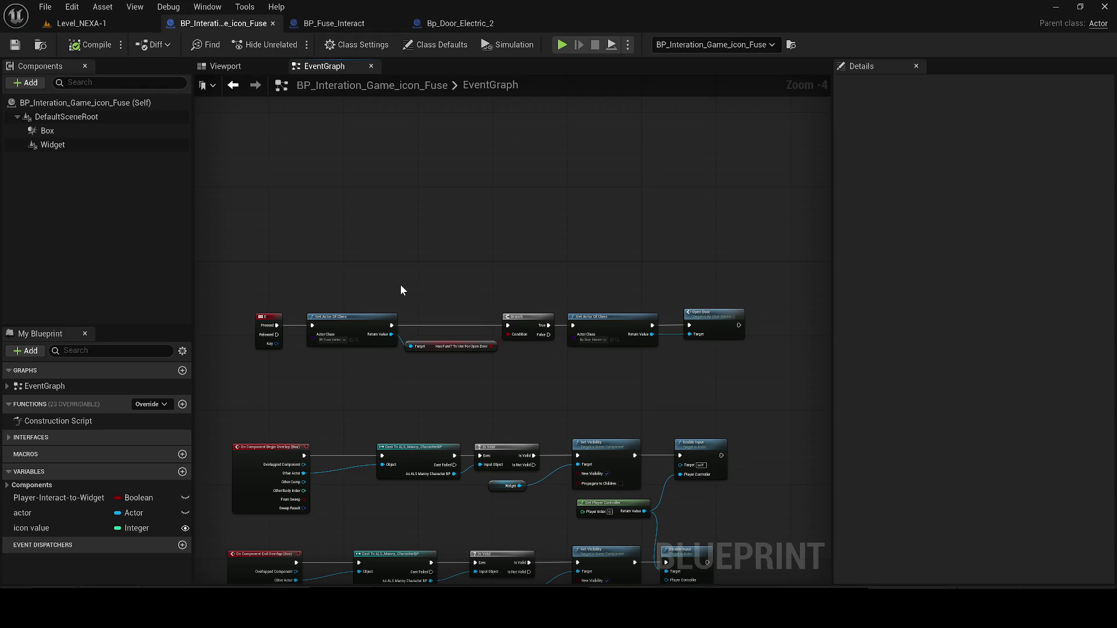
{"action": "mouse_move", "coordinate": [548, 334]}
{"action": "left_mouse_down"}
{"action": "mouse_move", "coordinate": [375, 378]}
{"action": "mouse_move", "coordinate": [313, 329]}
{"action": "left_mouse_up"}
{"action": "scroll", "coordinate": [437, 334], "scroll_direction": "up", "scroll_amount": 1}
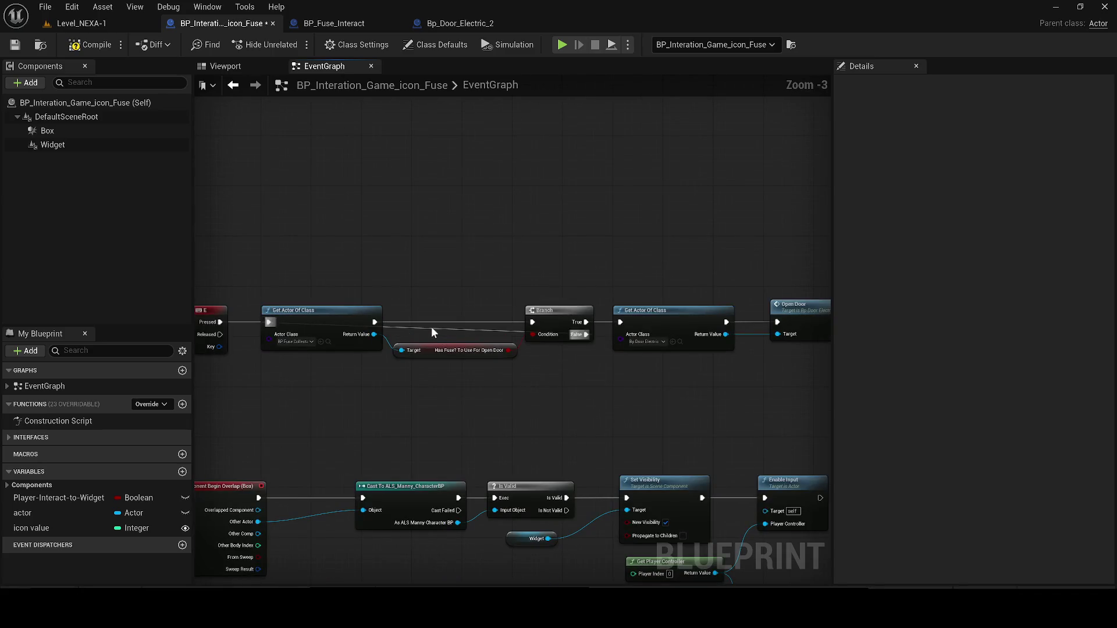
{"action": "double_click", "coordinate": [424, 328]}
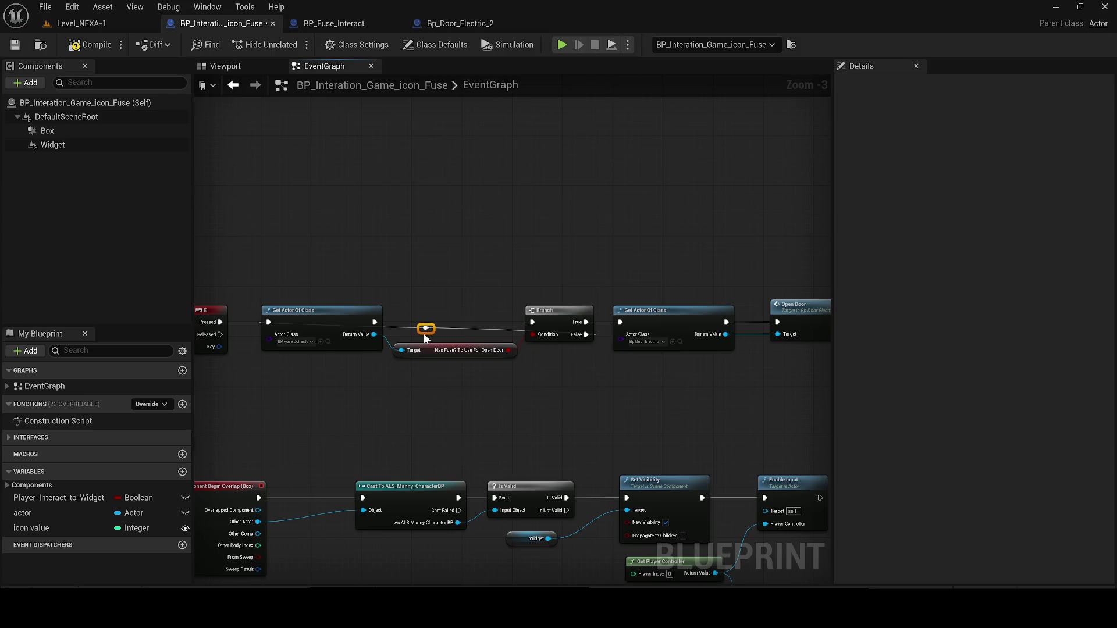
{"action": "left_click_drag", "start_coordinate": [418, 338], "coordinate": [526, 405]}
{"action": "double_click", "coordinate": [482, 385]}
{"action": "left_click_drag", "start_coordinate": [478, 386], "coordinate": [315, 398]}
{"action": "left_click", "coordinate": [73, 50]}
{"action": "left_click", "coordinate": [79, 23]}
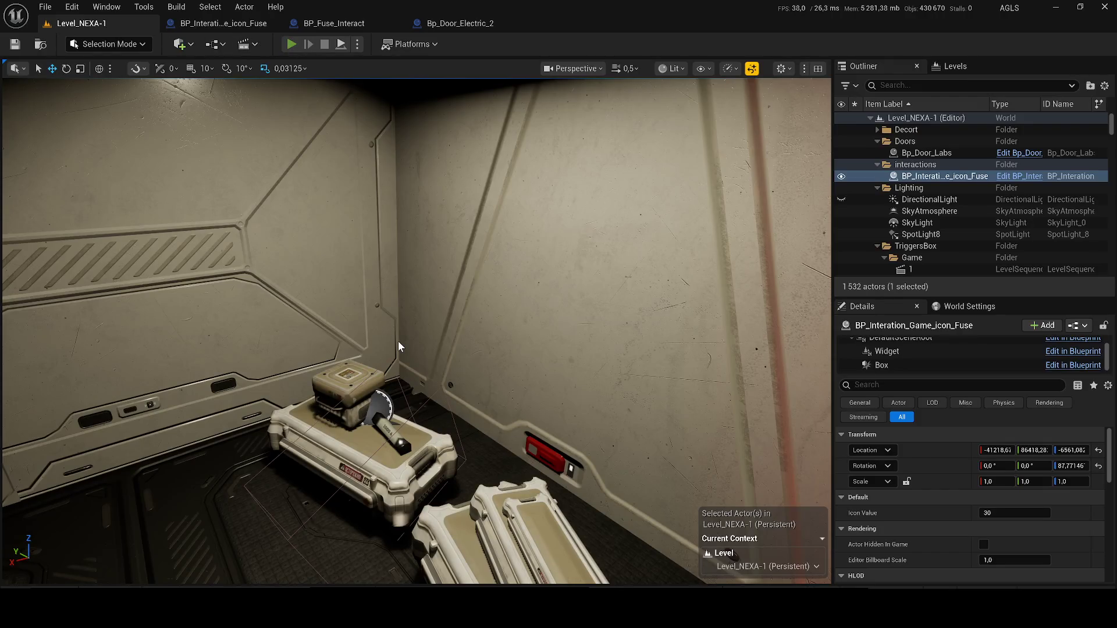
Run a Play In Editor session of Level_NEXA-1, lowering the system volume during play.
{"action": "key", "text": "alt+p"}
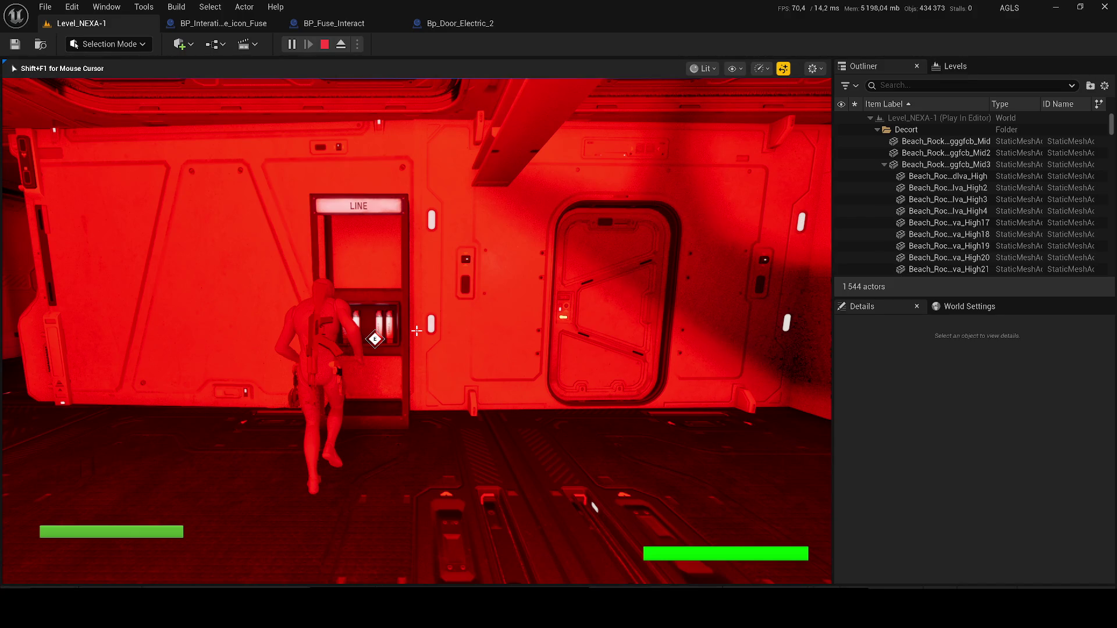
{"action": "key", "text": "XF86AudioLowerVolume"}
{"action": "key", "text": "super"}
{"action": "key", "text": "super"}
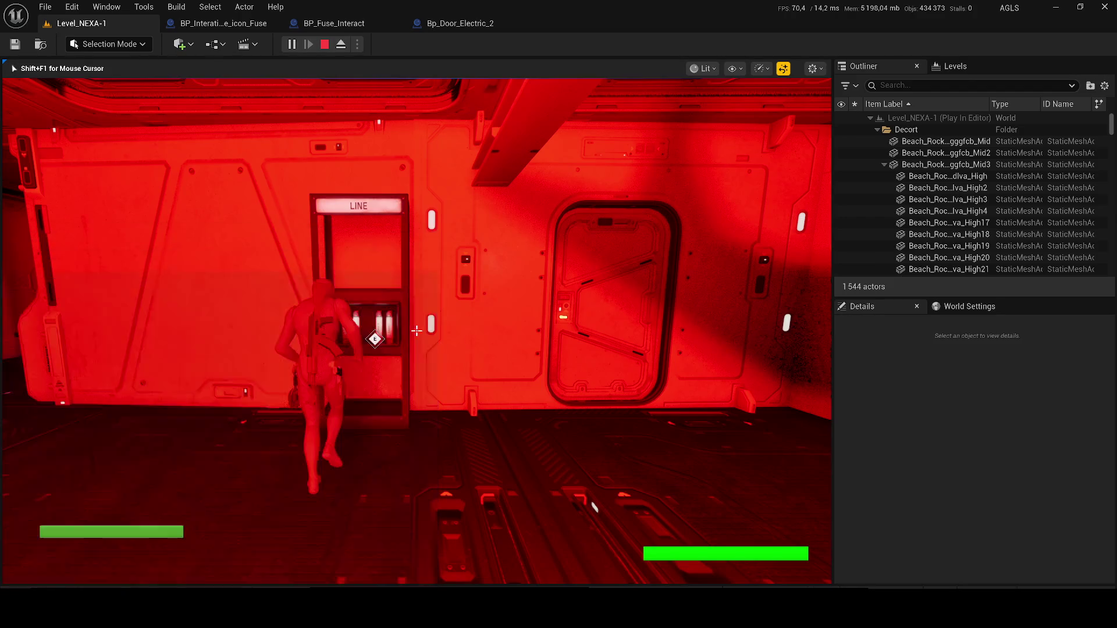
{"action": "key", "text": "super"}
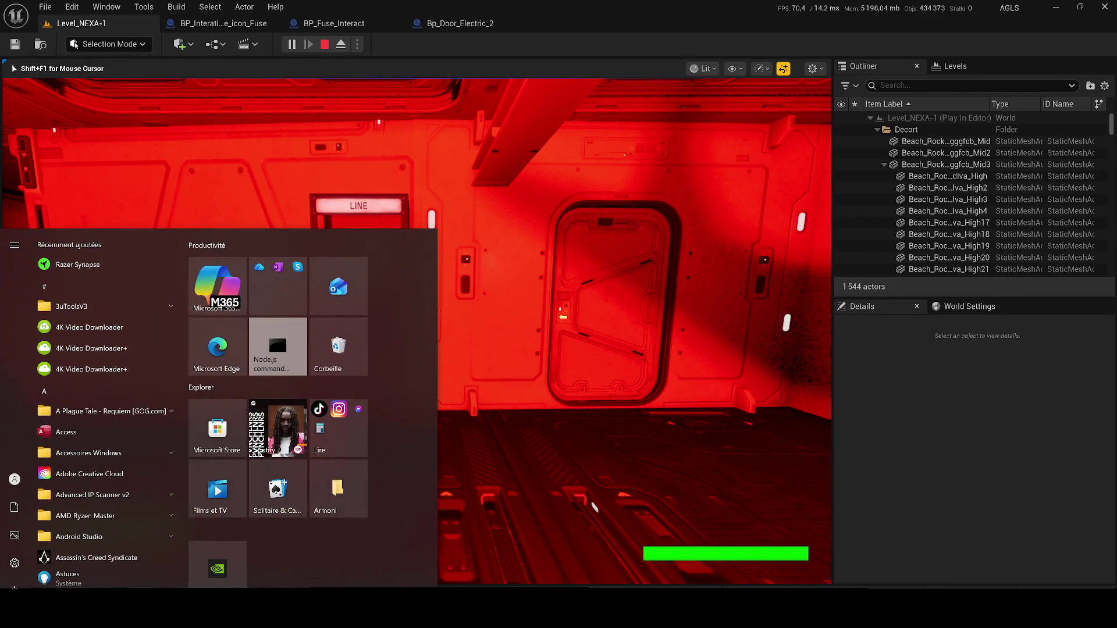
Switch between open windows, then end the play test to return to Bp_Door_Electric_2's EventGraph.
{"action": "key", "text": "alt+Tab"}
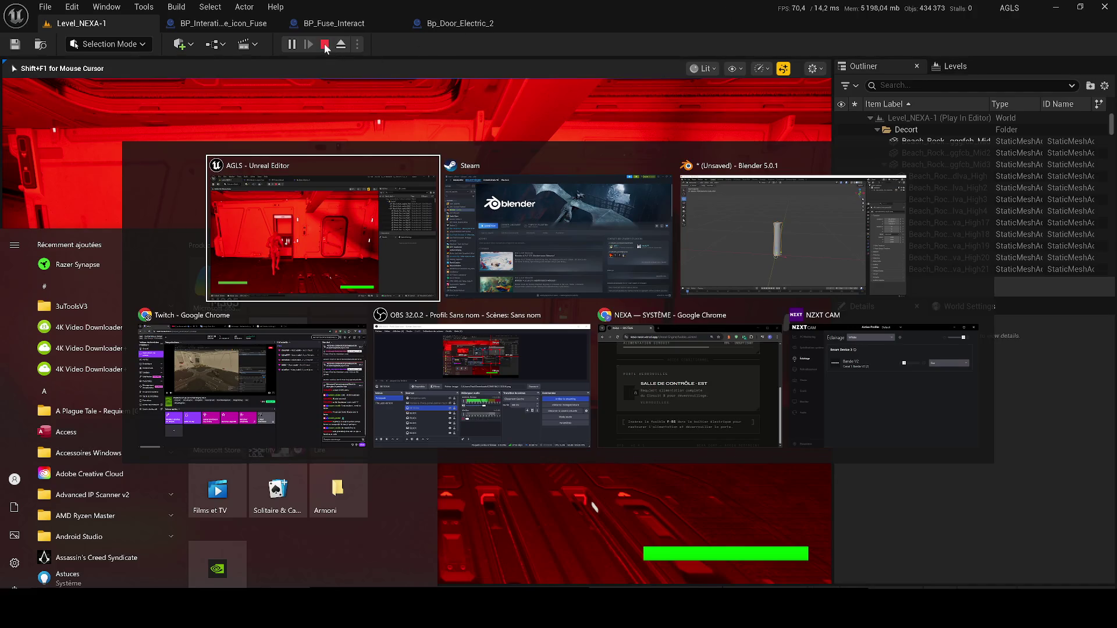
{"action": "key", "text": "alt+Tab"}
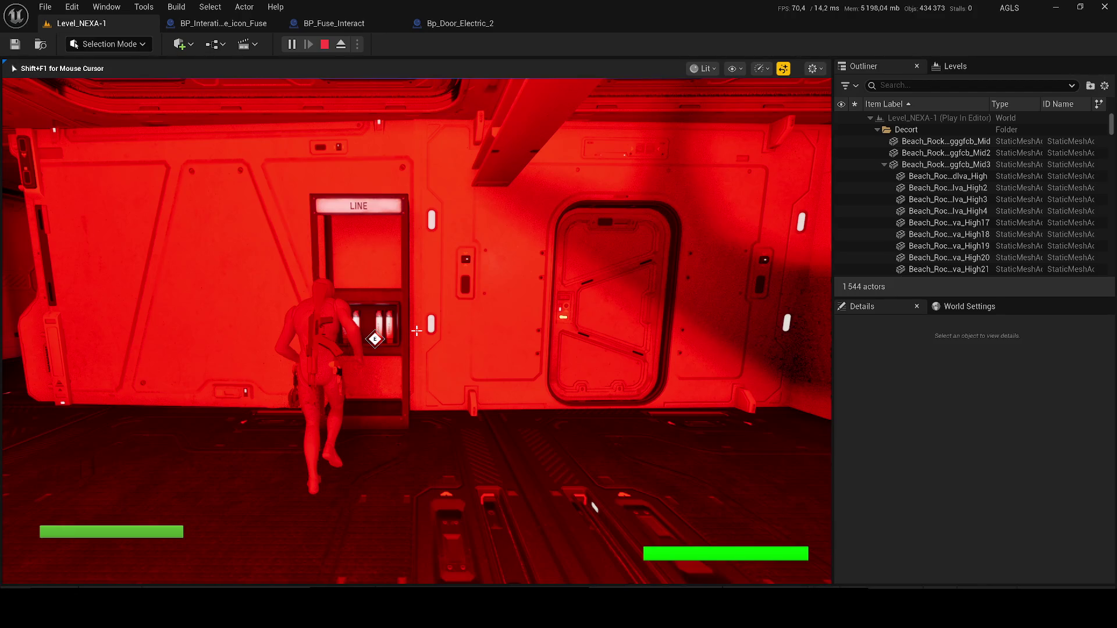
{"action": "key", "text": "Escape"}
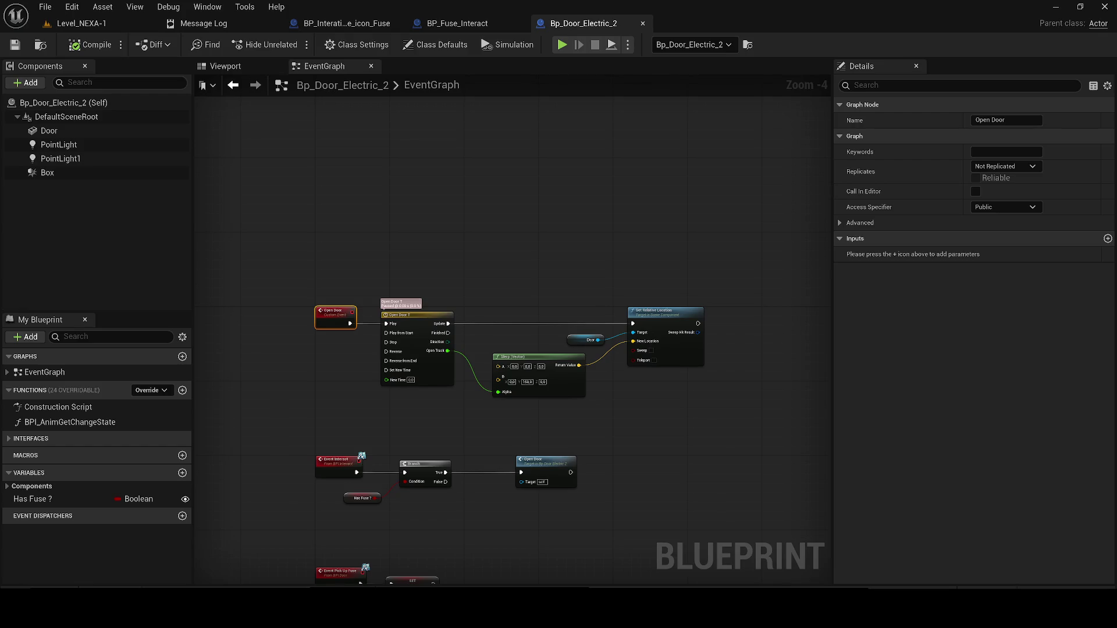
Check the infinite-loop error in the Message Log, then bring up the BP_Interation_Game_icon_Fuse event graph.
{"action": "left_click", "coordinate": [236, 23]}
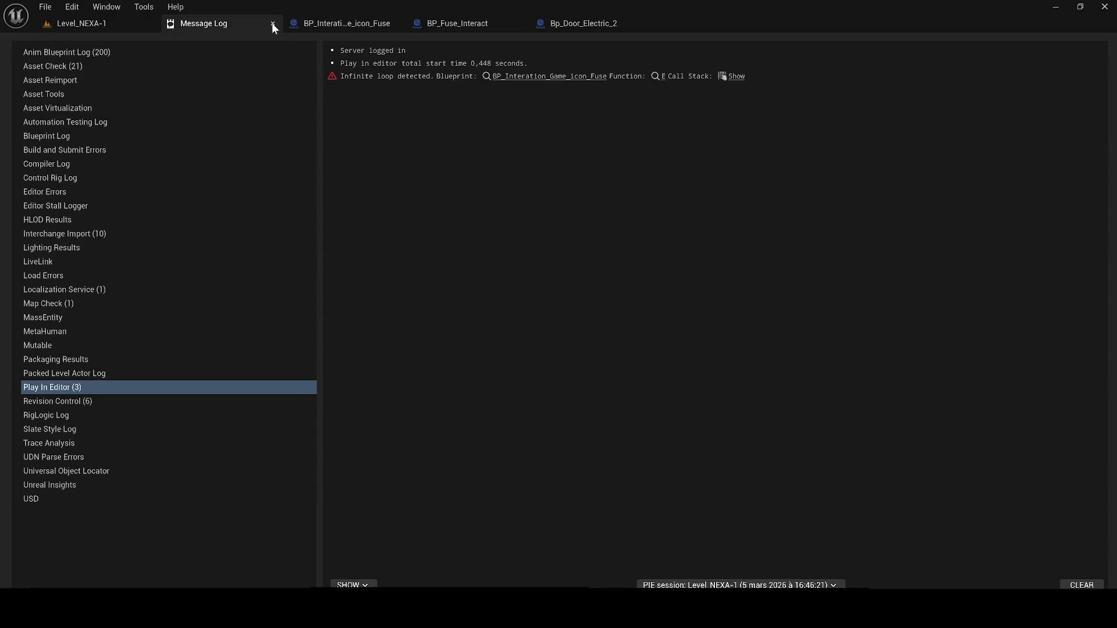
{"action": "left_click", "coordinate": [272, 24]}
{"action": "left_click", "coordinate": [286, 24]}
{"action": "left_click", "coordinate": [224, 24]}
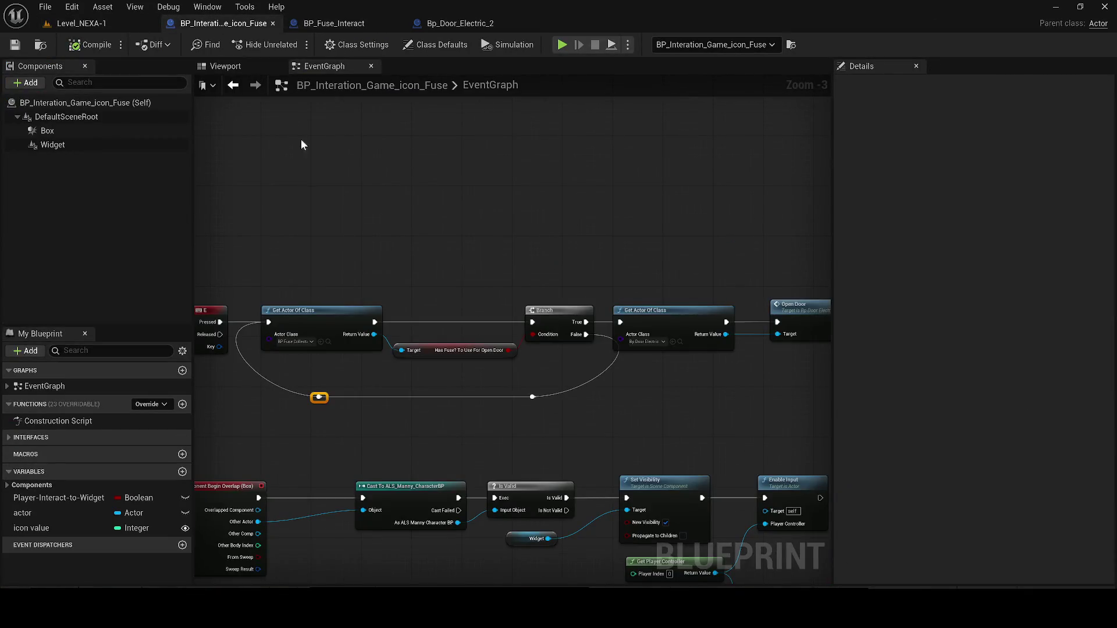
Delete the wire from Branch False to the reroute loop and compile the fuse icon Blueprint.
{"action": "left_click", "coordinate": [586, 334], "text": "alt"}
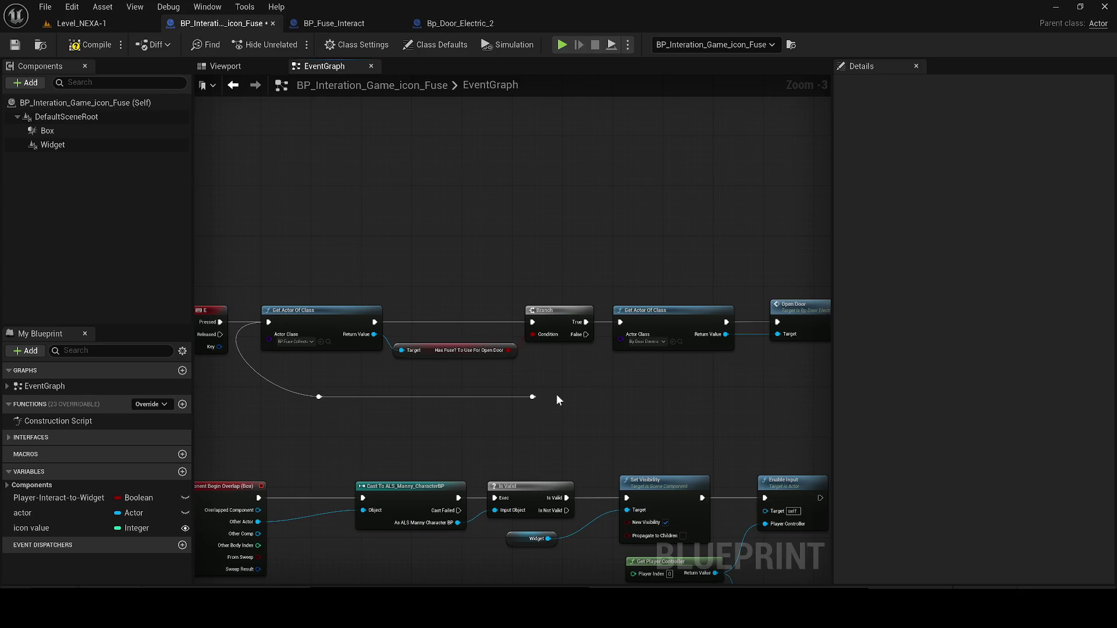
{"action": "mouse_move", "coordinate": [595, 342]}
{"action": "left_mouse_down"}
{"action": "mouse_move", "coordinate": [337, 344]}
{"action": "mouse_move", "coordinate": [387, 405]}
{"action": "left_mouse_up"}
{"action": "left_click", "coordinate": [340, 364]}
{"action": "left_click", "coordinate": [88, 52]}
{"action": "scroll", "coordinate": [253, 249], "scroll_direction": "down", "scroll_amount": 1}
{"action": "mouse_move", "coordinate": [349, 358]}
{"action": "left_mouse_down"}
{"action": "mouse_move", "coordinate": [410, 330]}
{"action": "mouse_move", "coordinate": [359, 333]}
{"action": "left_mouse_up"}
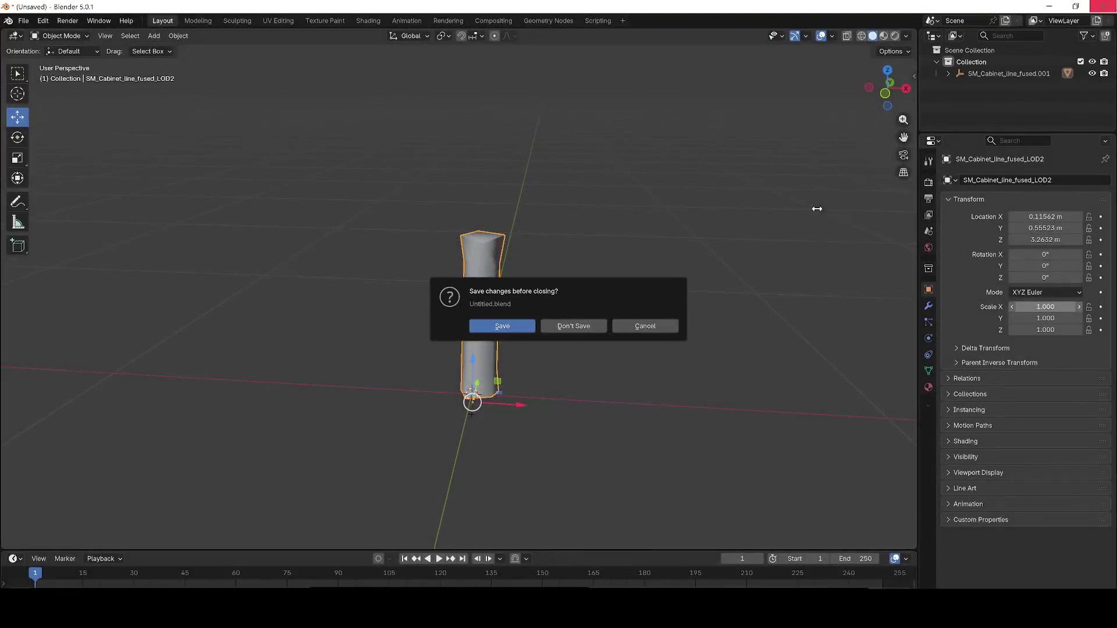
Close Blender and discard the unsaved changes to Untitled.blend.
{"action": "left_click", "coordinate": [502, 327]}
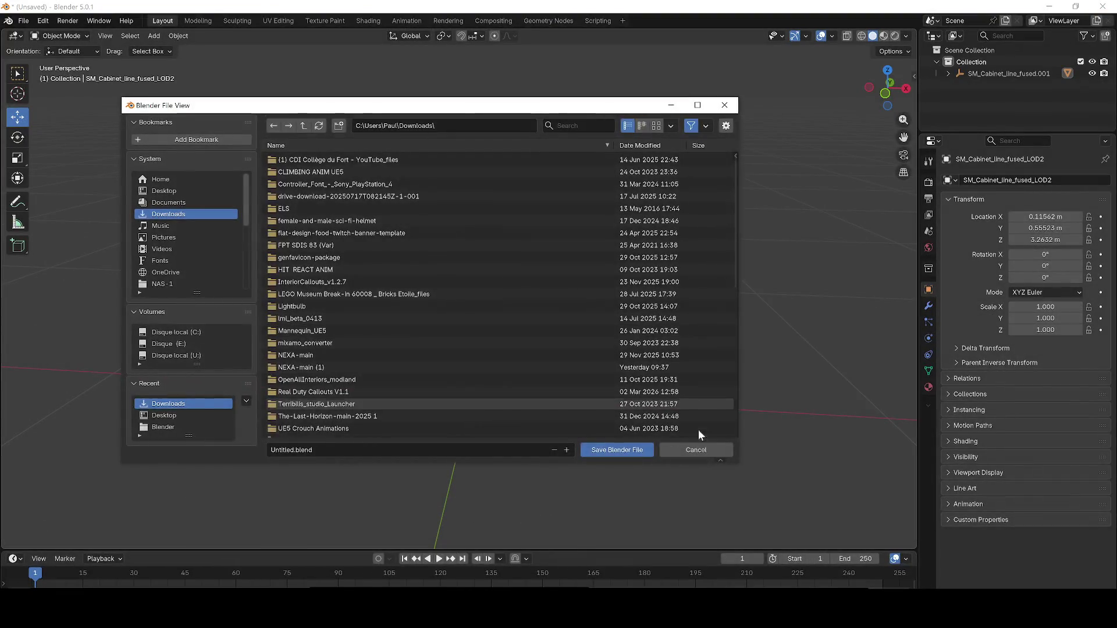
{"action": "left_click", "coordinate": [692, 452]}
{"action": "left_click", "coordinate": [581, 327]}
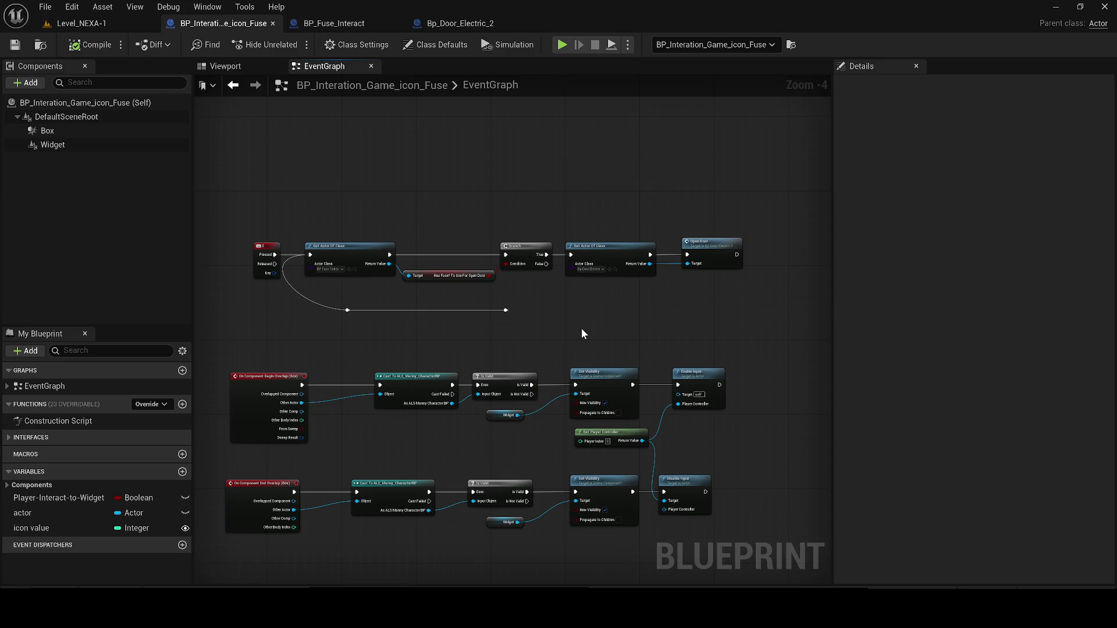
Select the Begin and End Overlap event nodes, bring them into view, and save the Blueprint.
{"action": "scroll", "coordinate": [581, 329], "scroll_direction": "up", "scroll_amount": 1}
{"action": "left_click", "coordinate": [239, 492]}
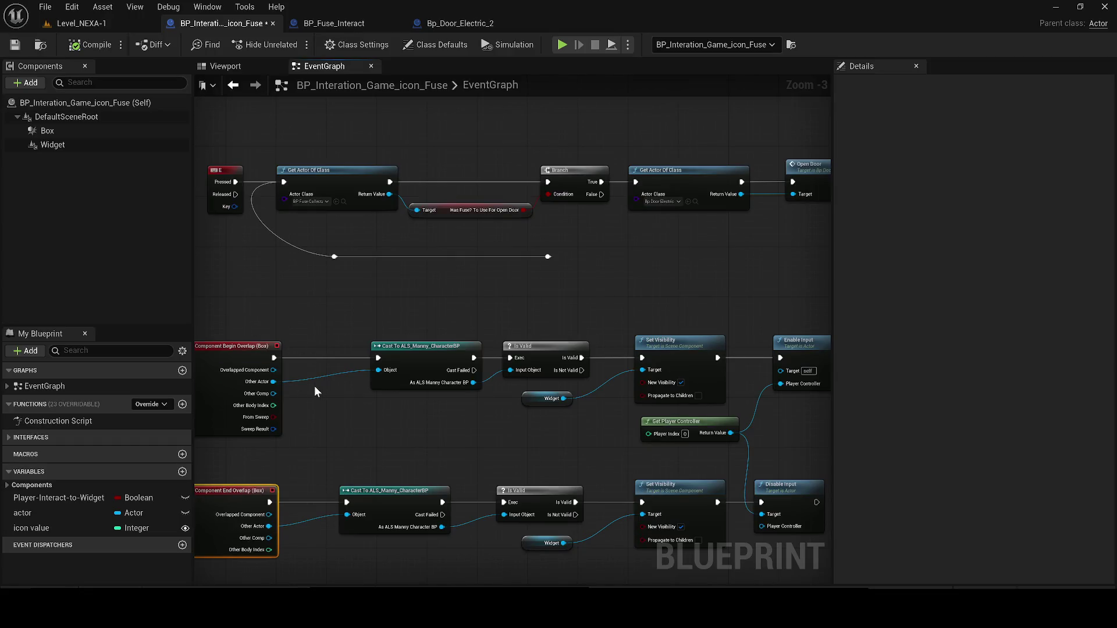
{"action": "left_click", "coordinate": [244, 387]}
{"action": "left_click_drag", "start_coordinate": [337, 421], "coordinate": [429, 359]}
{"action": "left_click", "coordinate": [15, 45]}
Line up the Get Player Controller, Set Visibility and Enable/Disable Input nodes into neat rows, then save.
{"action": "mouse_move", "coordinate": [382, 275]}
{"action": "left_mouse_down"}
{"action": "mouse_move", "coordinate": [324, 320]}
{"action": "mouse_move", "coordinate": [382, 352]}
{"action": "mouse_move", "coordinate": [326, 326]}
{"action": "left_mouse_up"}
{"action": "scroll", "coordinate": [326, 326], "scroll_direction": "down", "scroll_amount": 1}
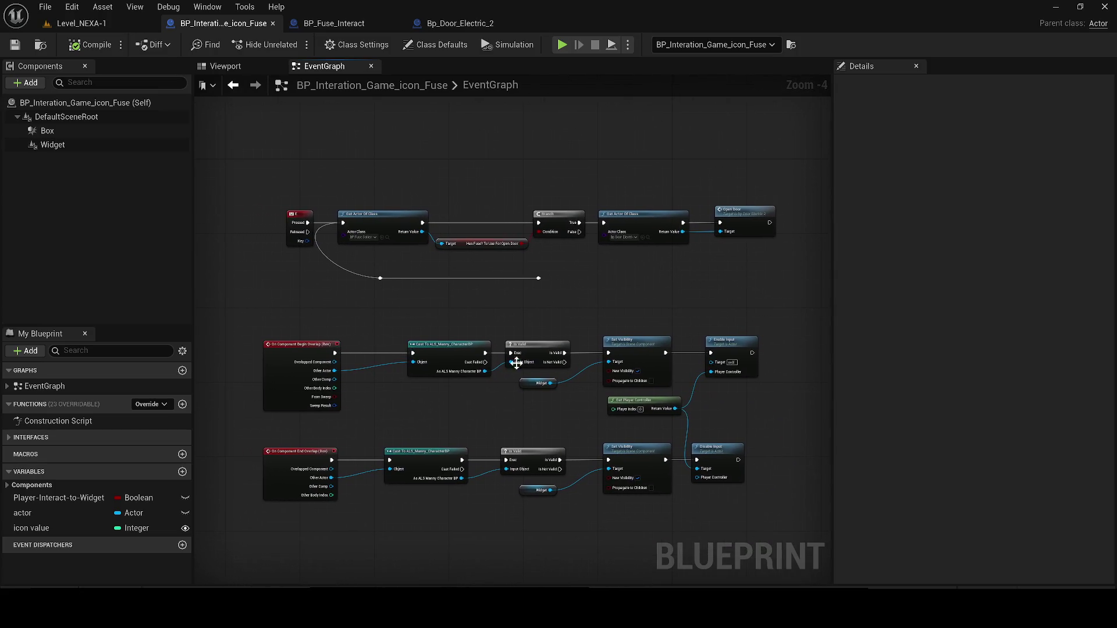
{"action": "scroll", "coordinate": [465, 360], "scroll_direction": "up", "scroll_amount": 2}
{"action": "left_click_drag", "start_coordinate": [461, 387], "coordinate": [452, 382]}
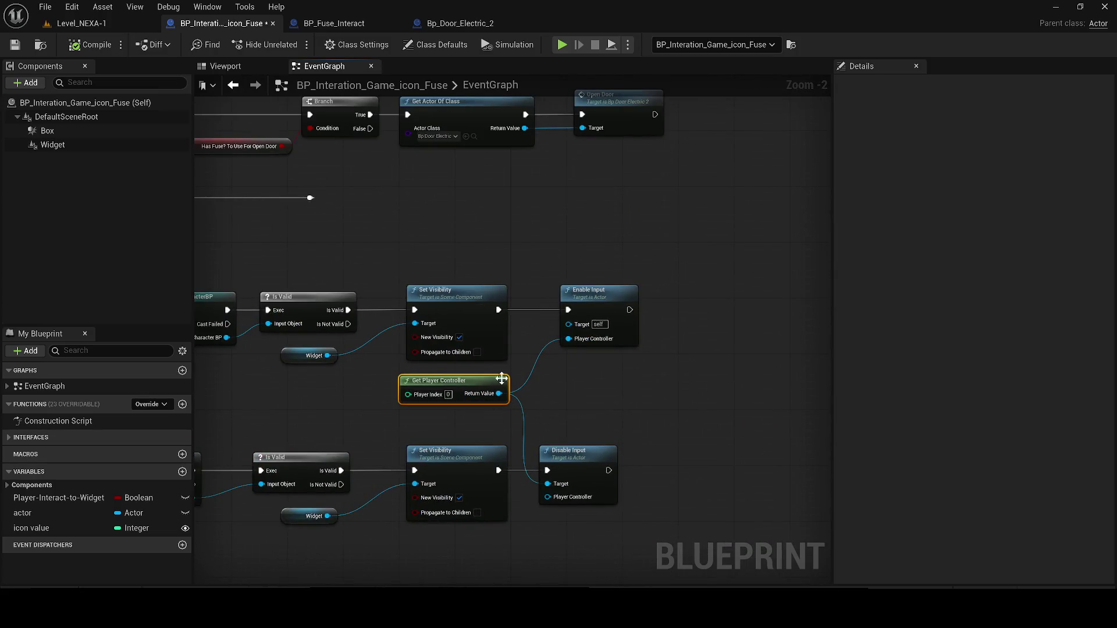
{"action": "left_click_drag", "start_coordinate": [494, 306], "coordinate": [487, 307]}
{"action": "left_click_drag", "start_coordinate": [445, 472], "coordinate": [438, 472]}
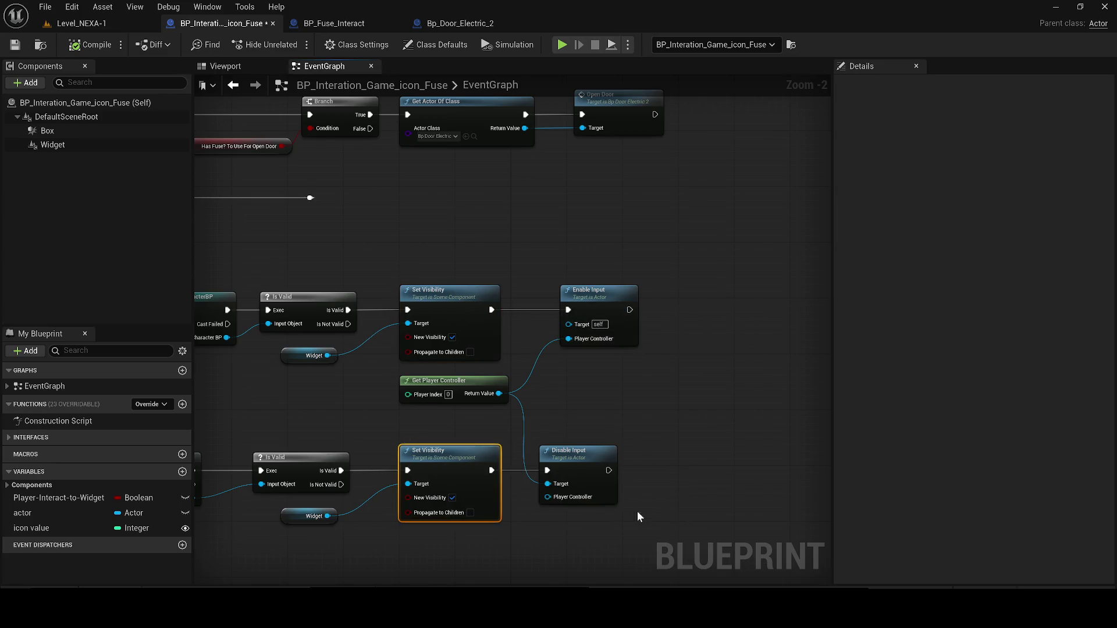
{"action": "left_click", "coordinate": [583, 459]}
{"action": "left_click", "coordinate": [599, 305]}
{"action": "left_click_drag", "start_coordinate": [601, 328], "coordinate": [608, 329]}
{"action": "left_click_drag", "start_coordinate": [563, 464], "coordinate": [580, 463]}
{"action": "left_click_drag", "start_coordinate": [461, 398], "coordinate": [462, 405]}
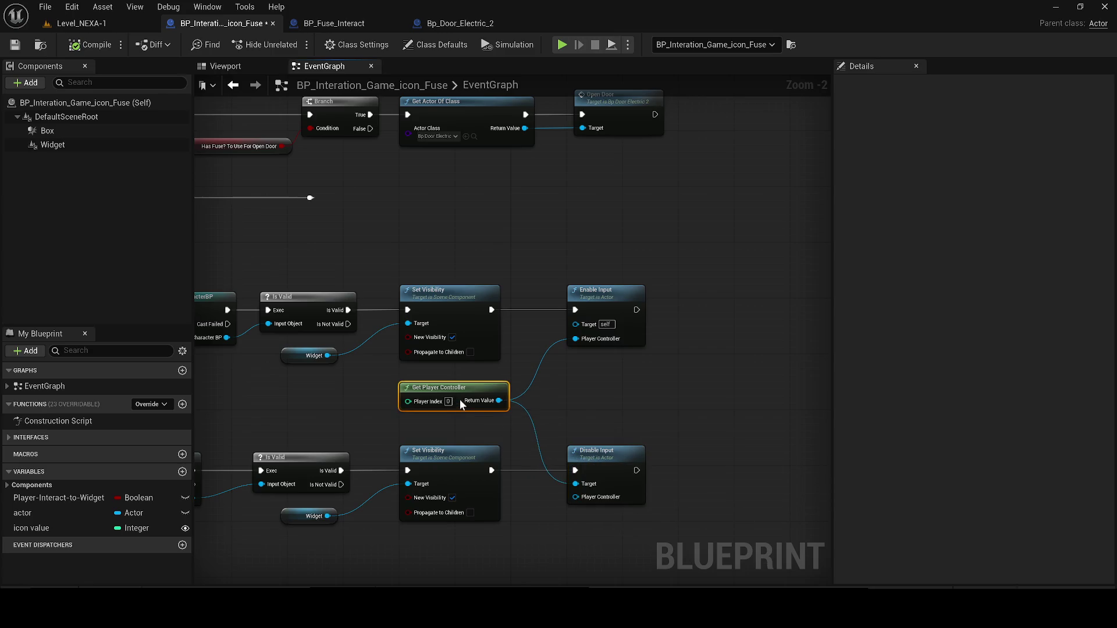
{"action": "left_click", "coordinate": [15, 45]}
Delete the leftover reroute knots and wire under the E key event, then compile and save.
{"action": "left_click", "coordinate": [716, 456]}
{"action": "scroll", "coordinate": [715, 454], "scroll_direction": "down", "scroll_amount": 2}
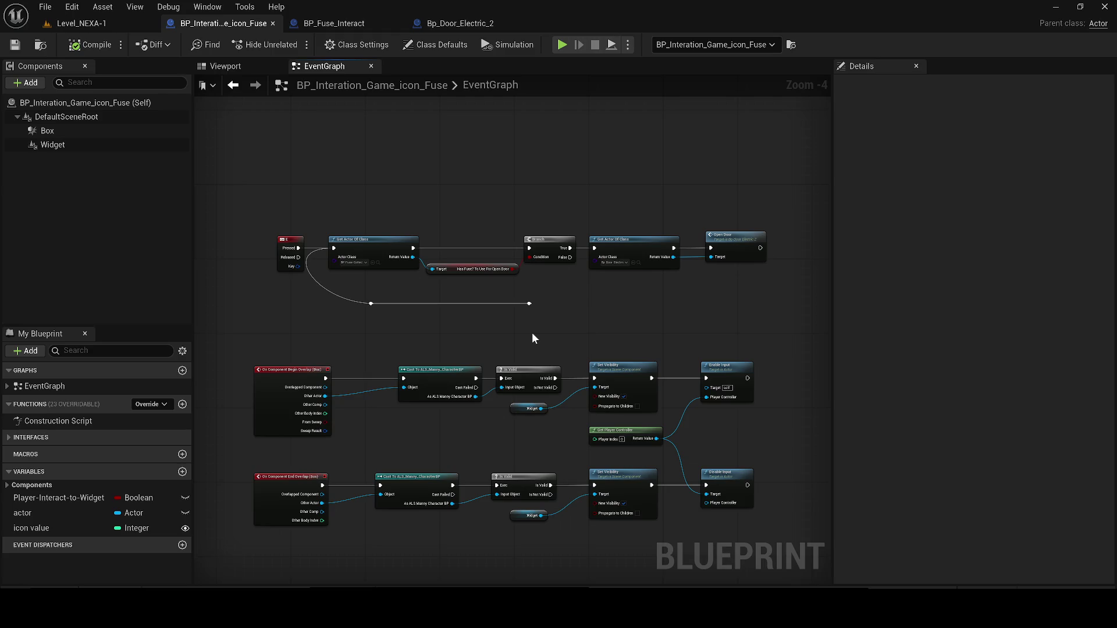
{"action": "left_click_drag", "start_coordinate": [533, 334], "coordinate": [314, 298]}
{"action": "key", "text": "Delete"}
{"action": "left_click", "coordinate": [88, 45]}
{"action": "left_click", "coordinate": [14, 45]}
Try adding a SET node from Get Actor Of Class's Return Value, then delete the wrong node.
{"action": "mouse_move", "coordinate": [324, 149]}
{"action": "left_mouse_down"}
{"action": "mouse_move", "coordinate": [470, 281]}
{"action": "mouse_move", "coordinate": [487, 323]}
{"action": "left_mouse_up"}
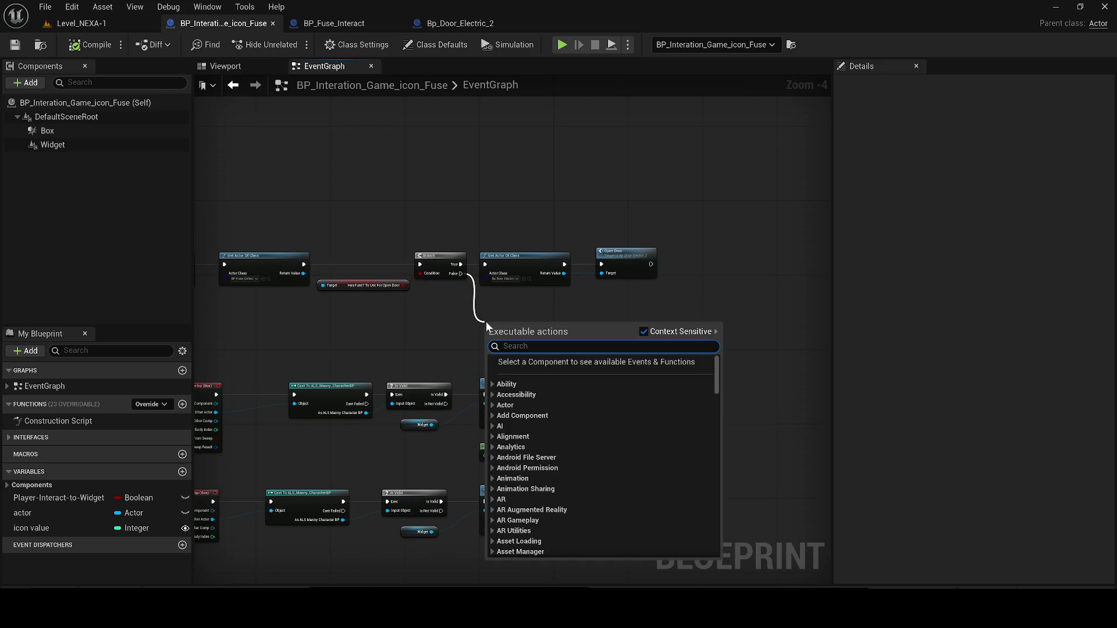
{"action": "type", "text": "play"}
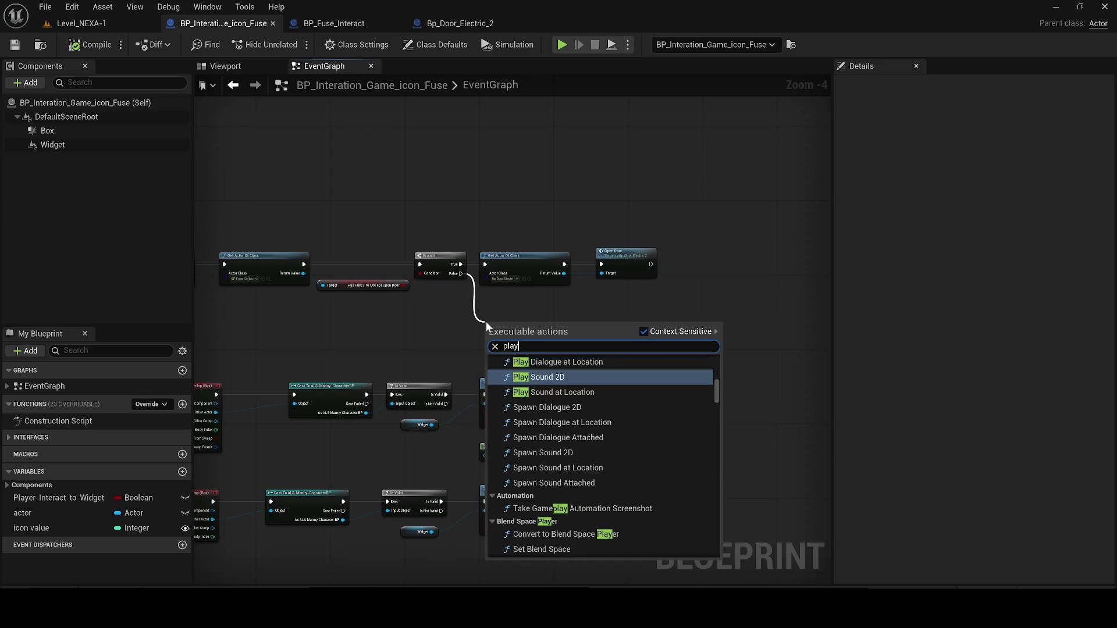
{"action": "left_click", "coordinate": [326, 282]}
{"action": "left_click_drag", "start_coordinate": [303, 273], "coordinate": [448, 351]}
{"action": "type", "text": "set player has"}
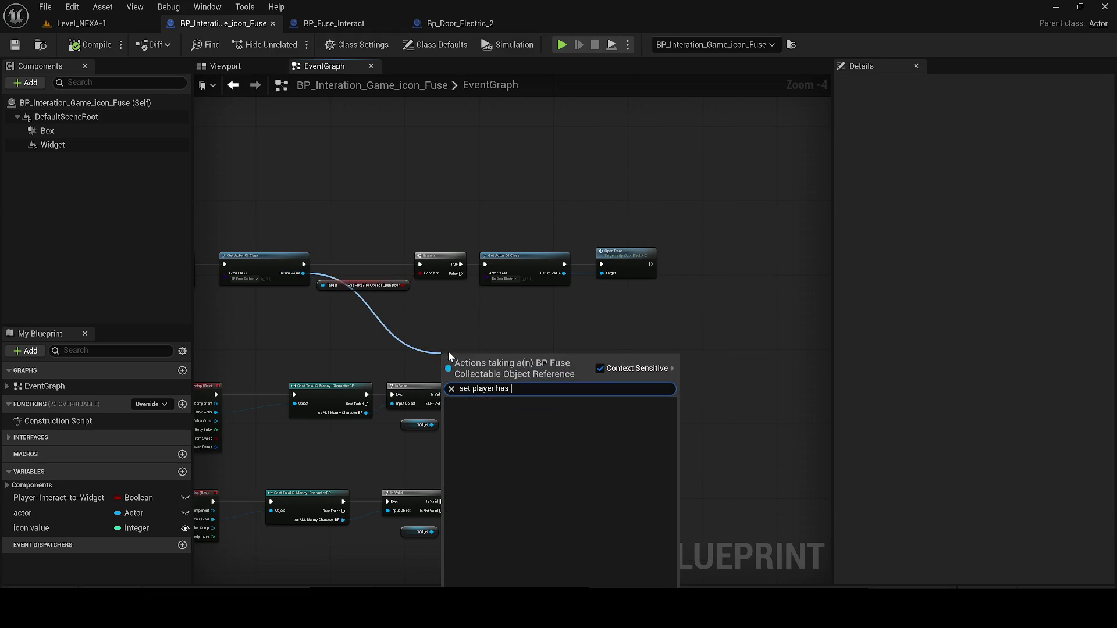
{"action": "left_click", "coordinate": [600, 368]}
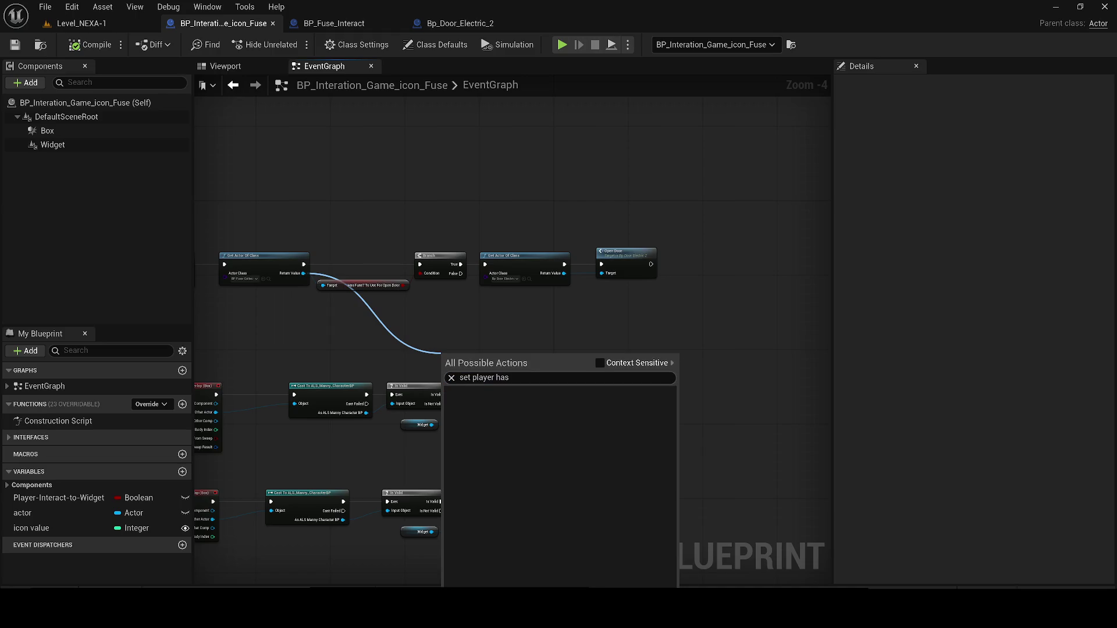
{"action": "left_click", "coordinate": [516, 414]}
{"action": "left_click_drag", "start_coordinate": [483, 362], "coordinate": [484, 330]}
{"action": "scroll", "coordinate": [484, 331], "scroll_direction": "up", "scroll_amount": 2}
{"action": "key", "text": "Delete"}
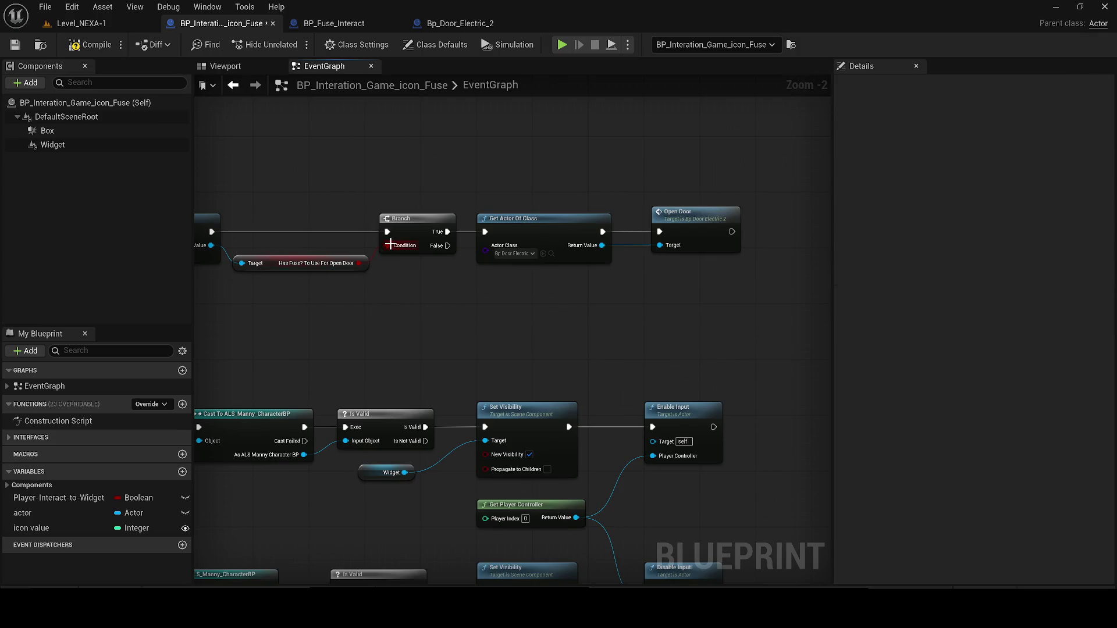
Add a SET Has Fuse? To Use For Open Door node, connect Branch False to it, and compile.
{"action": "left_click_drag", "start_coordinate": [221, 244], "coordinate": [570, 349]}
{"action": "type", "text": "sey"}
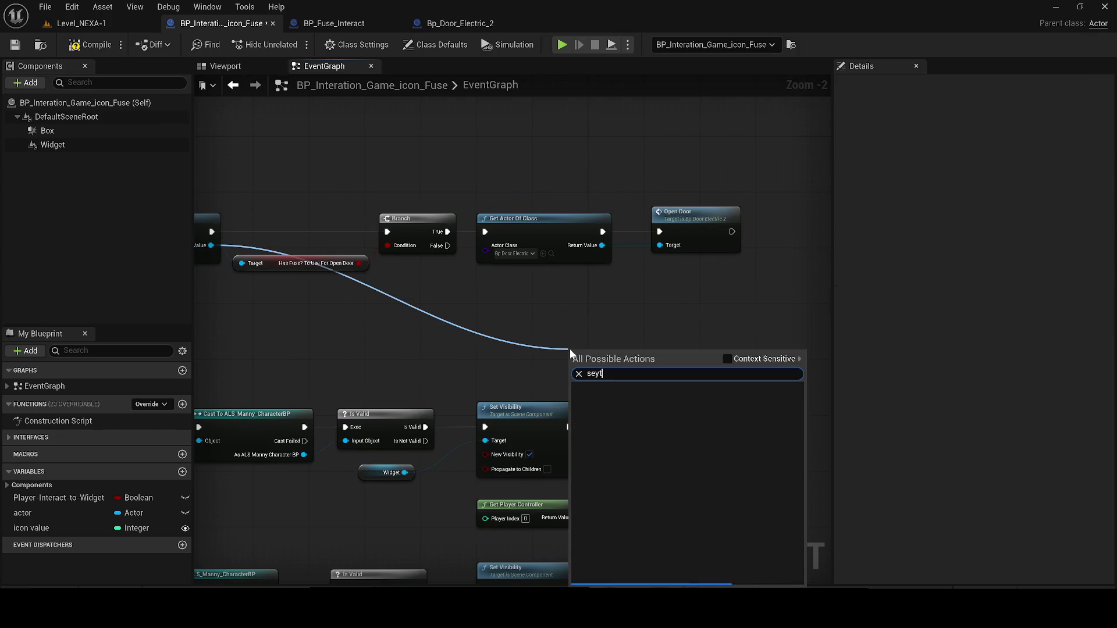
{"action": "key", "text": "BackSpace"}
{"action": "type", "text": "t ha"}
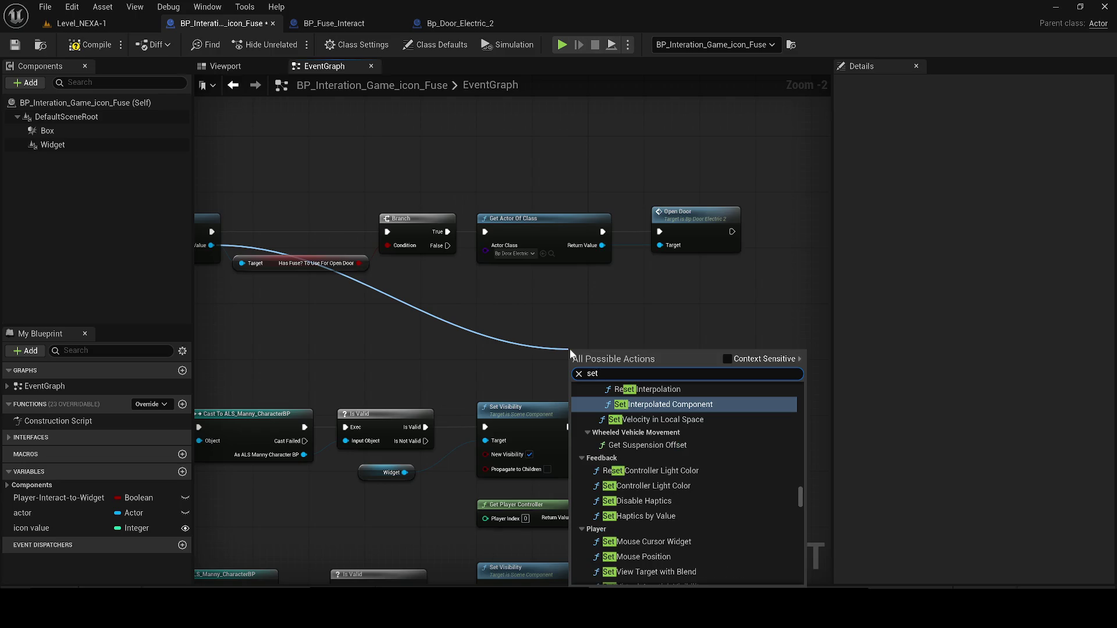
{"action": "type", "text": "s fus"}
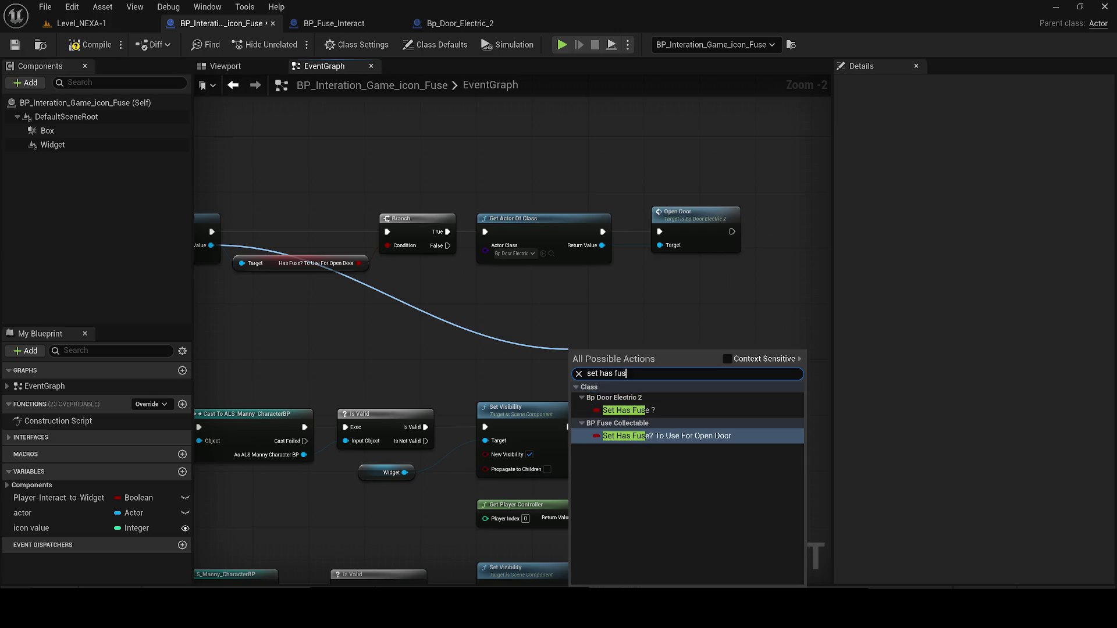
{"action": "key", "text": "Return"}
{"action": "mouse_move", "coordinate": [611, 352]}
{"action": "left_mouse_down"}
{"action": "mouse_move", "coordinate": [480, 301]}
{"action": "mouse_move", "coordinate": [422, 293]}
{"action": "left_mouse_up"}
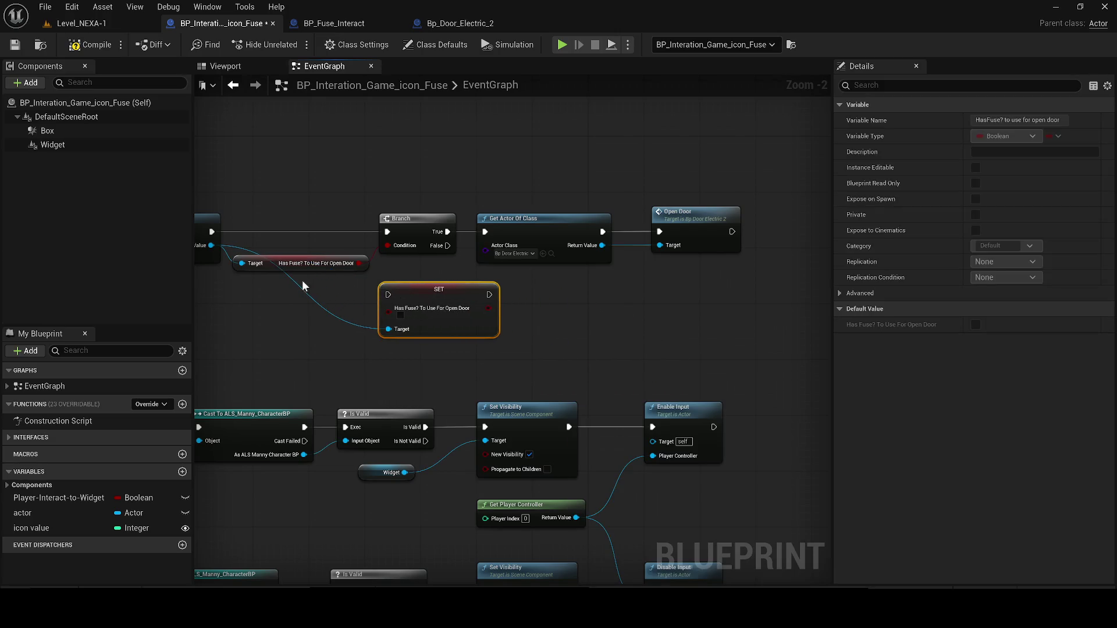
{"action": "mouse_move", "coordinate": [448, 245]}
{"action": "left_mouse_down"}
{"action": "mouse_move", "coordinate": [408, 291]}
{"action": "mouse_move", "coordinate": [387, 295]}
{"action": "mouse_move", "coordinate": [533, 291]}
{"action": "left_mouse_up"}
{"action": "left_click", "coordinate": [82, 42]}
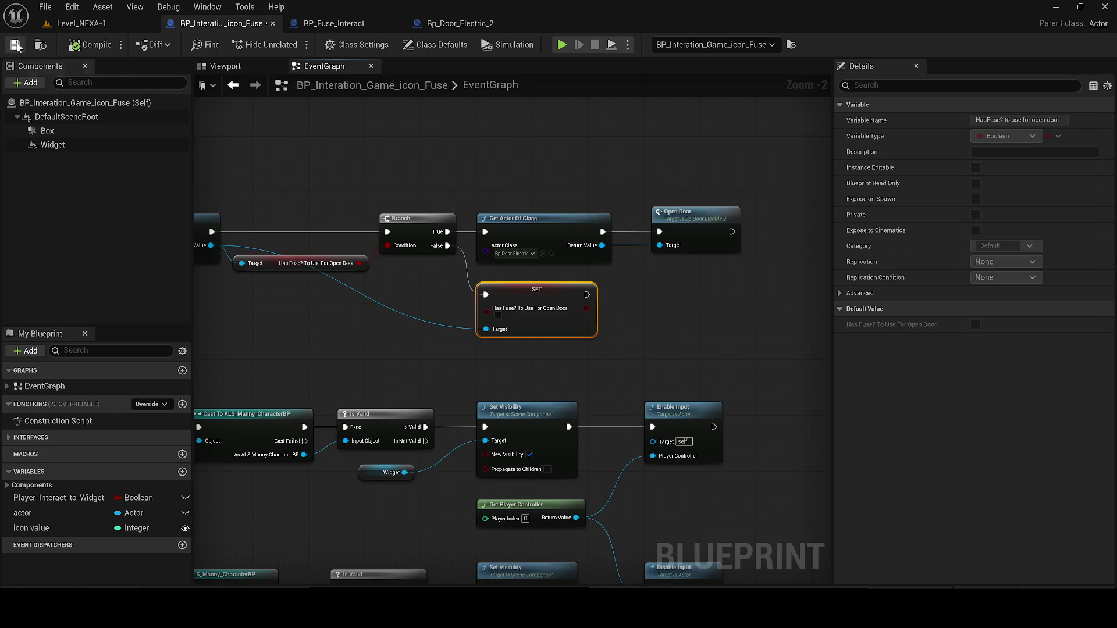
{"action": "left_click", "coordinate": [57, 22]}
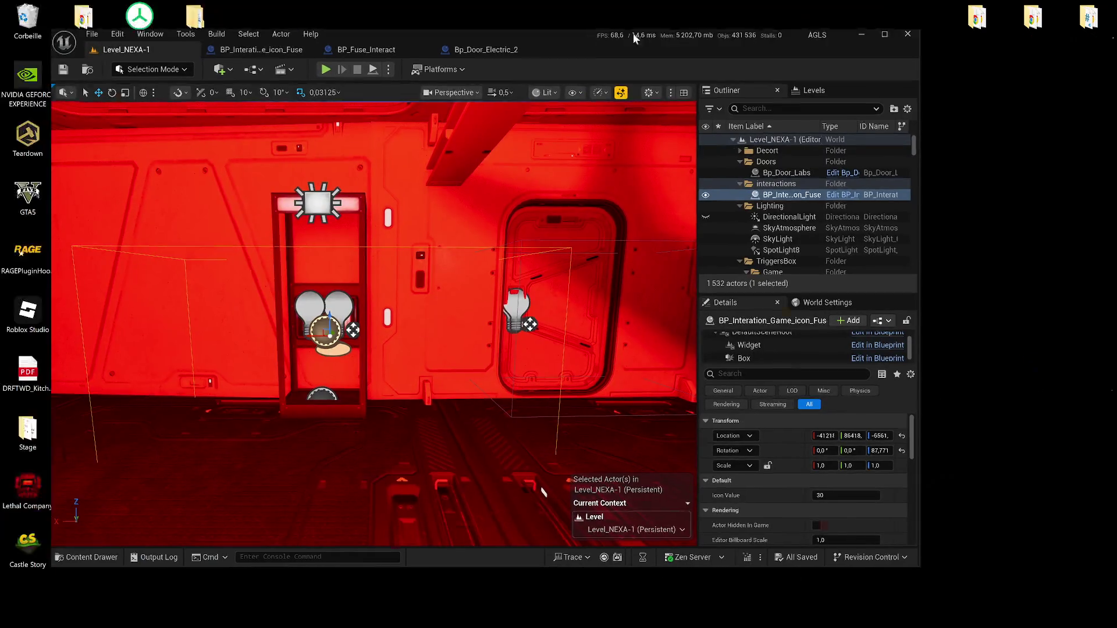
Play-test the level, walking the character through the doorway into the grey room.
{"action": "double_click", "coordinate": [634, 38]}
{"action": "left_click", "coordinate": [291, 44]}
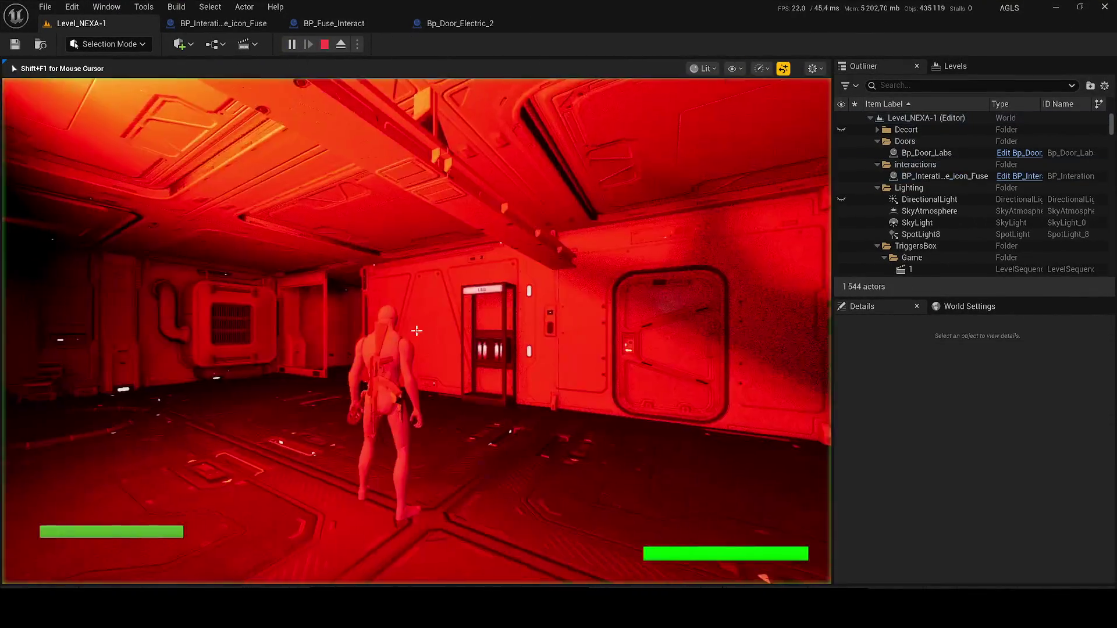
{"action": "key", "text": "w"}
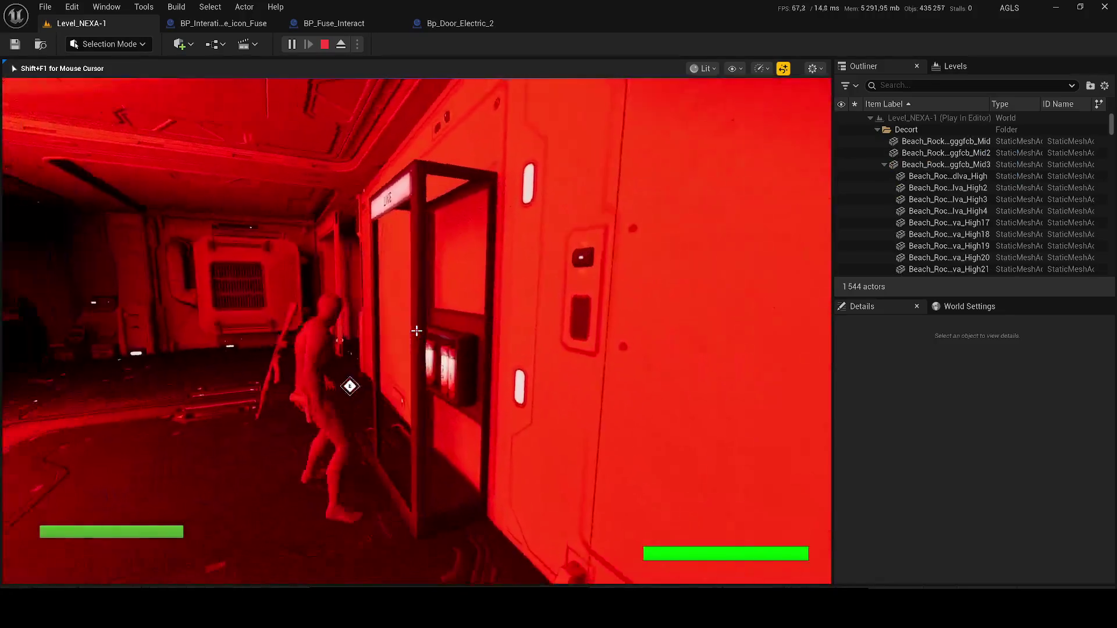
{"action": "key", "text": "w"}
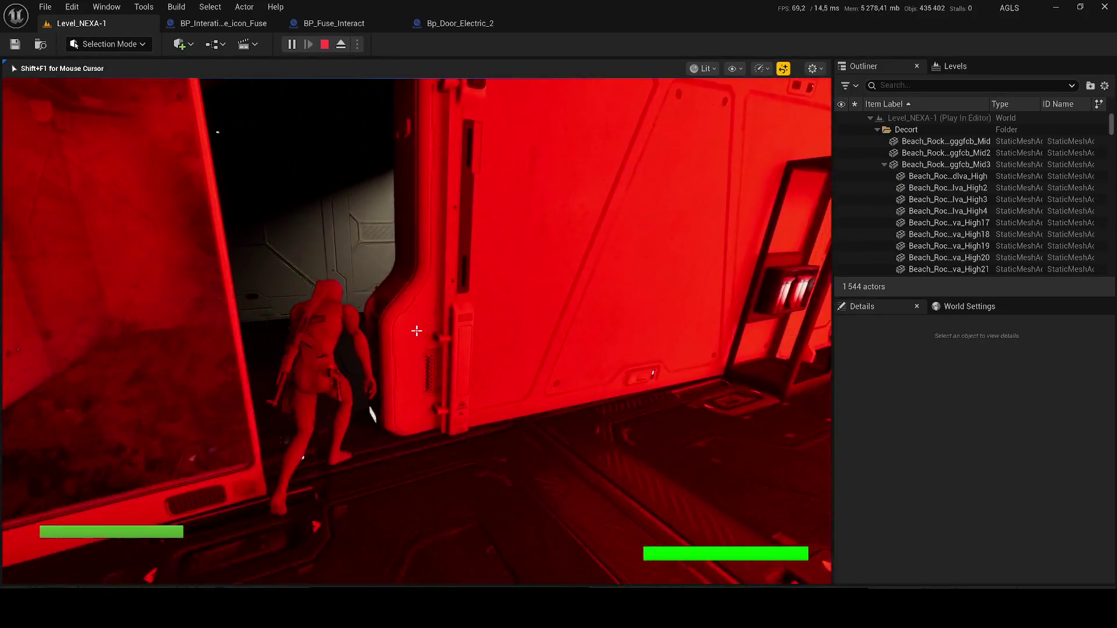
{"action": "key", "text": "w"}
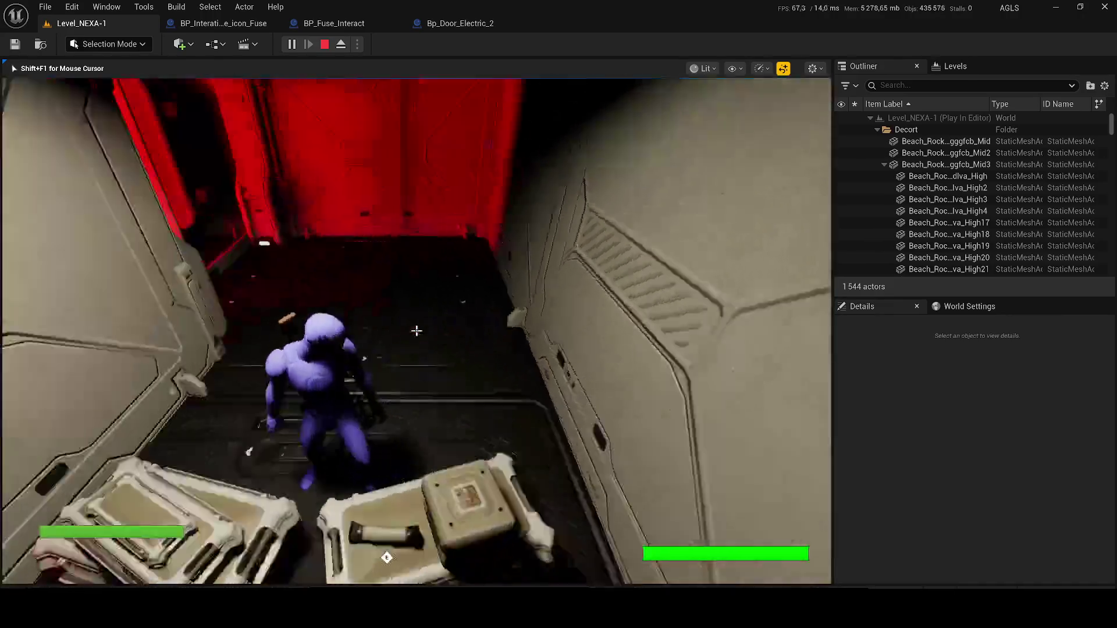
{"action": "key", "text": "w"}
{"action": "key", "text": "Escape"}
Select the fuse interaction actor and fly the view into the red room to frame the door and fuse shelf.
{"action": "left_click", "coordinate": [420, 399]}
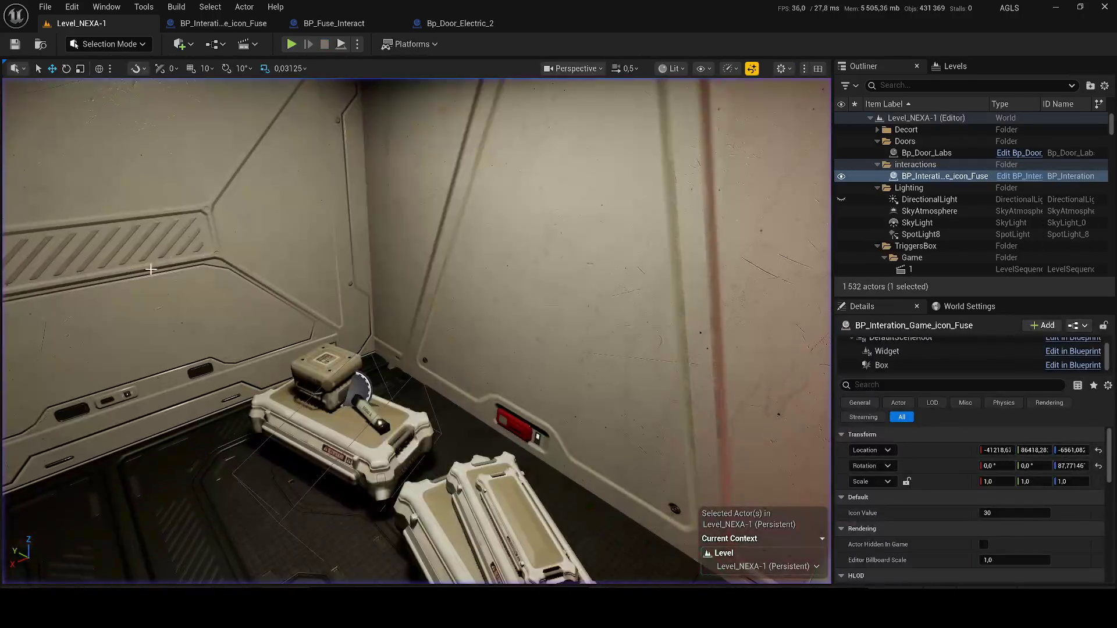
{"action": "scroll", "coordinate": [371, 255], "scroll_direction": "up", "scroll_amount": 2}
{"action": "key", "text": "w"}
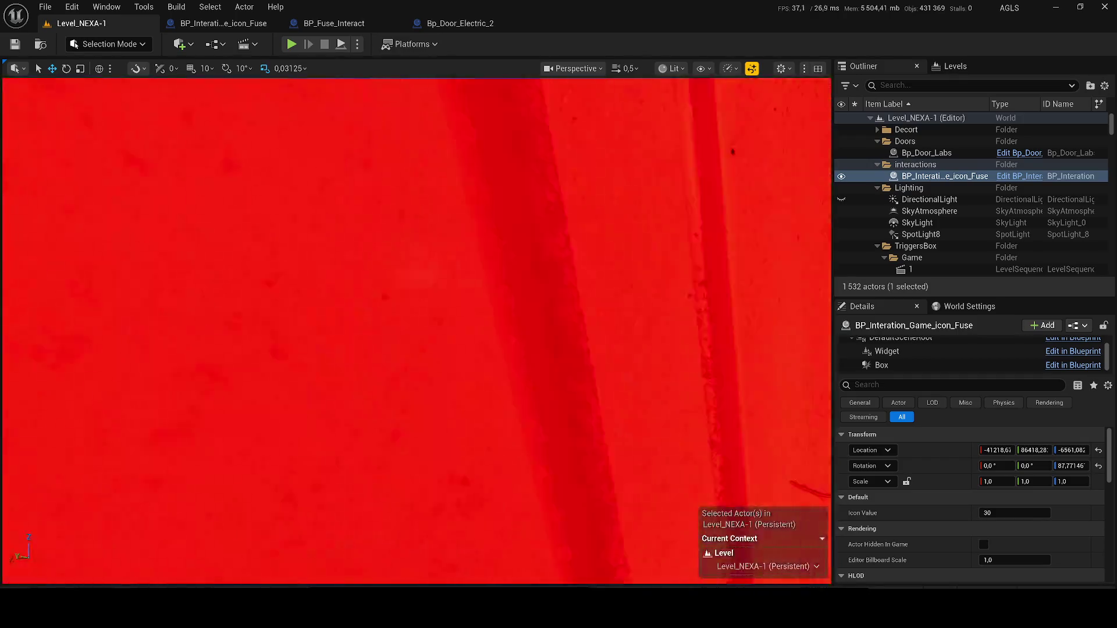
{"action": "scroll", "coordinate": [417, 330], "scroll_direction": "up", "scroll_amount": 1}
{"action": "key", "text": "s"}
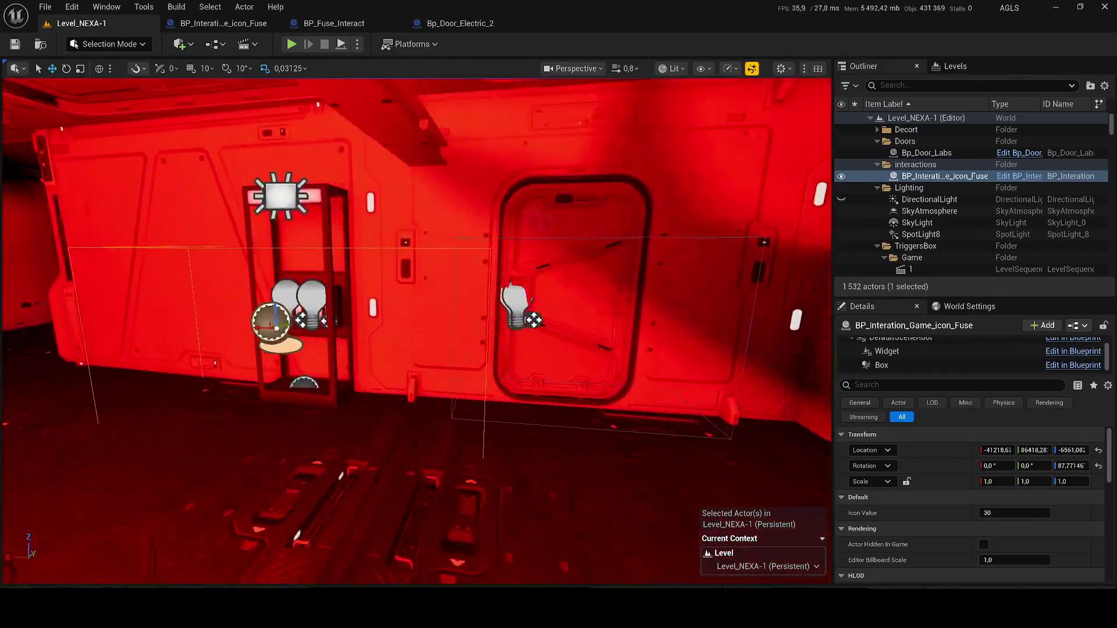
{"action": "scroll", "coordinate": [416, 330], "scroll_direction": "down", "scroll_amount": 2}
{"action": "key", "text": "w"}
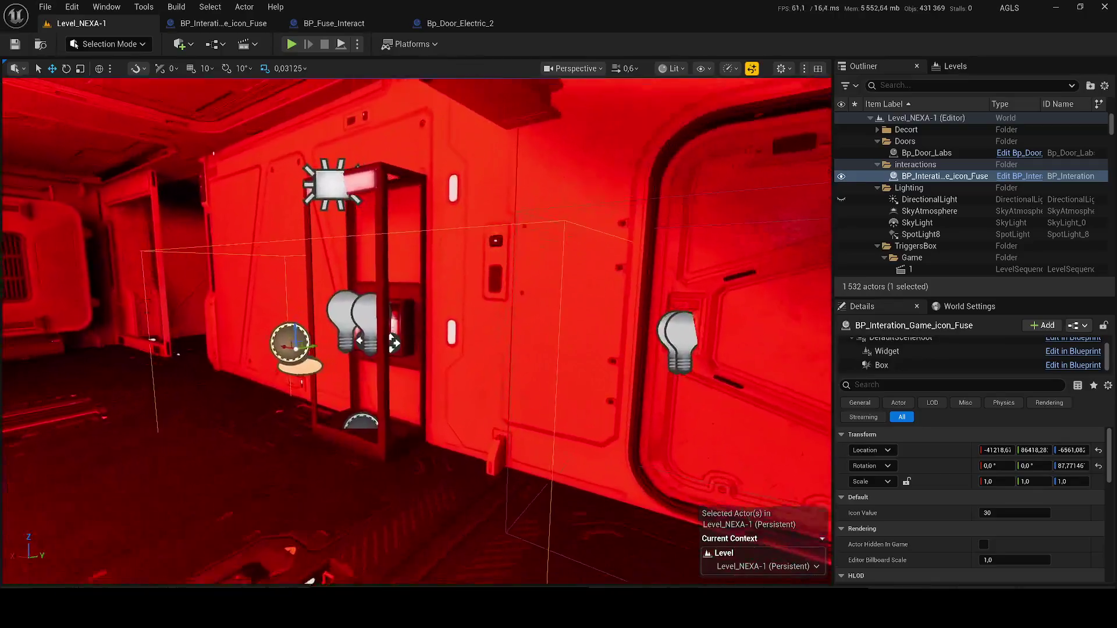
{"action": "key", "text": "s"}
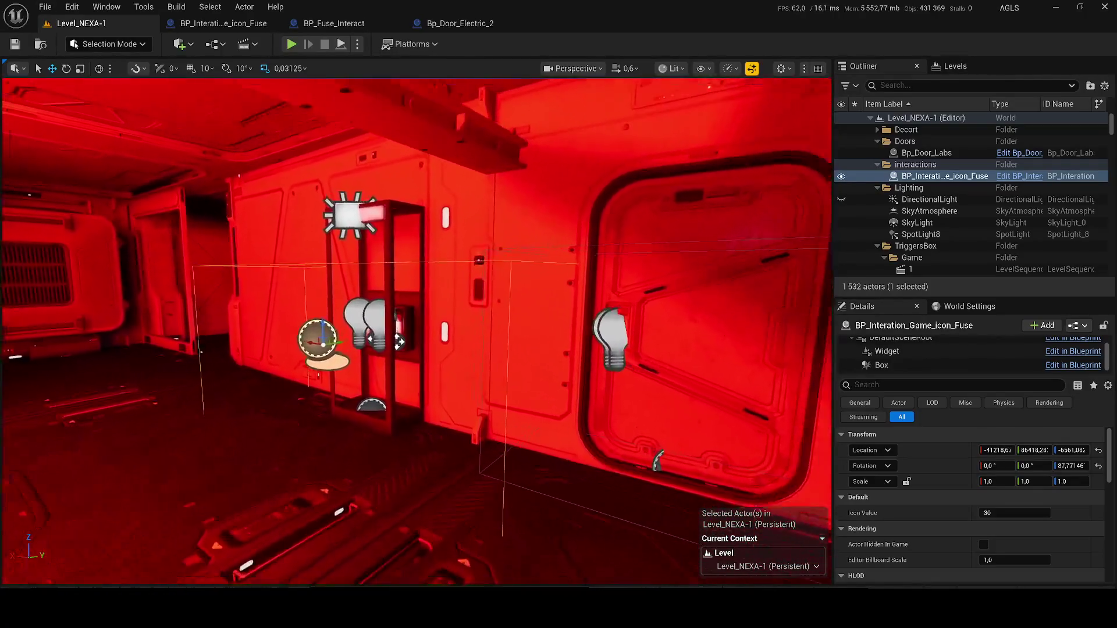
{"action": "key", "text": "w"}
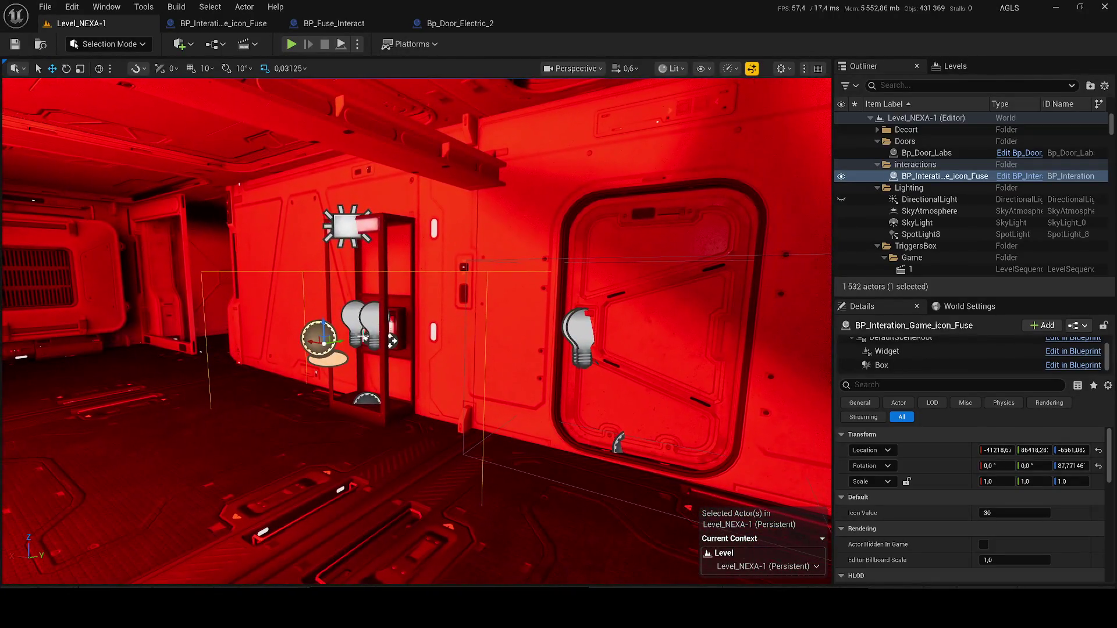
Delete the Bp_Door_Electric_2 actor from the level and confirm the referenced-actor prompt.
{"action": "left_click", "coordinate": [663, 314]}
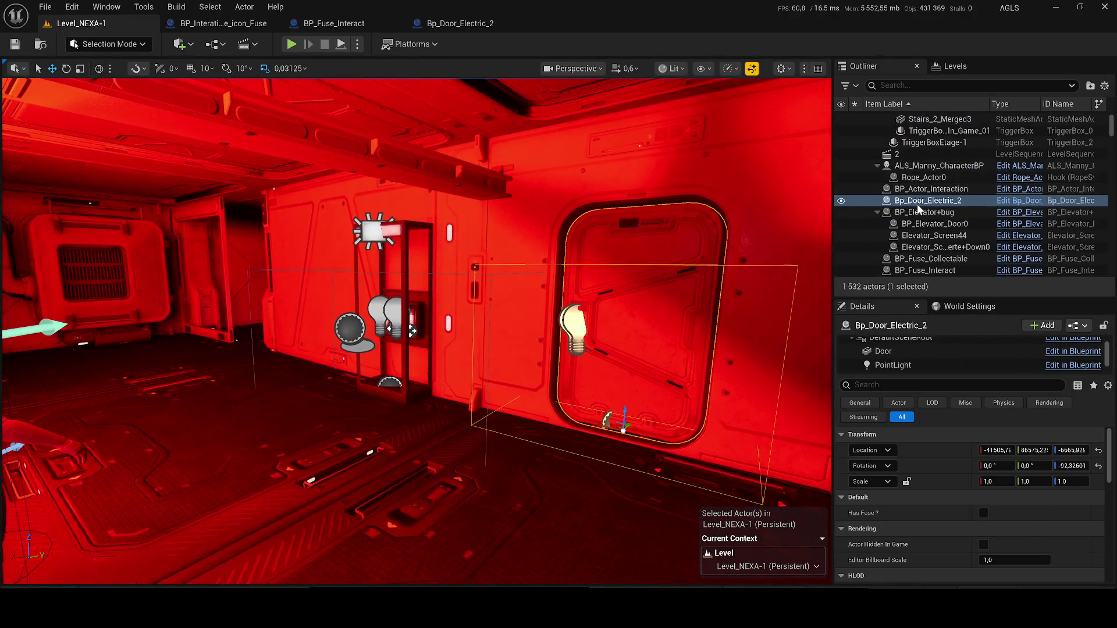
{"action": "key", "text": "d"}
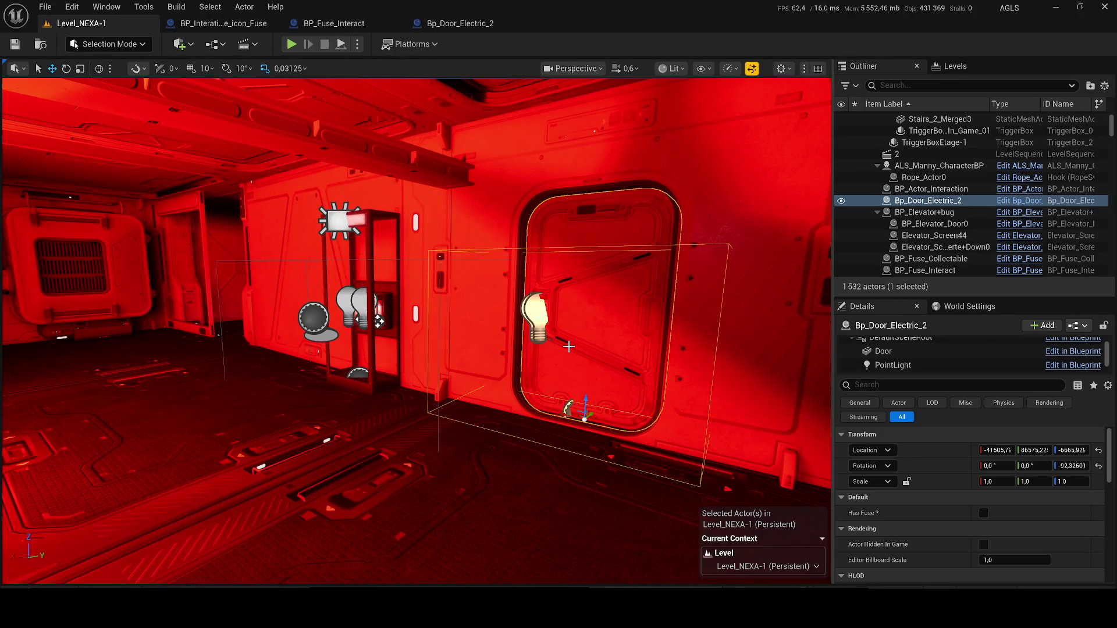
{"action": "key", "text": "Delete"}
{"action": "left_click", "coordinate": [669, 348]}
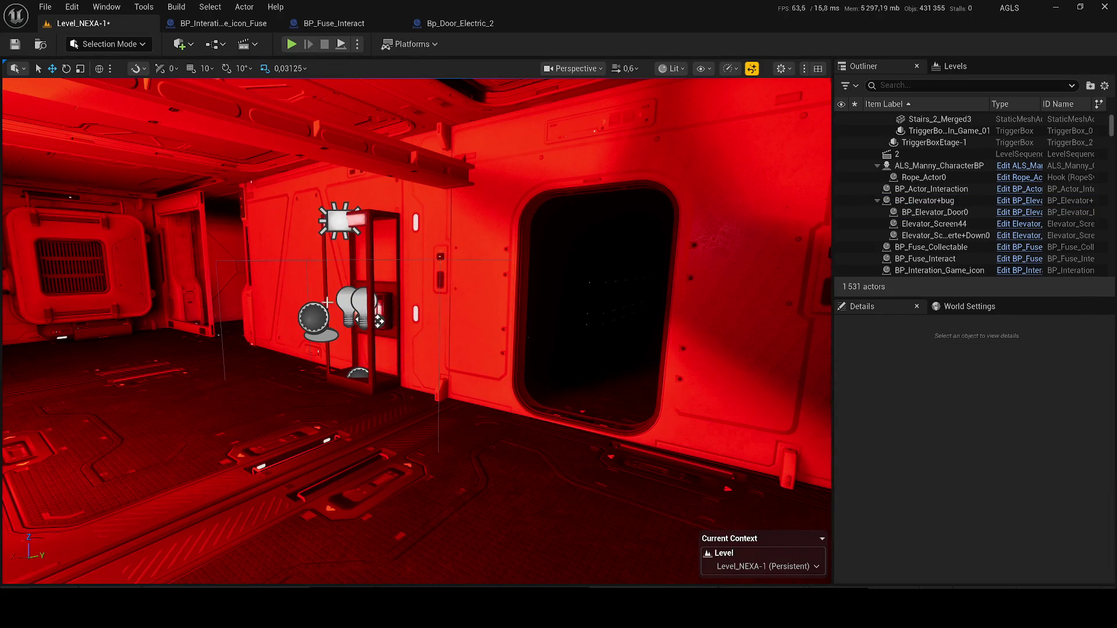
{"action": "left_click", "coordinate": [375, 298]}
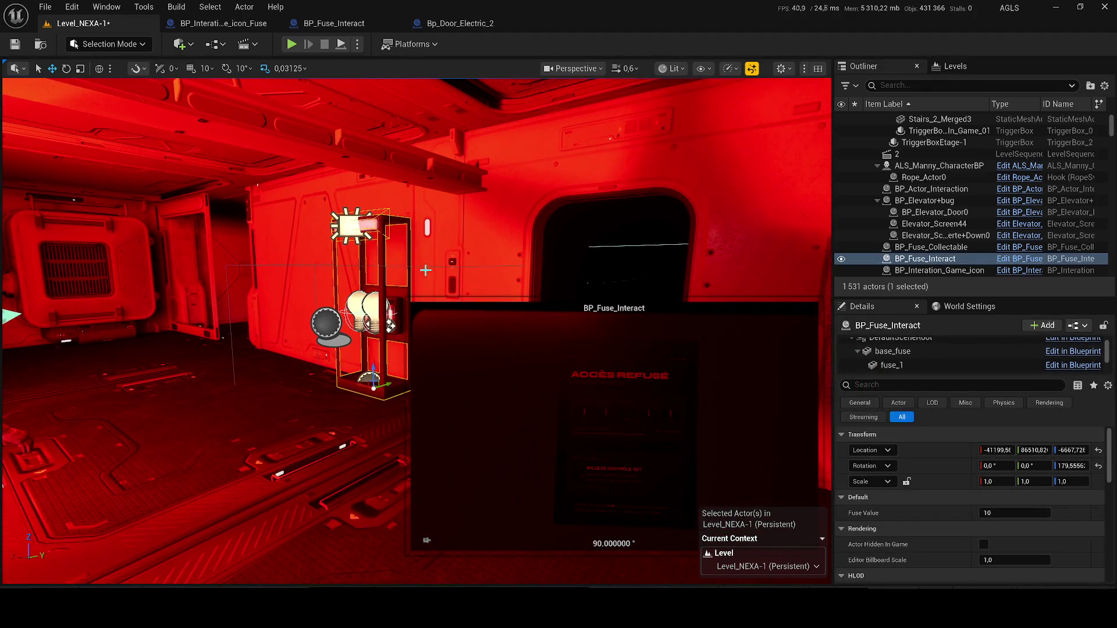
Open the BP_Fuse_Interact Blueprint from the Outliner and show its fuse box model in the Viewport.
{"action": "left_click", "coordinate": [1016, 259]}
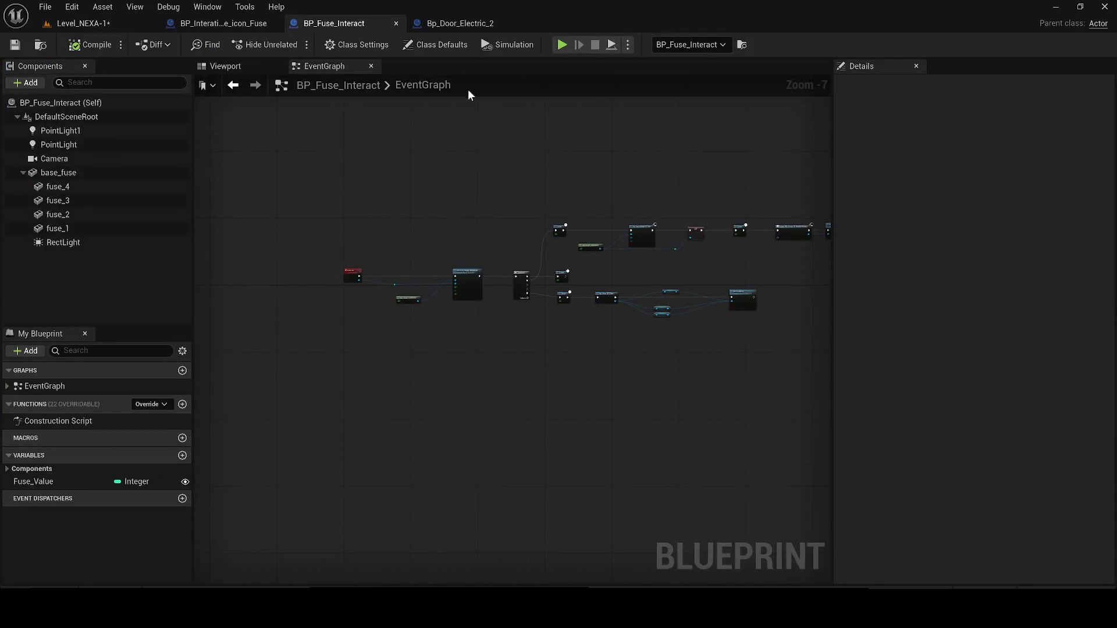
{"action": "left_click", "coordinate": [222, 65]}
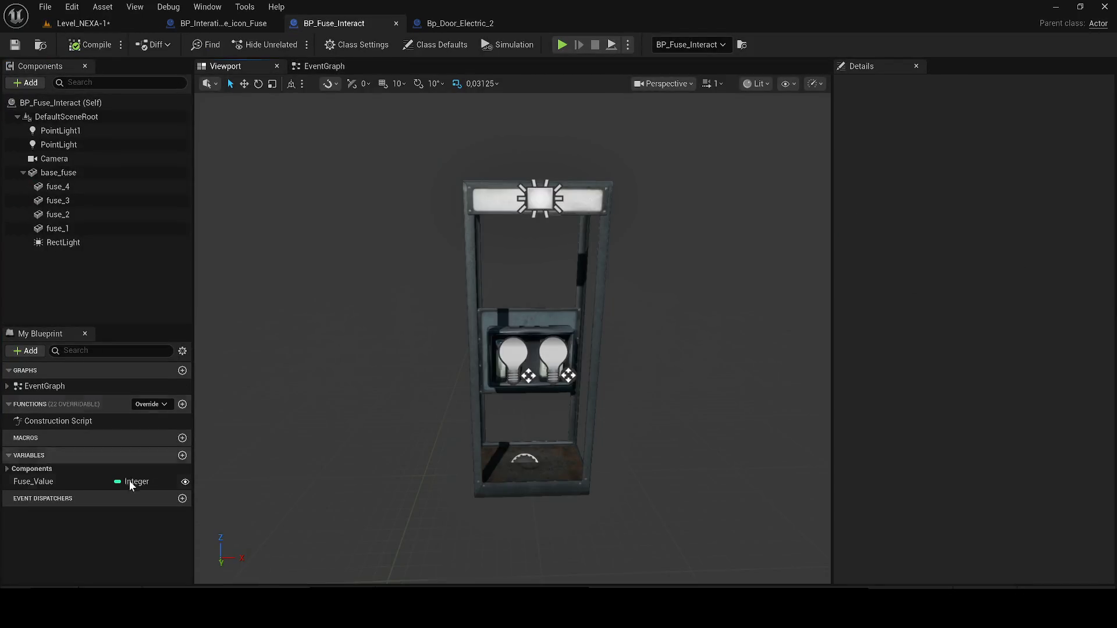
{"action": "key", "text": "ctrl+space"}
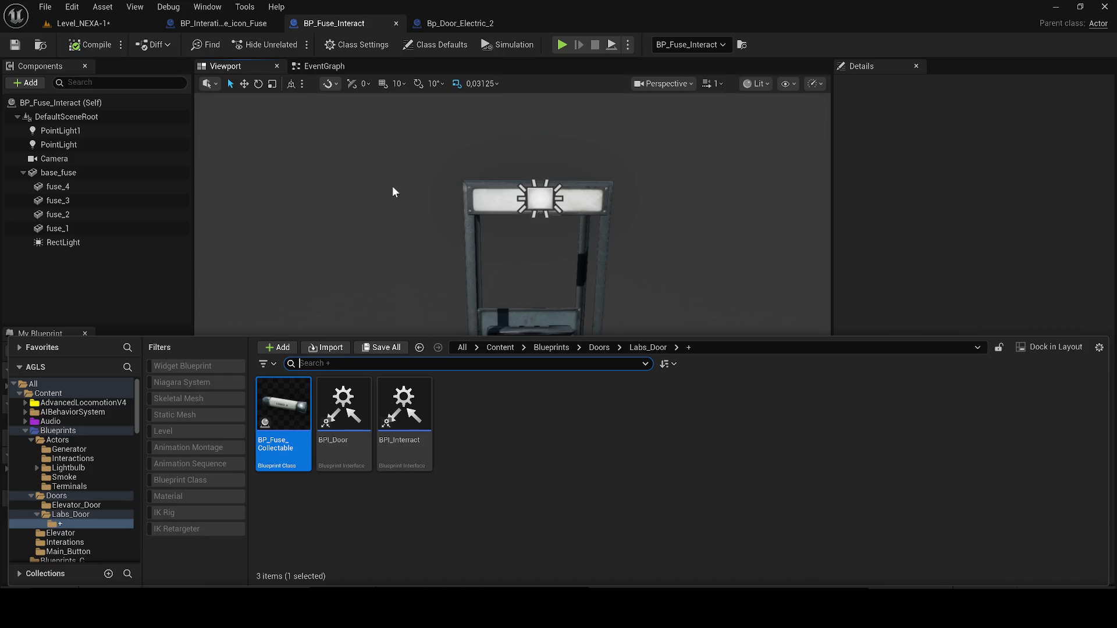
{"action": "key", "text": "ctrl+space"}
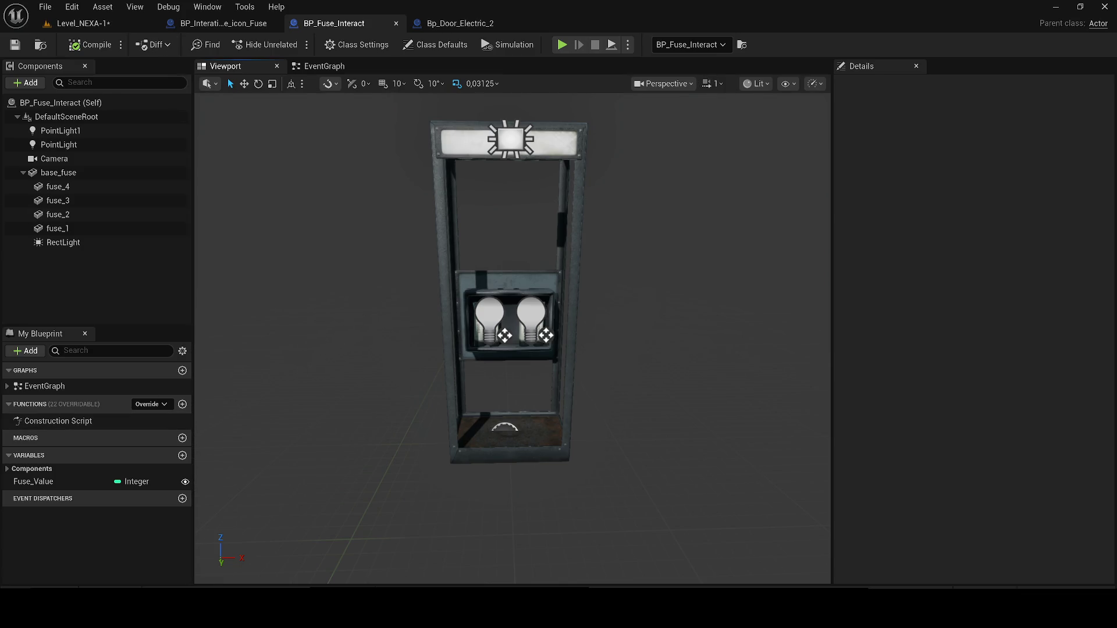
{"action": "key", "text": "ctrl+space"}
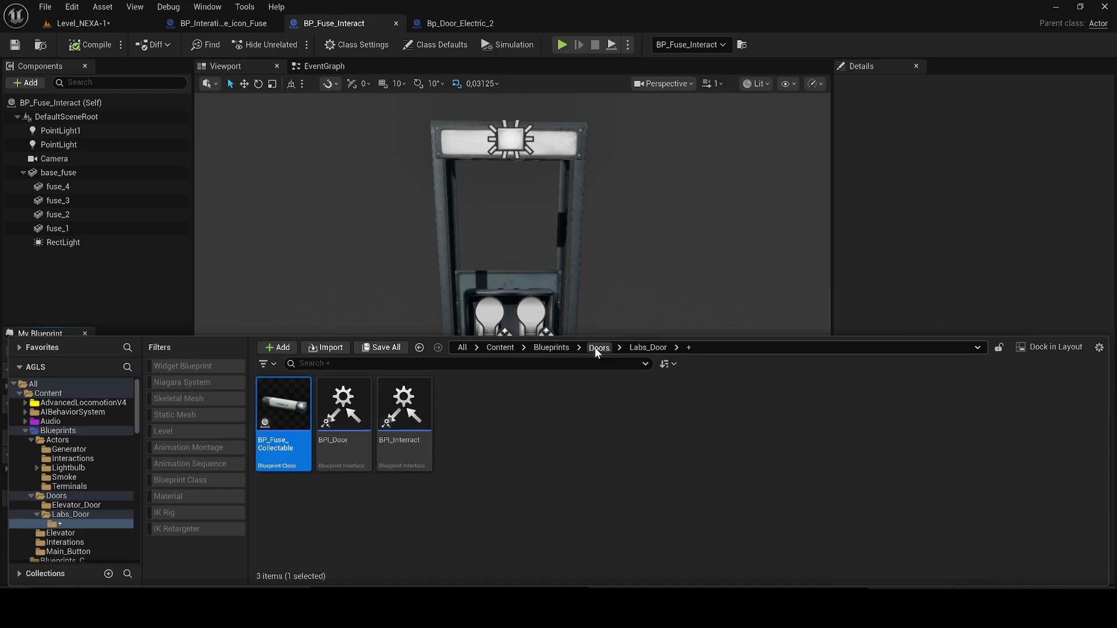
Browse the Content Drawer to Labs_Door, open Bp_Door_Electric_2, then detach and close its editor.
{"action": "left_click", "coordinate": [599, 347]}
{"action": "double_click", "coordinate": [283, 408]}
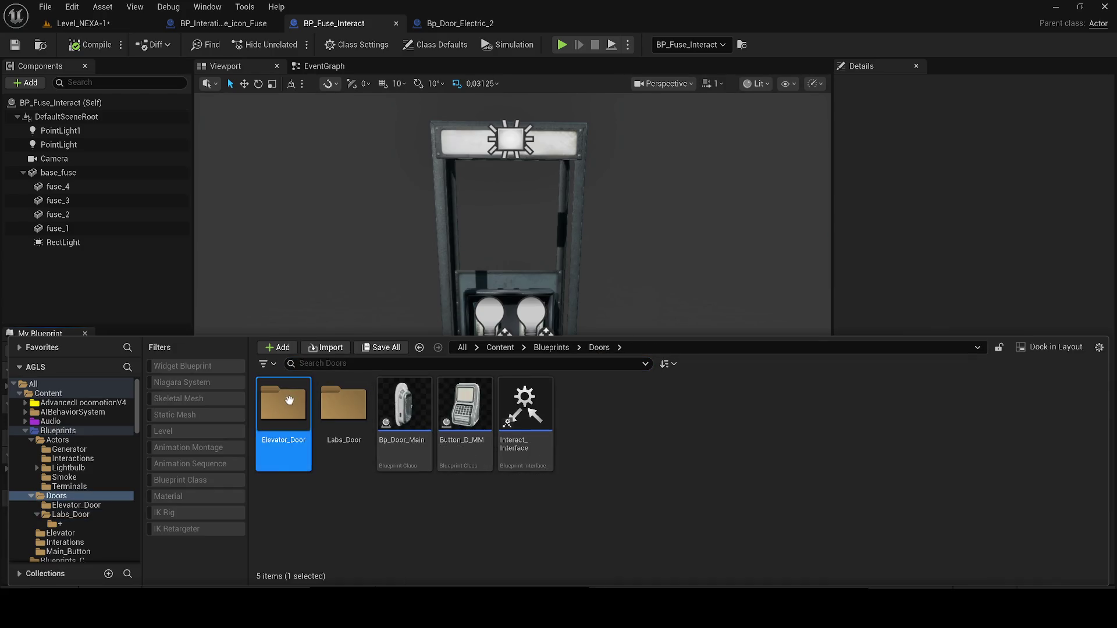
{"action": "left_click", "coordinate": [600, 347]}
{"action": "double_click", "coordinate": [354, 423]}
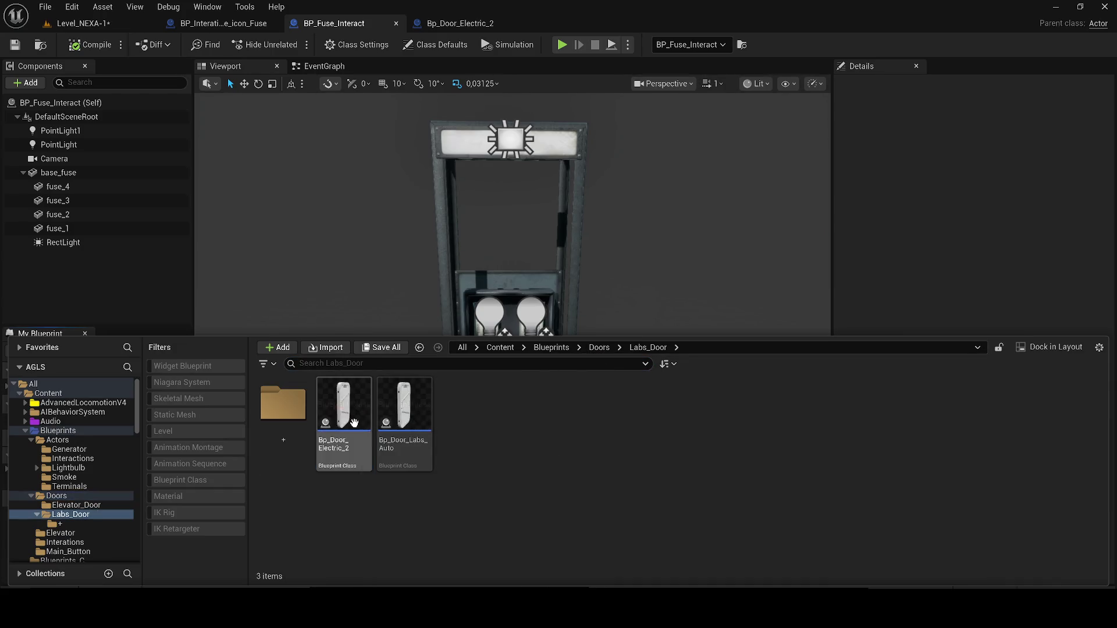
{"action": "left_click", "coordinate": [344, 410]}
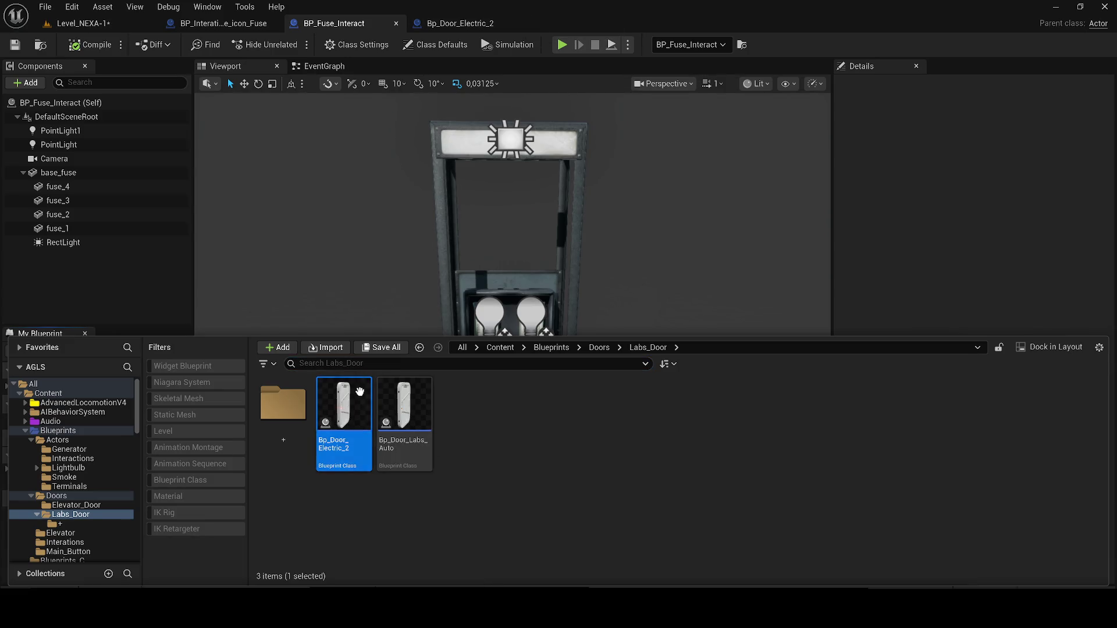
{"action": "left_click", "coordinate": [453, 23]}
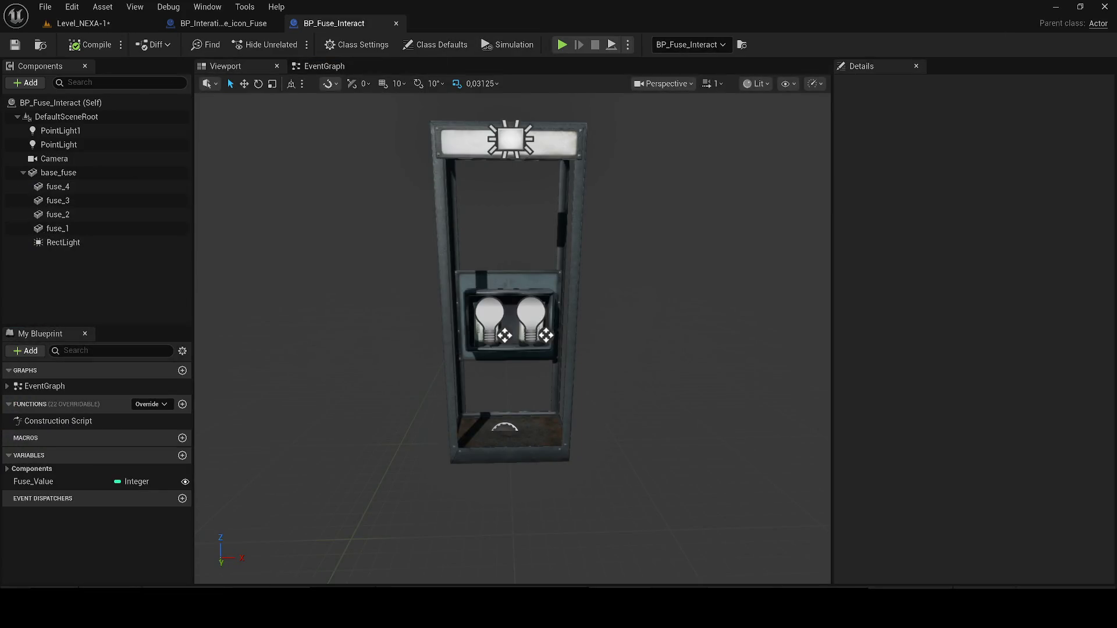
{"action": "left_click_drag", "start_coordinate": [453, 24], "coordinate": [416, 189]}
{"action": "left_click", "coordinate": [730, 172]}
{"action": "scroll", "coordinate": [328, 234], "scroll_direction": "down", "scroll_amount": 3}
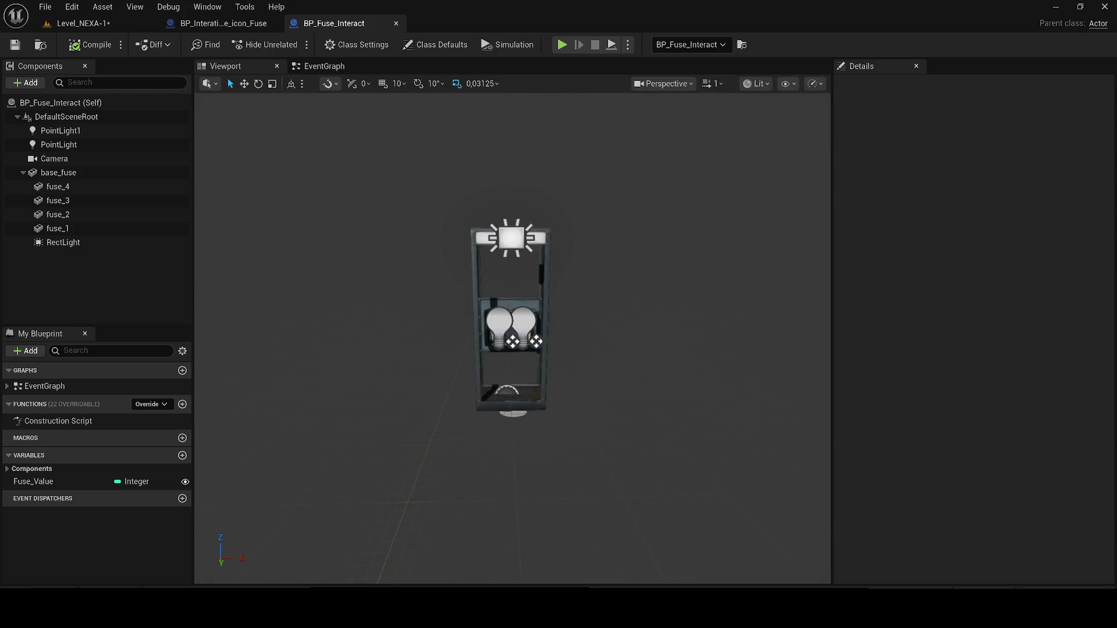
{"action": "left_click", "coordinate": [117, 294]}
Paste the Door, Box and PointLight components into BP_Fuse_Interact, compile, and view the level Unlit.
{"action": "key", "text": "ctrl+v"}
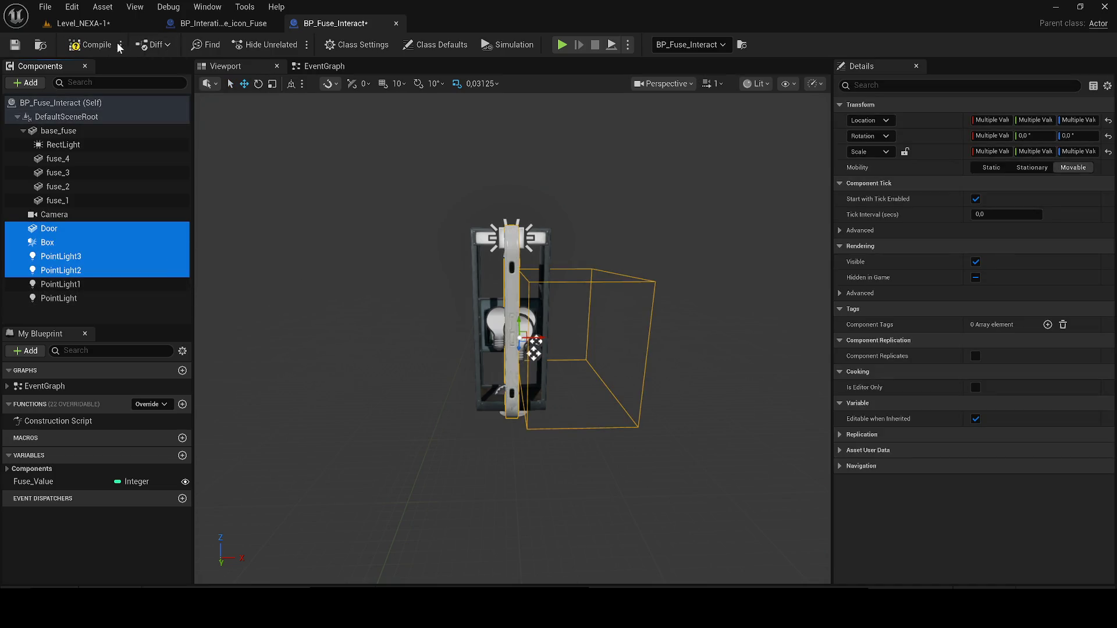
{"action": "left_click", "coordinate": [90, 45]}
{"action": "left_click", "coordinate": [86, 23]}
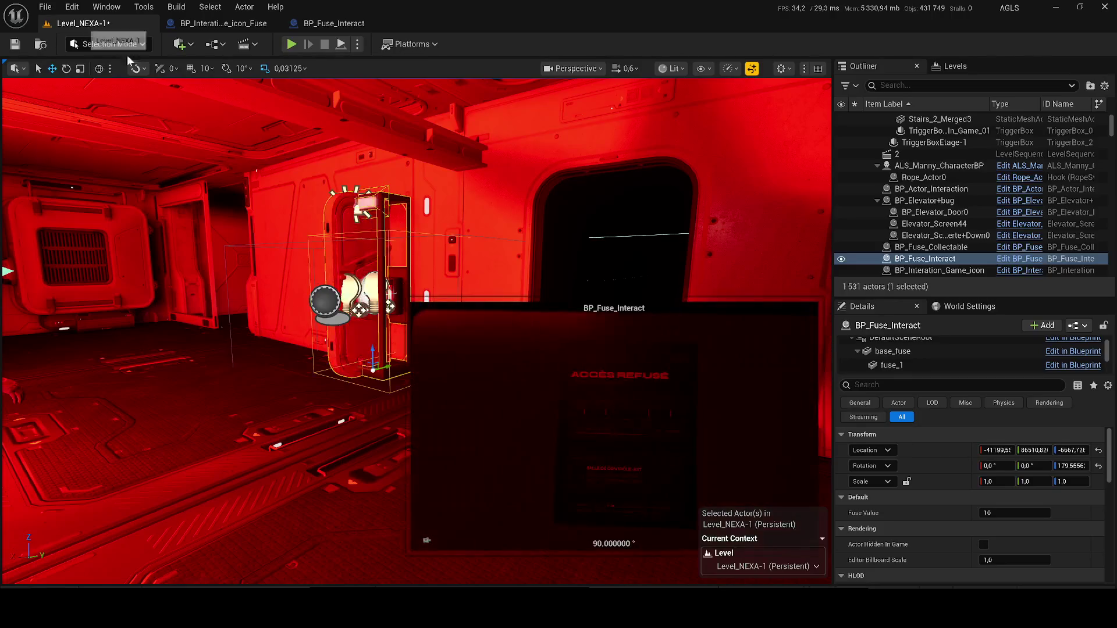
{"action": "left_click", "coordinate": [671, 68]}
{"action": "left_click", "coordinate": [674, 116]}
{"action": "mouse_move", "coordinate": [545, 249]}
{"action": "left_mouse_down"}
{"action": "mouse_move", "coordinate": [538, 274]}
{"action": "mouse_move", "coordinate": [545, 248]}
{"action": "left_mouse_up"}
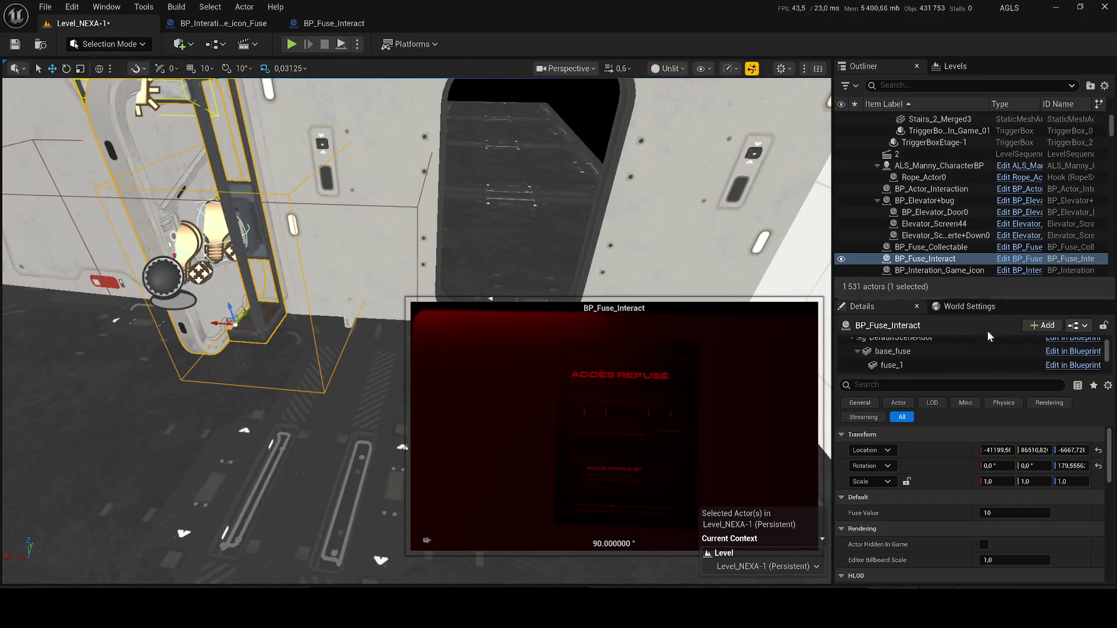
{"action": "scroll", "coordinate": [923, 352], "scroll_direction": "down", "scroll_amount": 3}
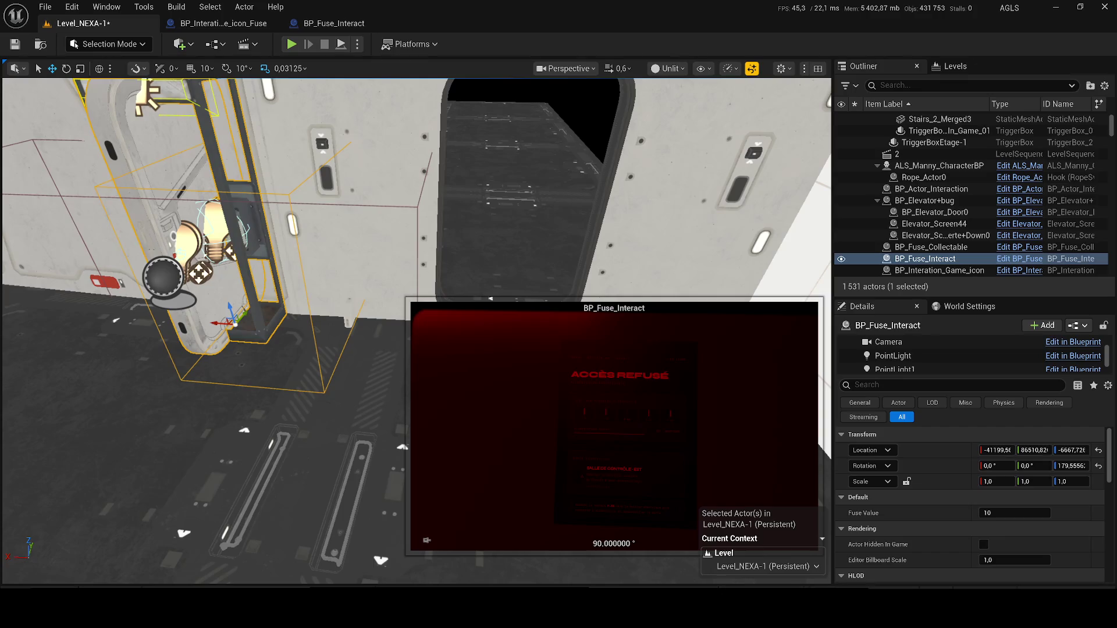
Parent the Box and both PointLight components under the Door component.
{"action": "left_click", "coordinate": [352, 26]}
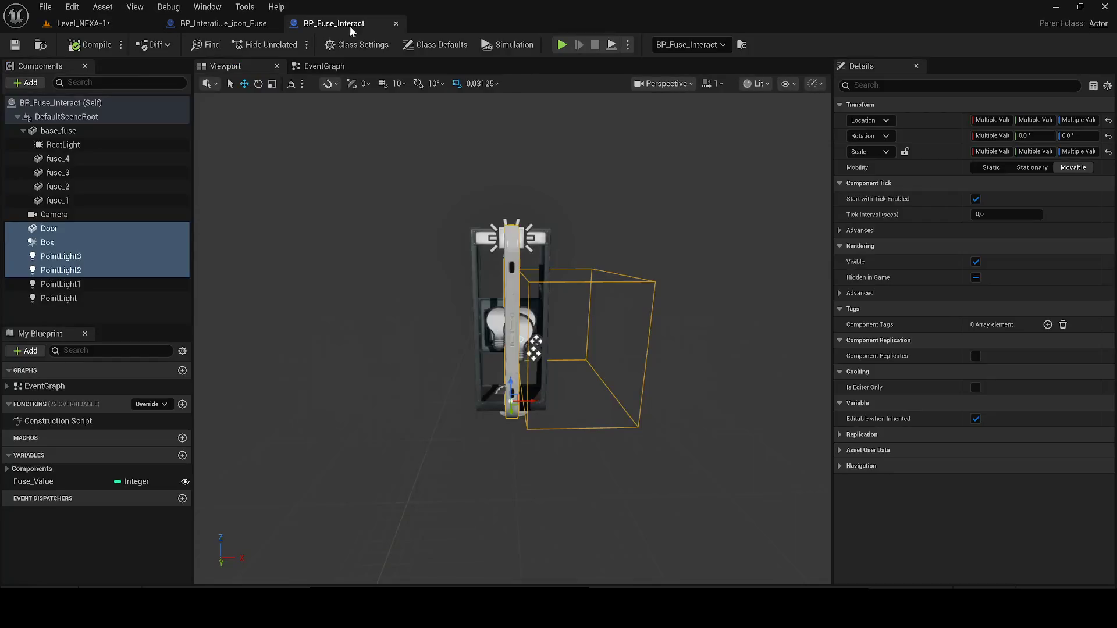
{"action": "left_click", "coordinate": [49, 243]}
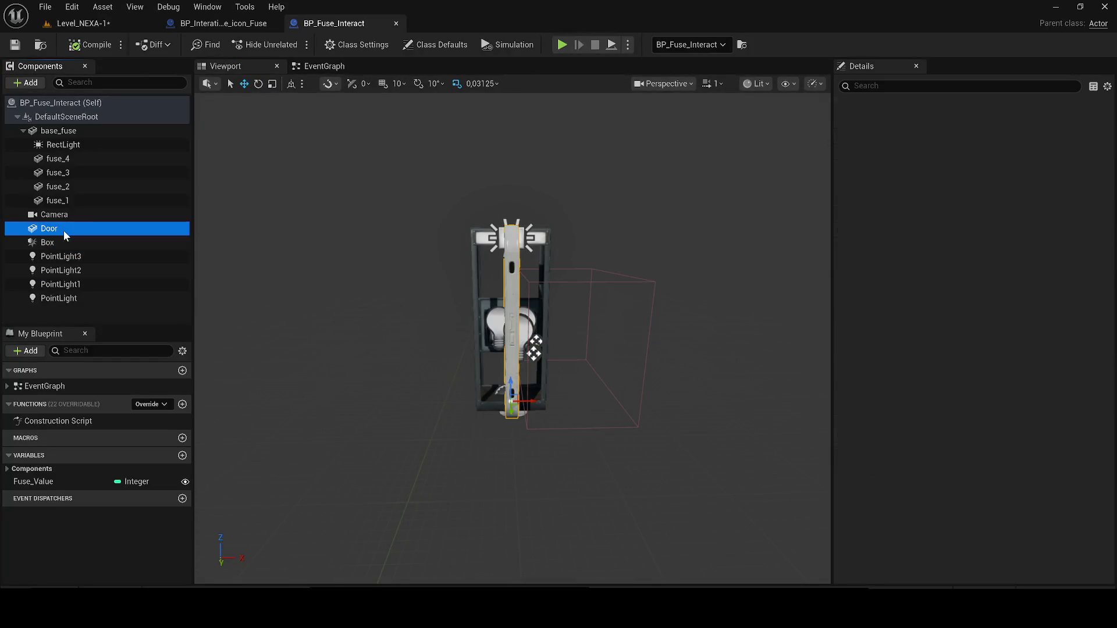
{"action": "left_click", "coordinate": [82, 283], "text": "shift"}
{"action": "left_click_drag", "start_coordinate": [114, 281], "coordinate": [61, 233]}
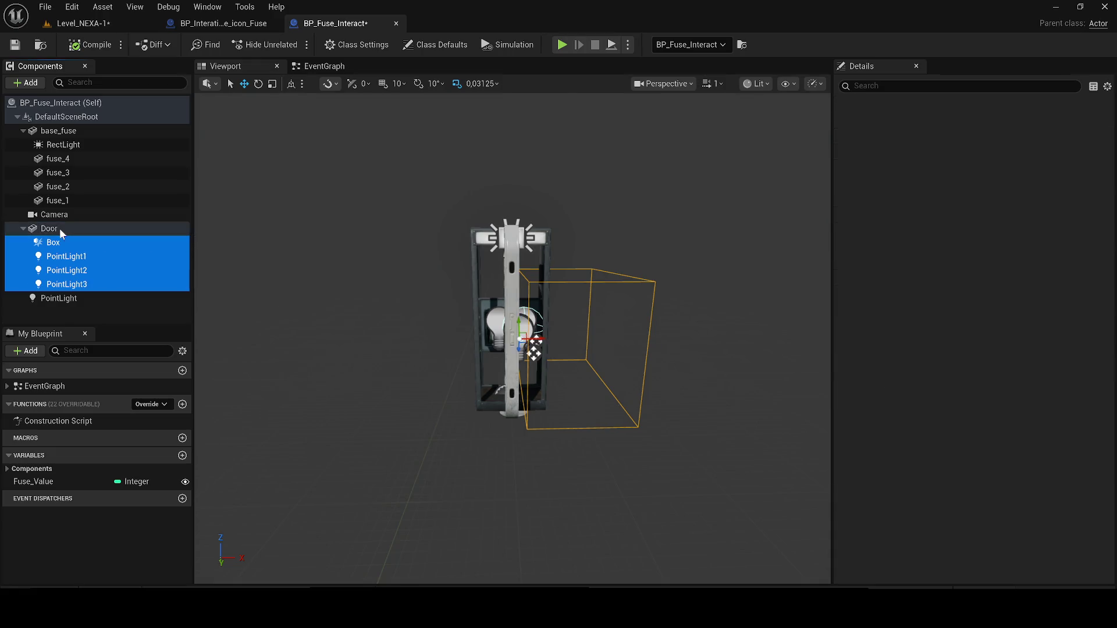
{"action": "left_click", "coordinate": [62, 233]}
Move the door beside the fuse cabinet, rotate it about 90 degrees, and save the level.
{"action": "left_click", "coordinate": [86, 24]}
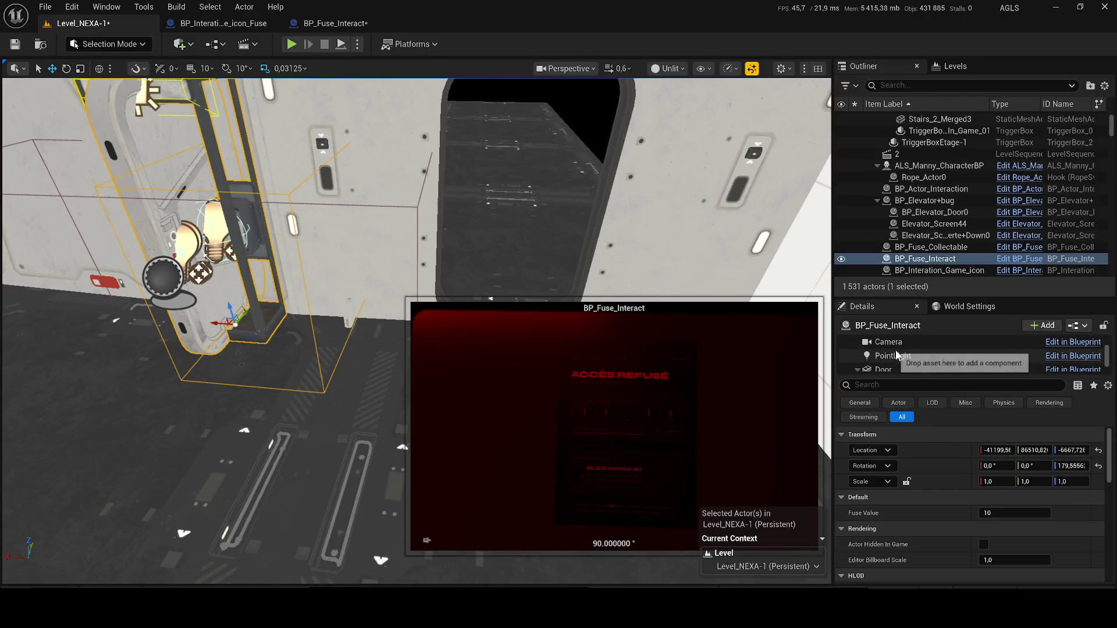
{"action": "left_click", "coordinate": [893, 369]}
{"action": "mouse_move", "coordinate": [219, 321]}
{"action": "left_mouse_down"}
{"action": "mouse_move", "coordinate": [250, 273]}
{"action": "mouse_move", "coordinate": [414, 248]}
{"action": "left_mouse_up"}
{"action": "key", "text": "e"}
{"action": "mouse_move", "coordinate": [373, 342]}
{"action": "left_mouse_down"}
{"action": "mouse_move", "coordinate": [407, 337]}
{"action": "mouse_move", "coordinate": [269, 313]}
{"action": "mouse_move", "coordinate": [361, 336]}
{"action": "mouse_move", "coordinate": [325, 351]}
{"action": "mouse_move", "coordinate": [342, 341]}
{"action": "left_mouse_up"}
{"action": "key", "text": "w"}
{"action": "scroll", "coordinate": [341, 341], "scroll_direction": "down", "scroll_amount": 5}
{"action": "key", "text": "ctrl+s"}
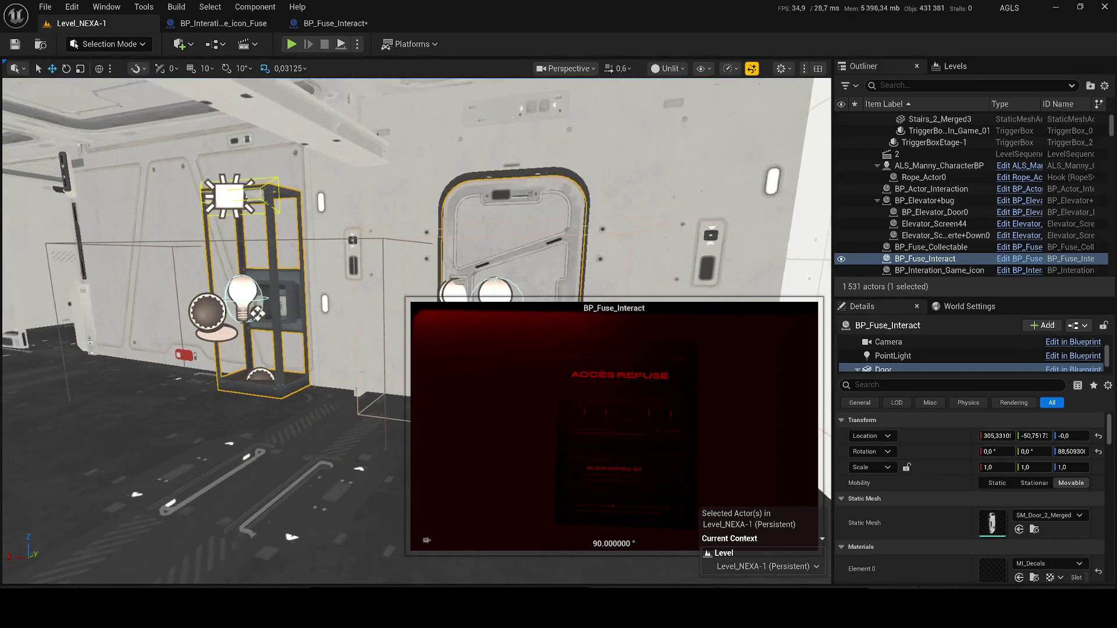
Toggle the fuse actor's visibility to check it and frame it in the viewport.
{"action": "left_click", "coordinate": [841, 259]}
{"action": "left_click", "coordinate": [842, 259]}
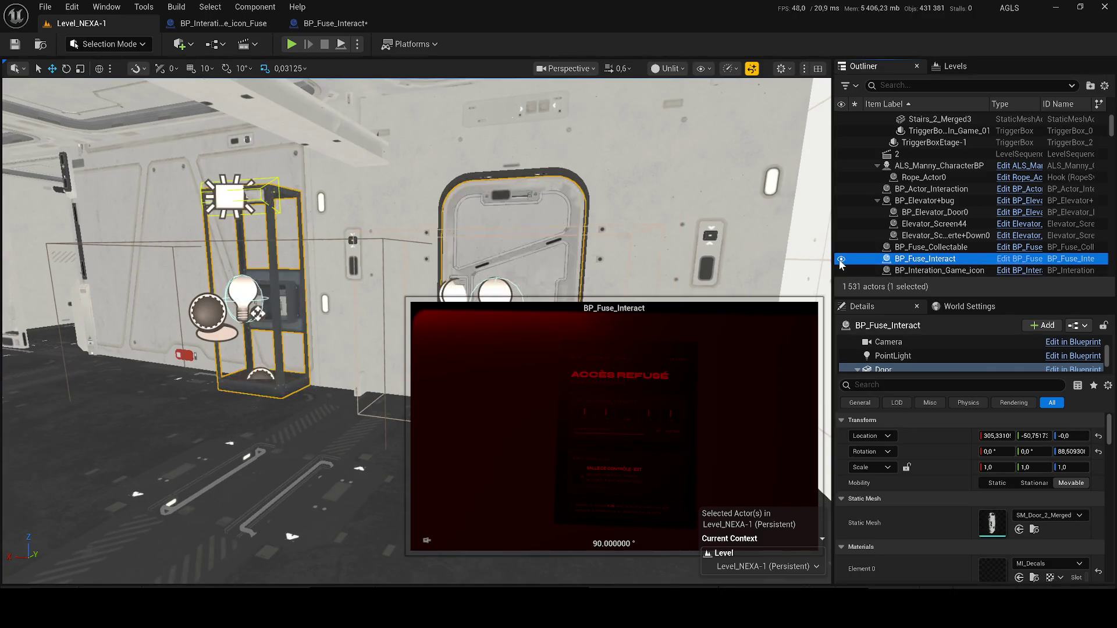
{"action": "key", "text": "f"}
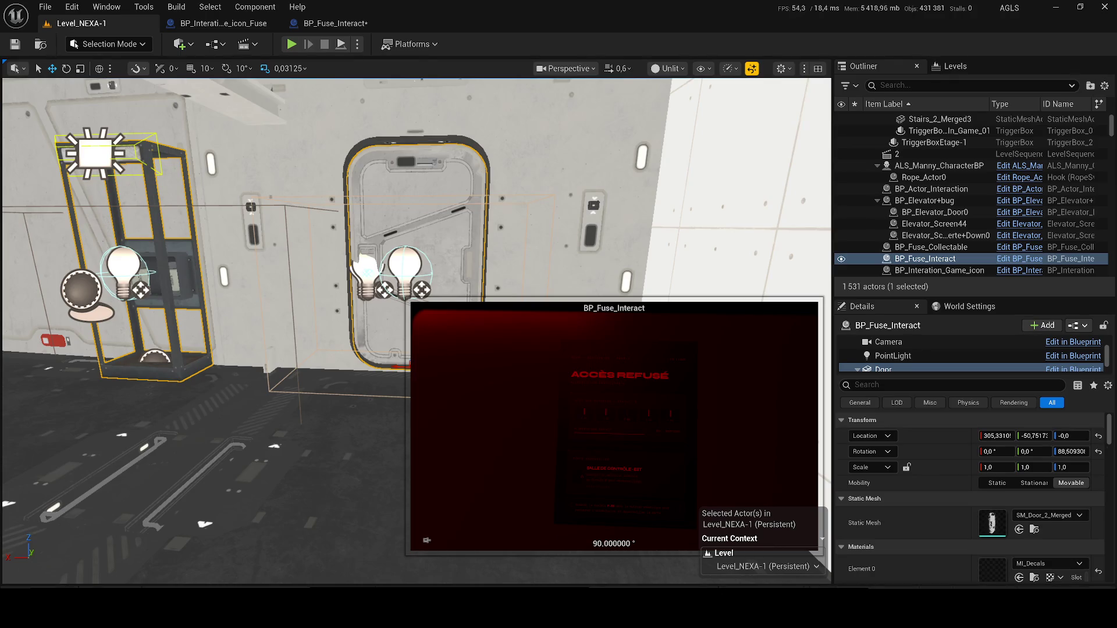
{"action": "left_click", "coordinate": [204, 22]}
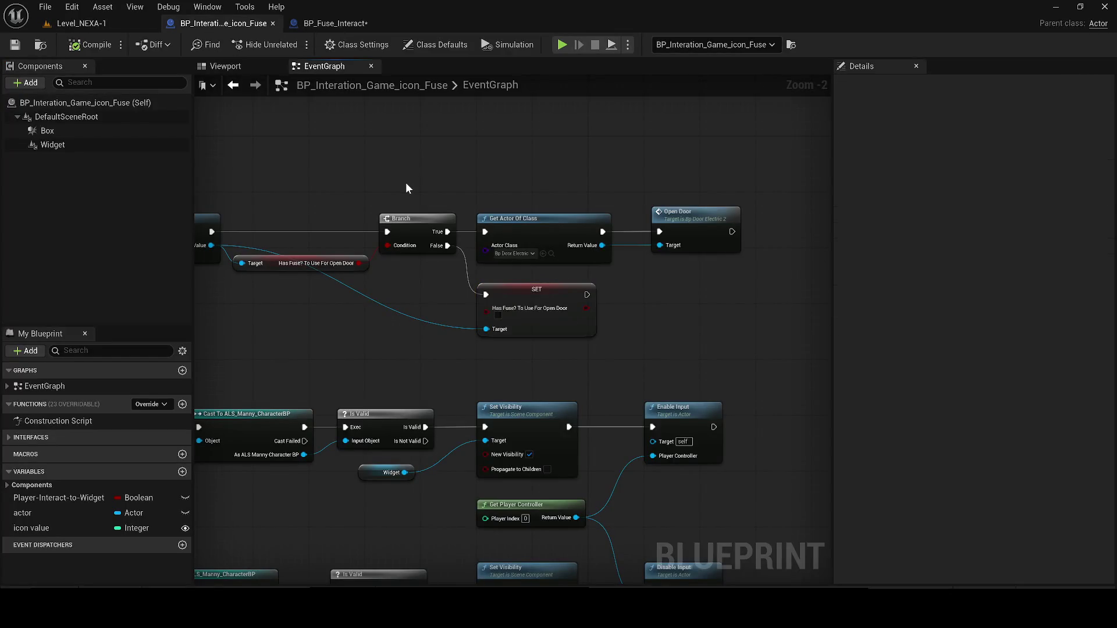
Orbit the fuse icon preview, then save the modified BP_Fuse_Interact Blueprint from the level.
{"action": "left_click", "coordinate": [224, 67]}
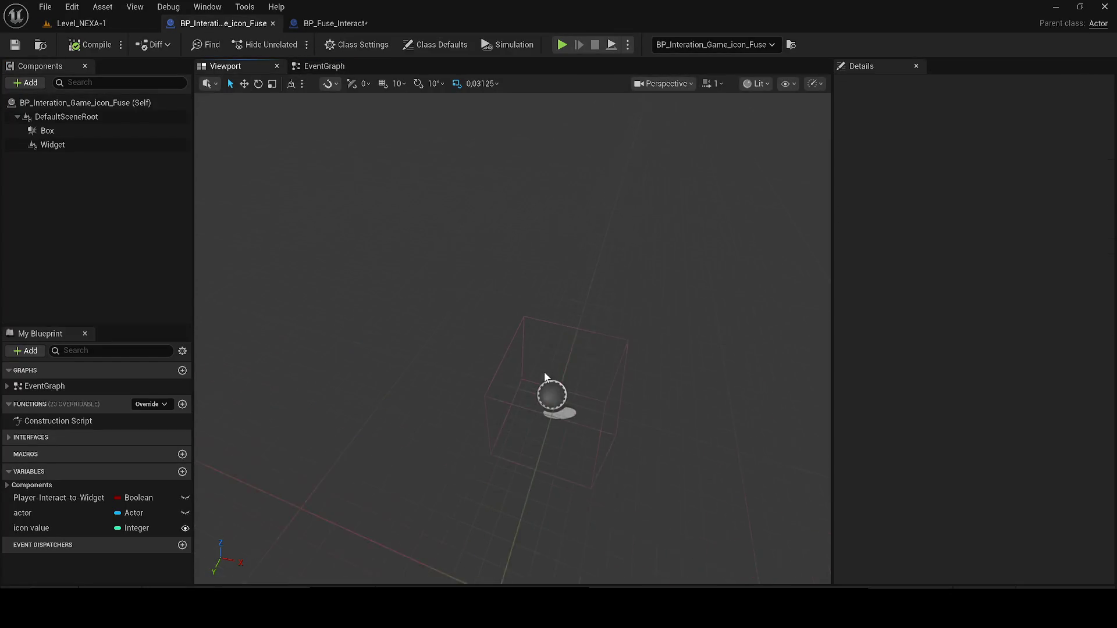
{"action": "mouse_move", "coordinate": [486, 264]}
{"action": "left_mouse_down"}
{"action": "mouse_move", "coordinate": [486, 303]}
{"action": "mouse_move", "coordinate": [454, 291]}
{"action": "mouse_move", "coordinate": [500, 274]}
{"action": "mouse_move", "coordinate": [449, 252]}
{"action": "left_mouse_up"}
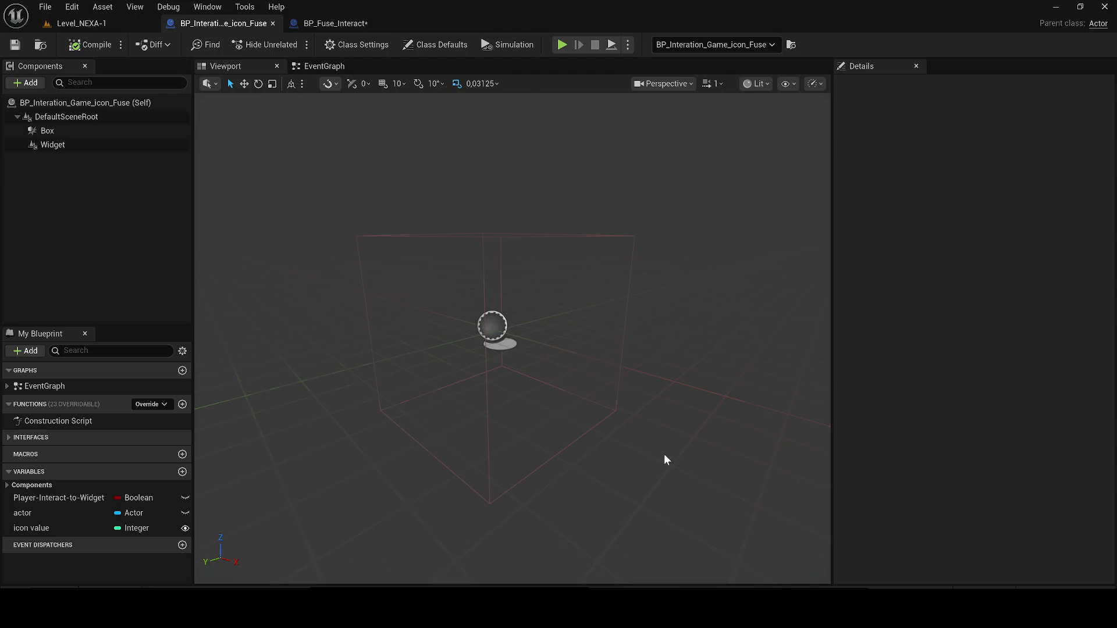
{"action": "left_click", "coordinate": [79, 23]}
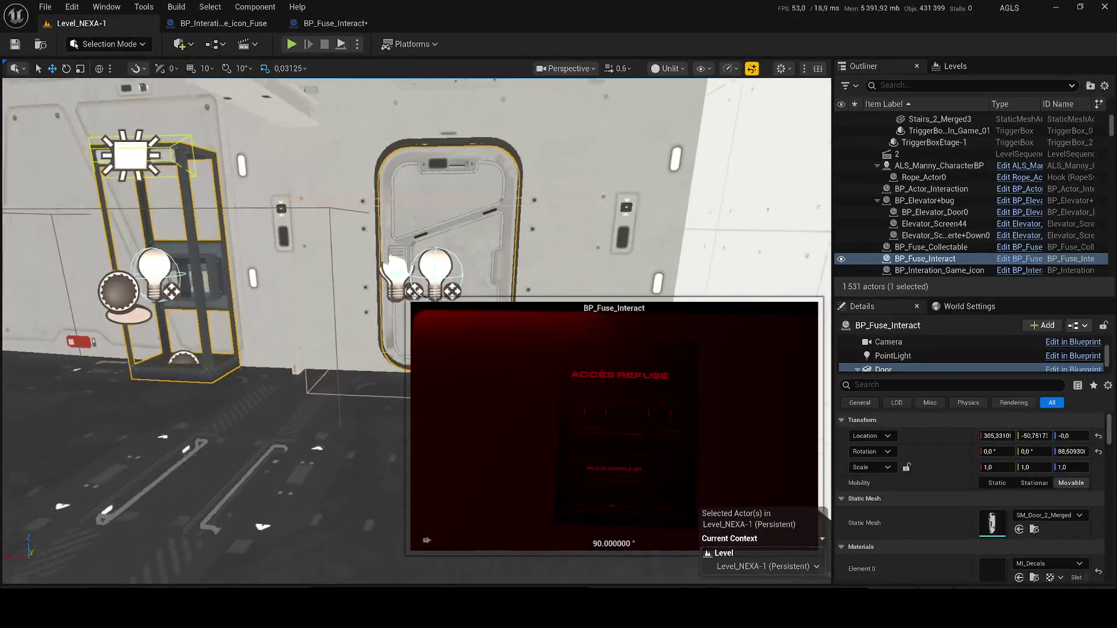
{"action": "key", "text": "ctrl+shift+s"}
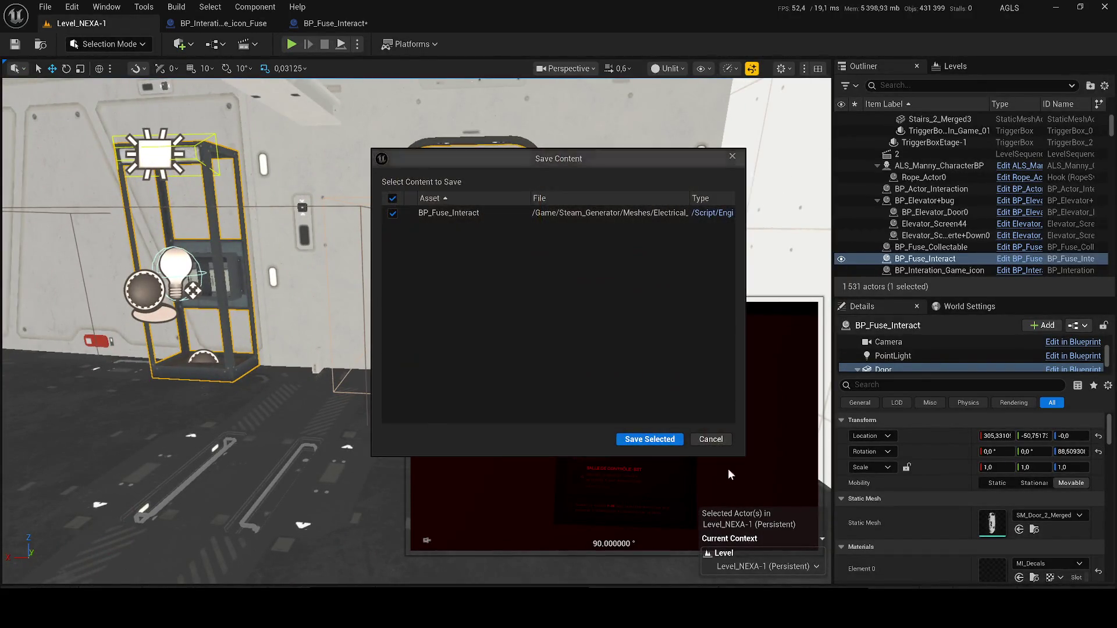
{"action": "left_click", "coordinate": [647, 441]}
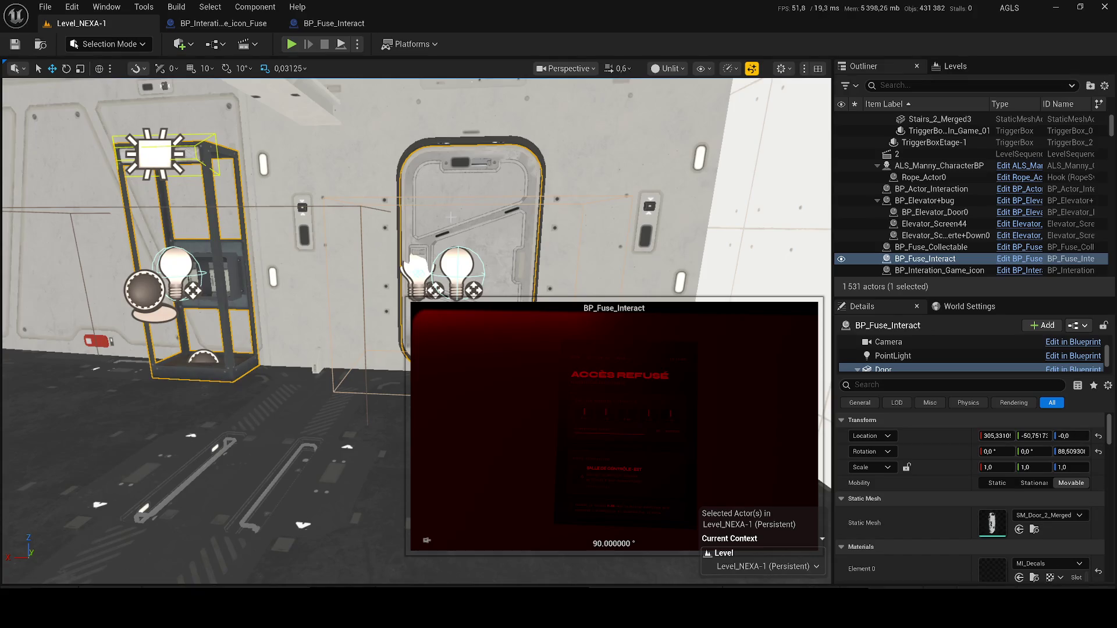
Bring the BP_Fuse_Interact Blueprint editor back to the front.
{"action": "left_click", "coordinate": [223, 24]}
{"action": "left_click", "coordinate": [308, 23]}
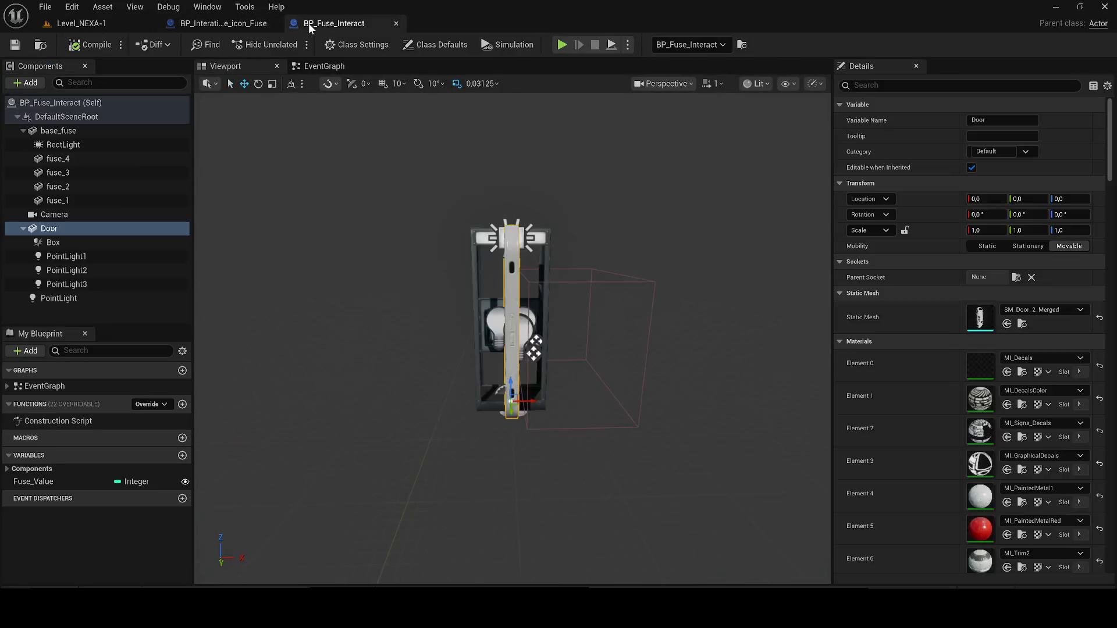
{"action": "left_click", "coordinate": [207, 7]}
{"action": "left_click", "coordinate": [207, 7]}
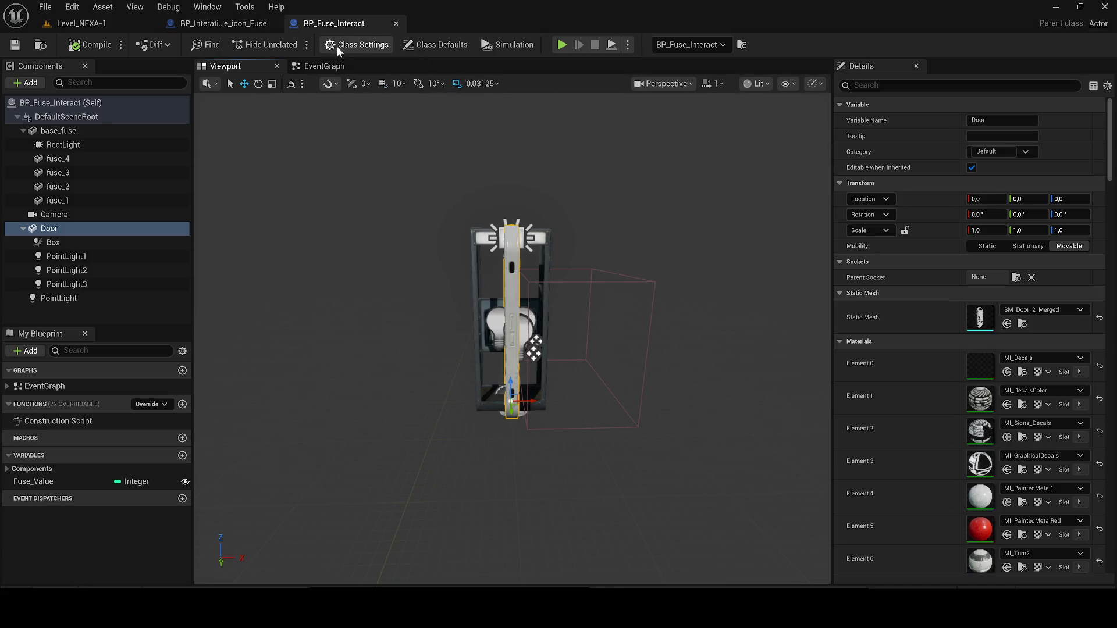
Add the BPI_Interact and BPI_Door interfaces to BP_Fuse_Interact in Class Settings and save.
{"action": "left_click", "coordinate": [337, 46]}
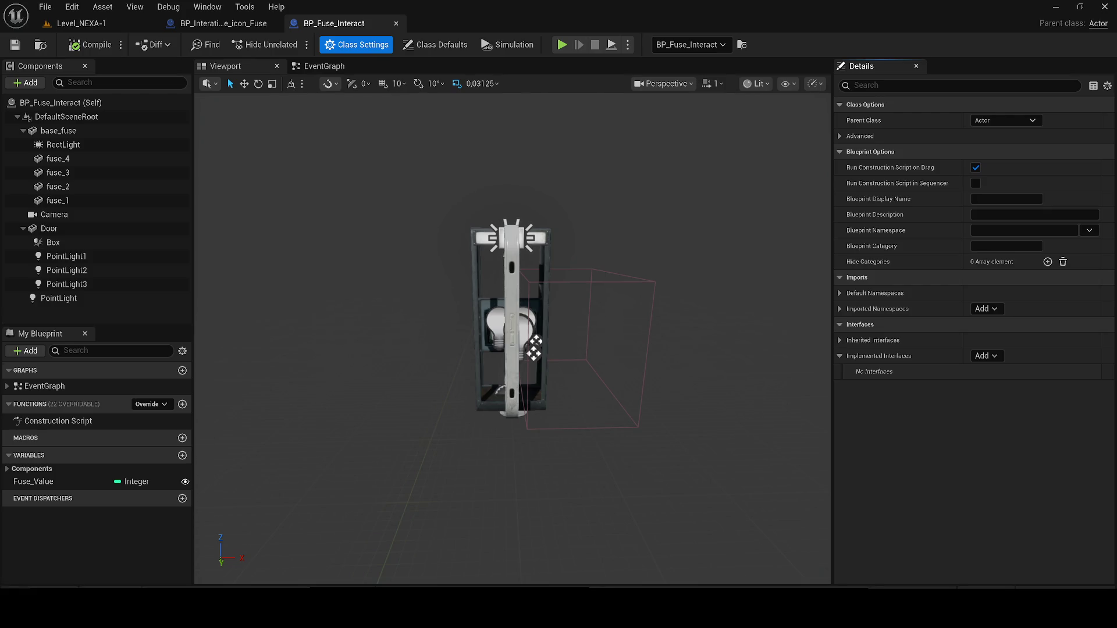
{"action": "left_click", "coordinate": [986, 357]}
{"action": "type", "text": "BP"}
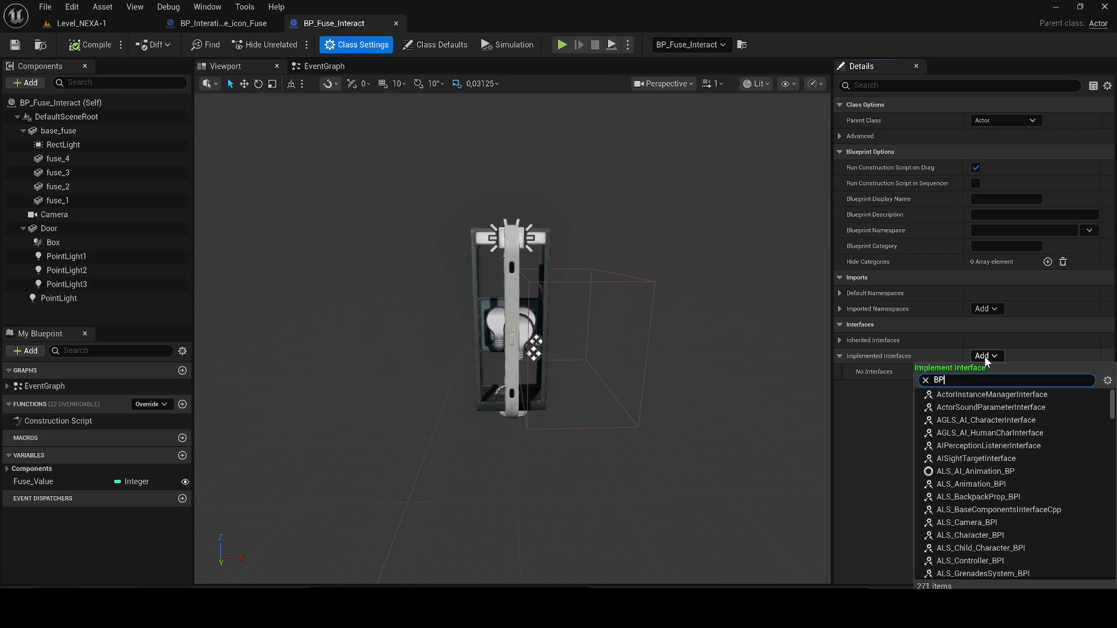
{"action": "type", "text": "I8INTER"}
{"action": "key", "text": "ctrl+a"}
{"action": "type", "text": "B"}
{"action": "type", "text": "_in"}
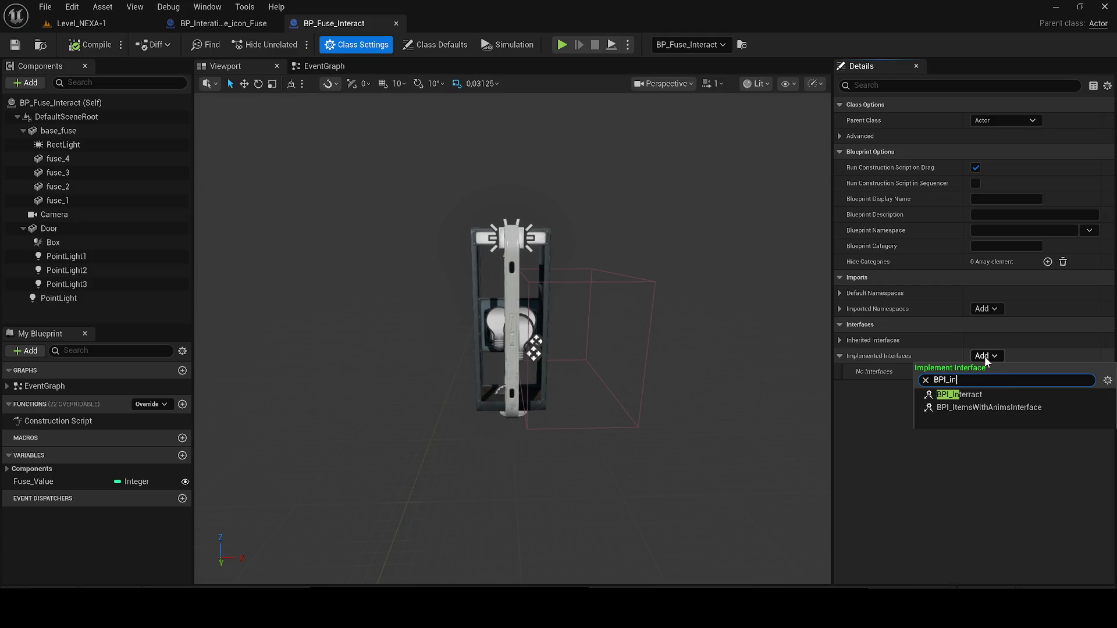
{"action": "type", "text": "e"}
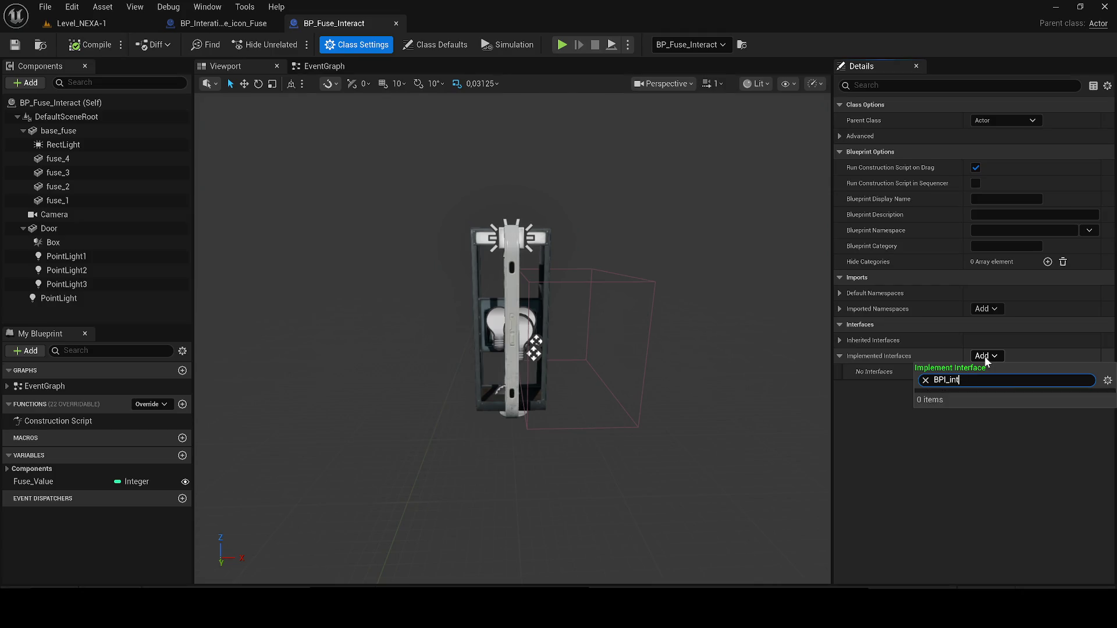
{"action": "type", "text": "e"}
{"action": "key", "text": "Return"}
{"action": "left_click", "coordinate": [989, 356]}
{"action": "type", "text": "bpi_door"}
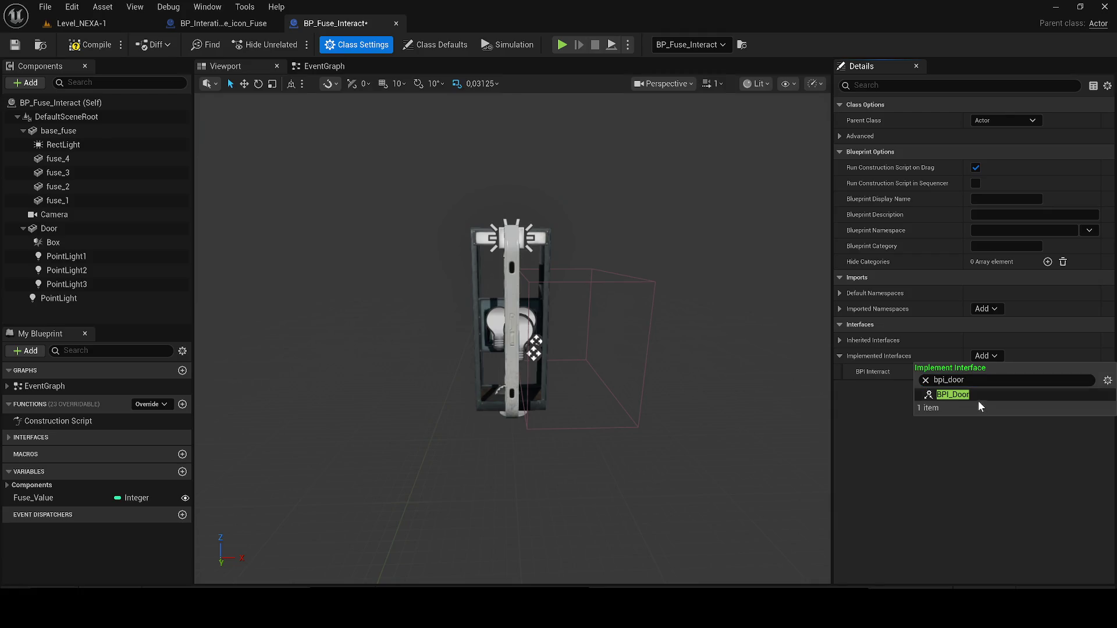
{"action": "left_click", "coordinate": [955, 394]}
{"action": "left_click", "coordinate": [14, 44]}
Inspect the placed fuse door actor's own properties in the NEXA level.
{"action": "left_click", "coordinate": [82, 23]}
{"action": "scroll", "coordinate": [927, 525], "scroll_direction": "down", "scroll_amount": 3}
{"action": "scroll", "coordinate": [933, 505], "scroll_direction": "up", "scroll_amount": 3}
{"action": "scroll", "coordinate": [903, 349], "scroll_direction": "up", "scroll_amount": 3}
{"action": "left_click", "coordinate": [901, 347]}
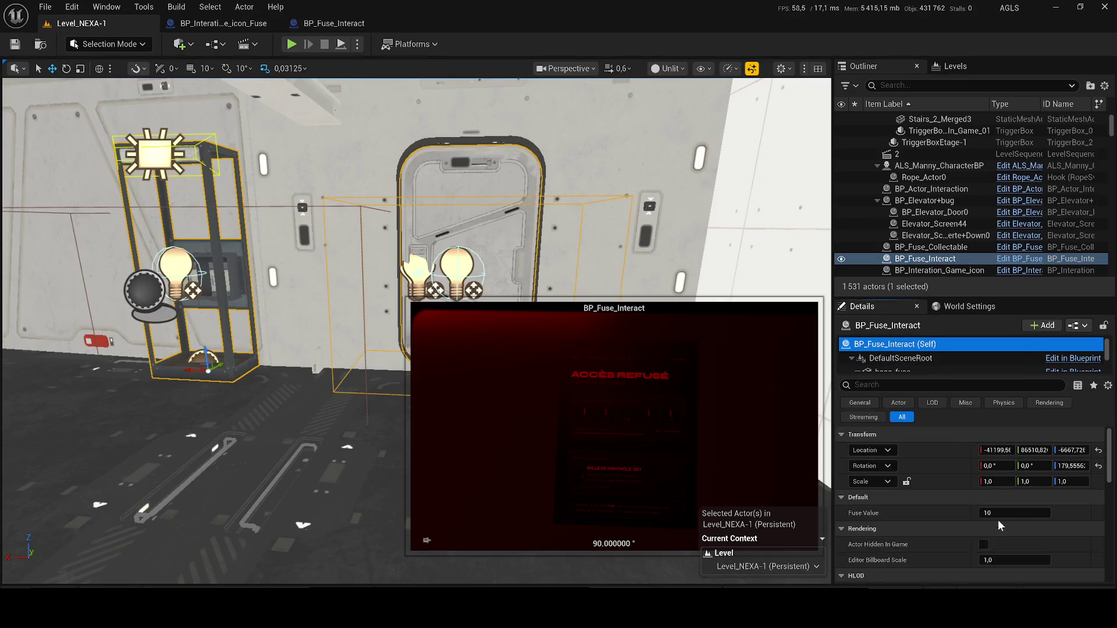
{"action": "scroll", "coordinate": [995, 515], "scroll_direction": "down", "scroll_amount": 2}
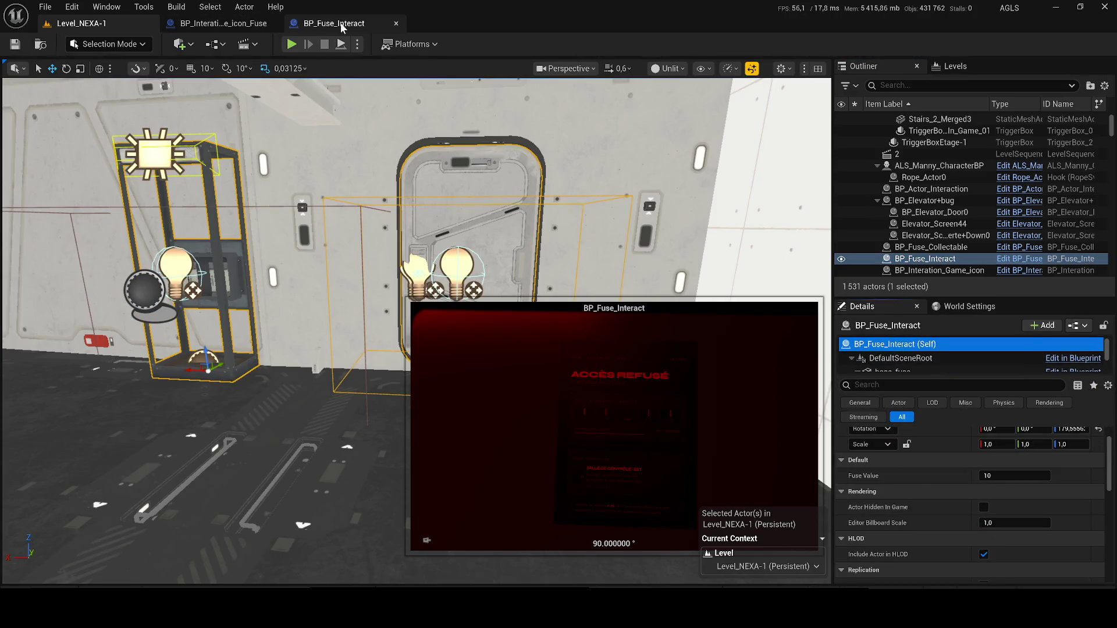
Select the BP_Fuse_Collectable actor in NEXA and try picking a level actor as its Fuse Key.
{"action": "left_click", "coordinate": [341, 25]}
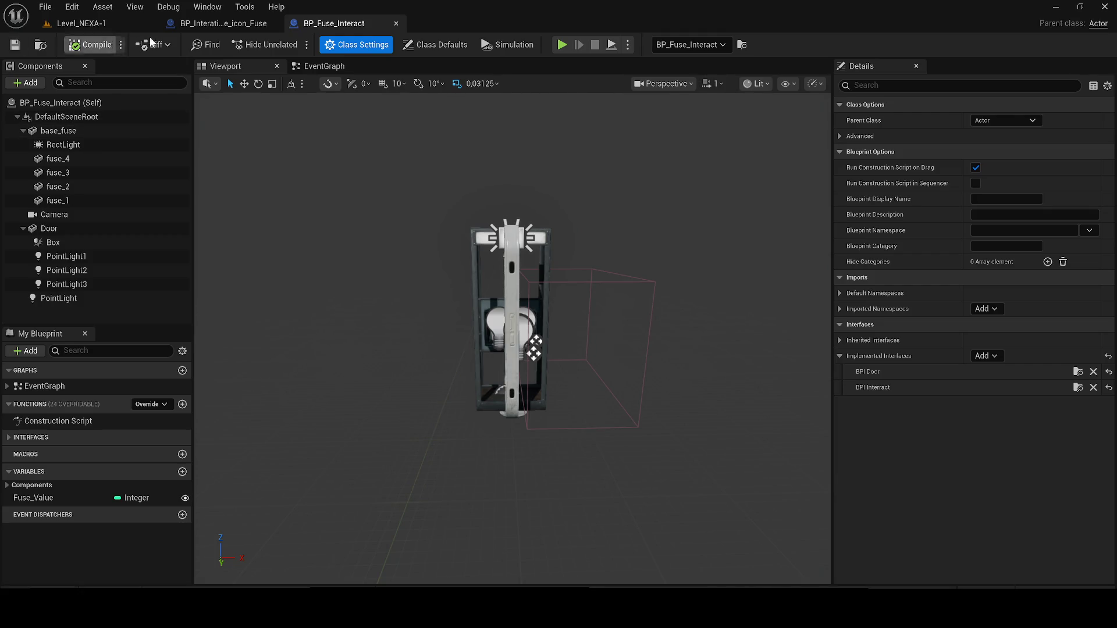
{"action": "left_click", "coordinate": [73, 24]}
{"action": "scroll", "coordinate": [418, 268], "scroll_direction": "up", "scroll_amount": 1}
{"action": "left_click_drag", "start_coordinate": [419, 267], "coordinate": [498, 294]}
{"action": "left_click", "coordinate": [498, 294]}
{"action": "double_click", "coordinate": [930, 200]}
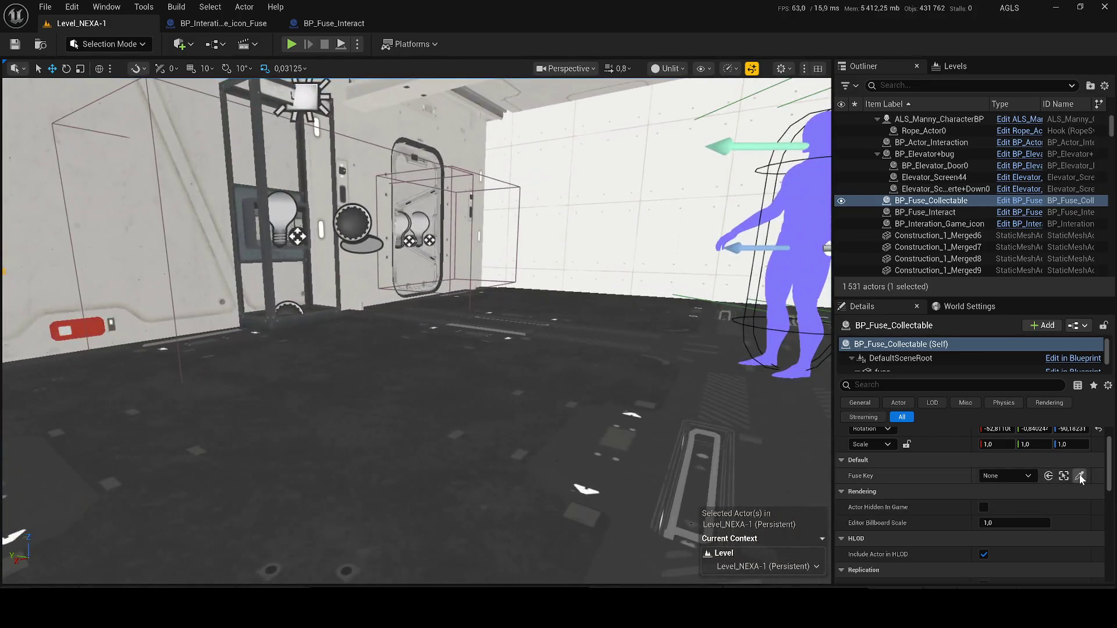
{"action": "left_click", "coordinate": [1079, 476]}
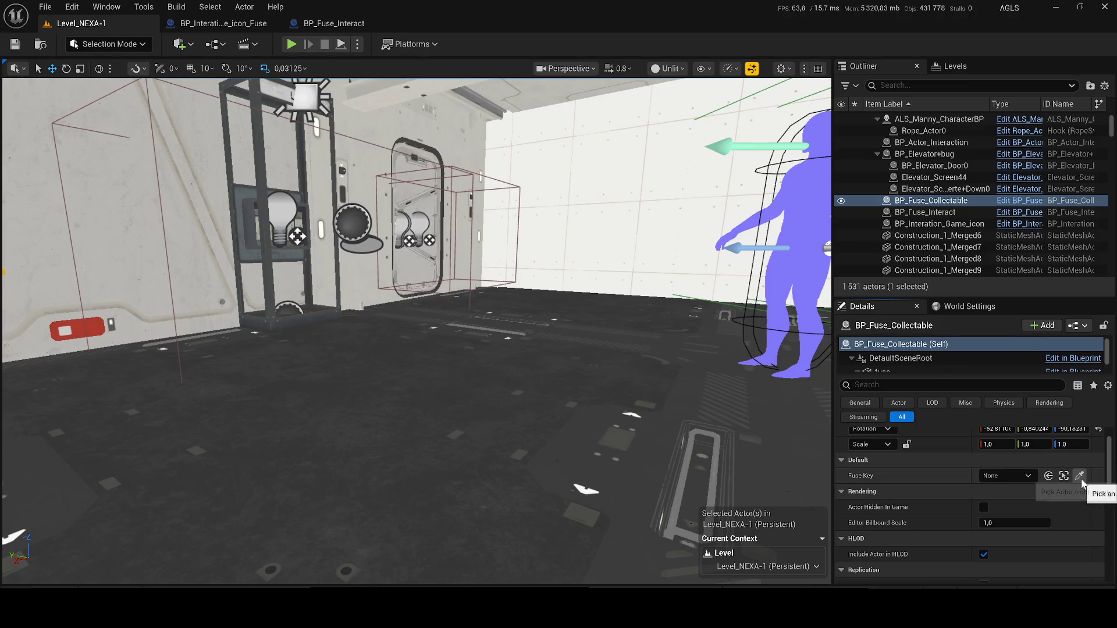
Move the BP_Fuse_Interact tab ahead of the fuse icon blueprint and show its event graph.
{"action": "left_click", "coordinate": [259, 18]}
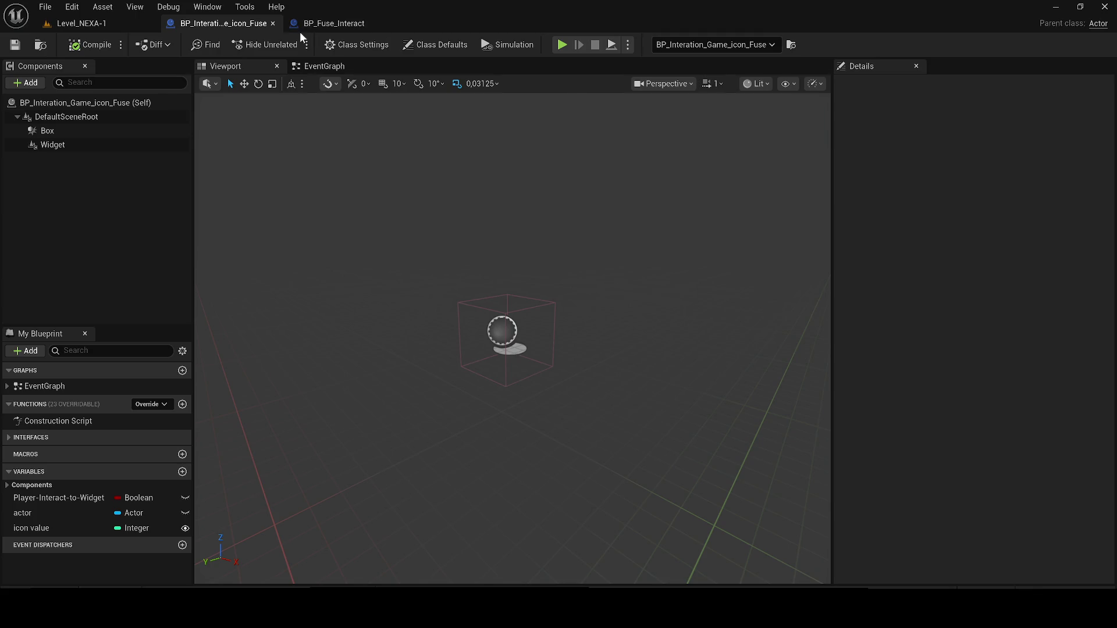
{"action": "left_click", "coordinate": [333, 24]}
{"action": "left_click_drag", "start_coordinate": [320, 24], "coordinate": [212, 23]}
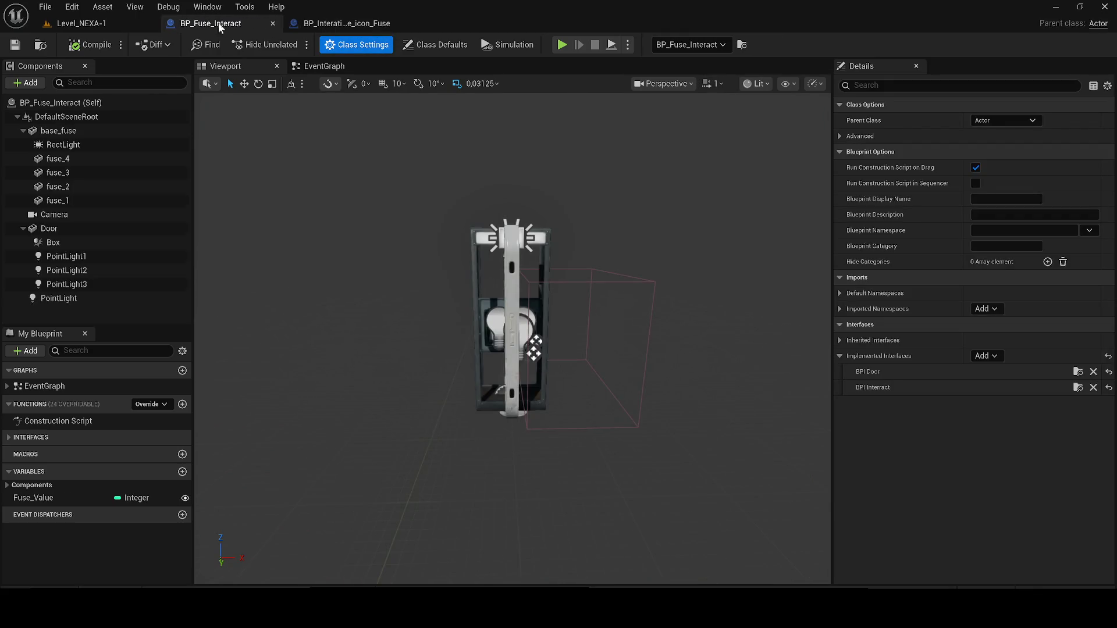
{"action": "left_click", "coordinate": [324, 67]}
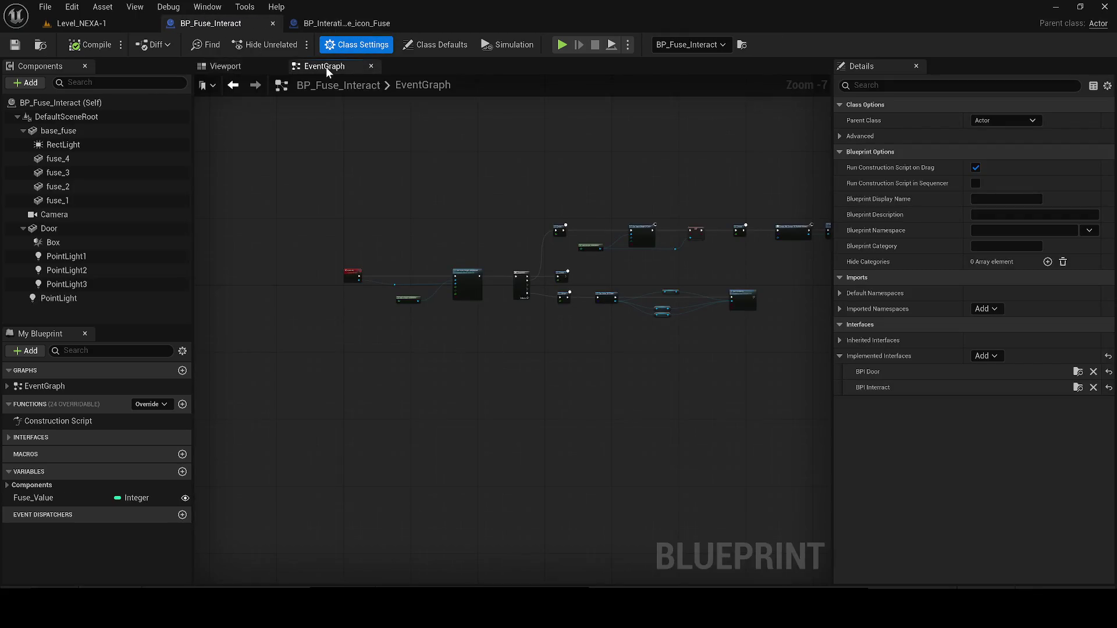
Wire Event Interact into a pasted Branch, create the Has Fuse ? Boolean variable, and compile.
{"action": "left_click", "coordinate": [15, 437]}
{"action": "double_click", "coordinate": [17, 453]}
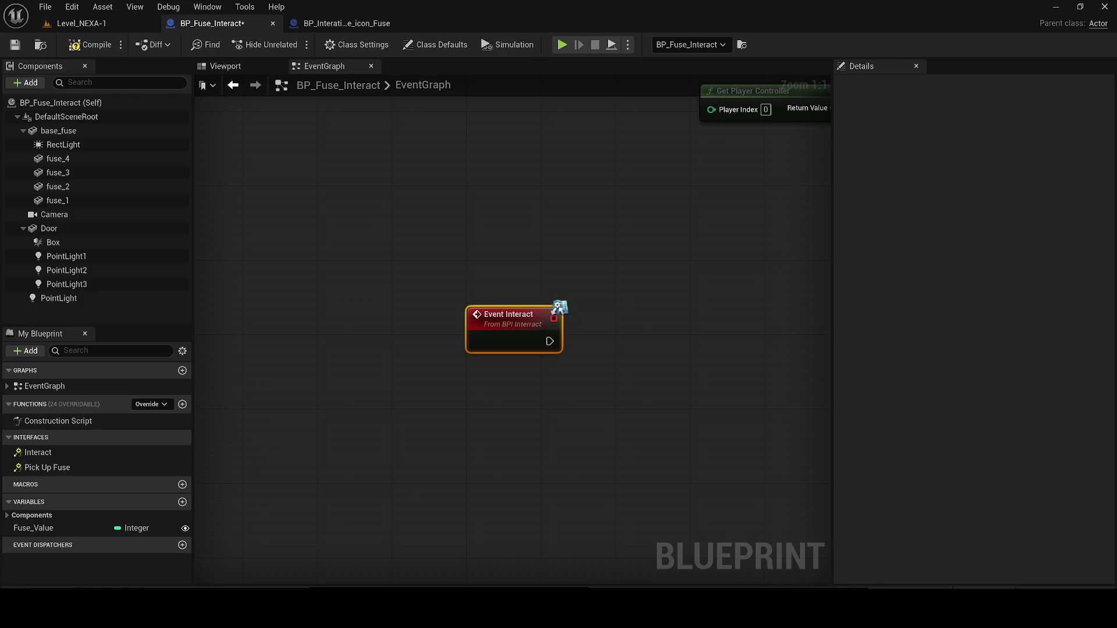
{"action": "key", "text": "ctrl+v"}
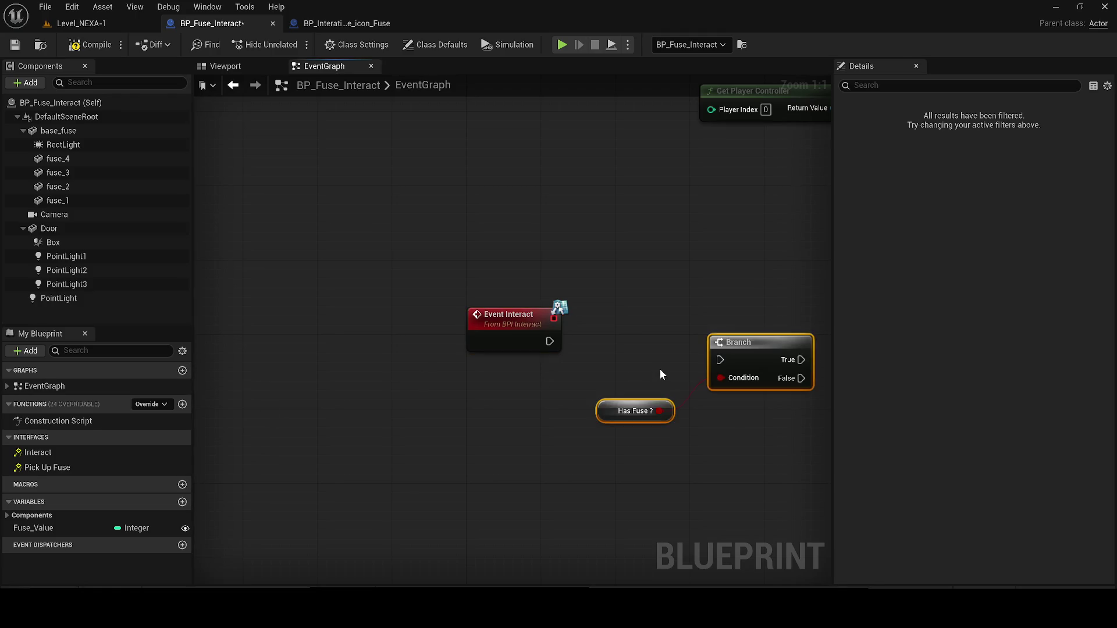
{"action": "left_click_drag", "start_coordinate": [620, 392], "coordinate": [447, 372]}
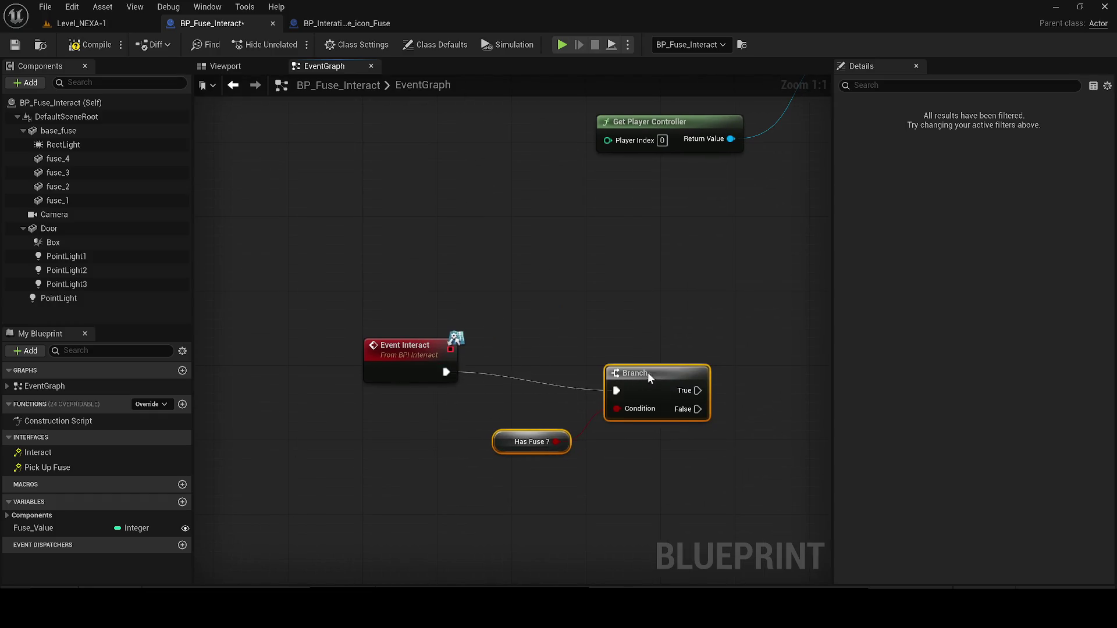
{"action": "left_click_drag", "start_coordinate": [655, 375], "coordinate": [573, 356]}
{"action": "right_click", "coordinate": [417, 420]}
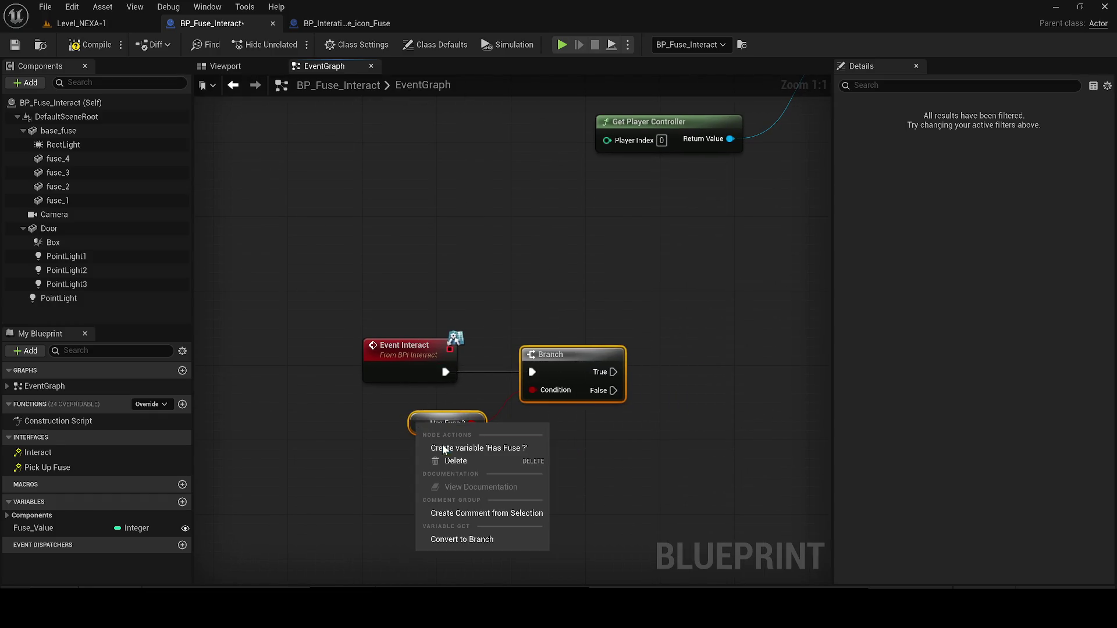
{"action": "left_click", "coordinate": [444, 450]}
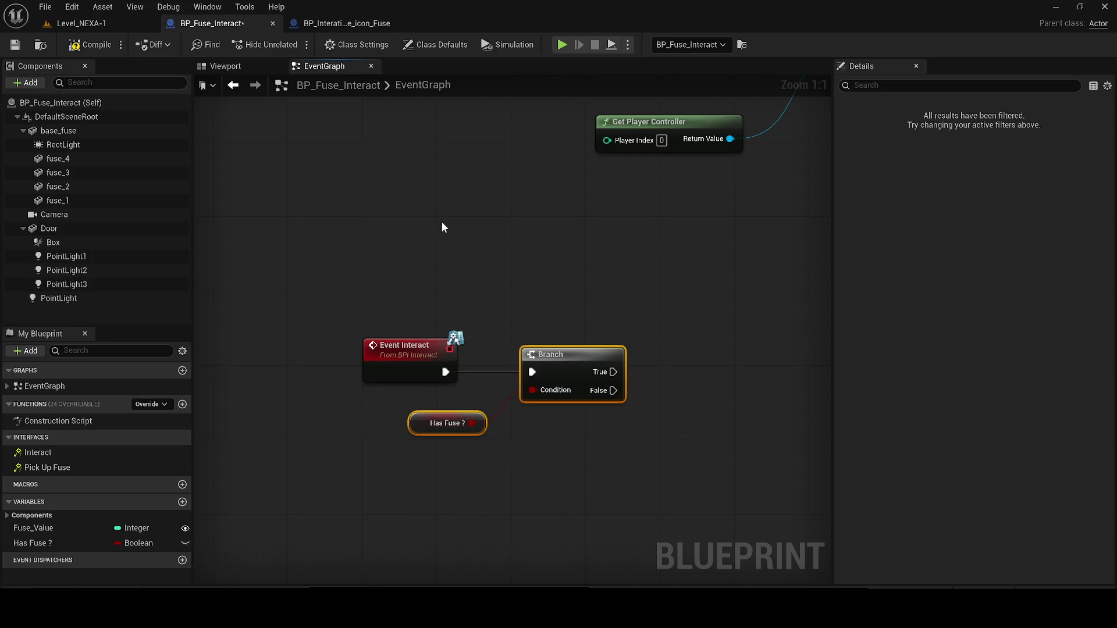
{"action": "scroll", "coordinate": [442, 184], "scroll_direction": "down", "scroll_amount": 1}
{"action": "left_click_drag", "start_coordinate": [434, 189], "coordinate": [319, 252]}
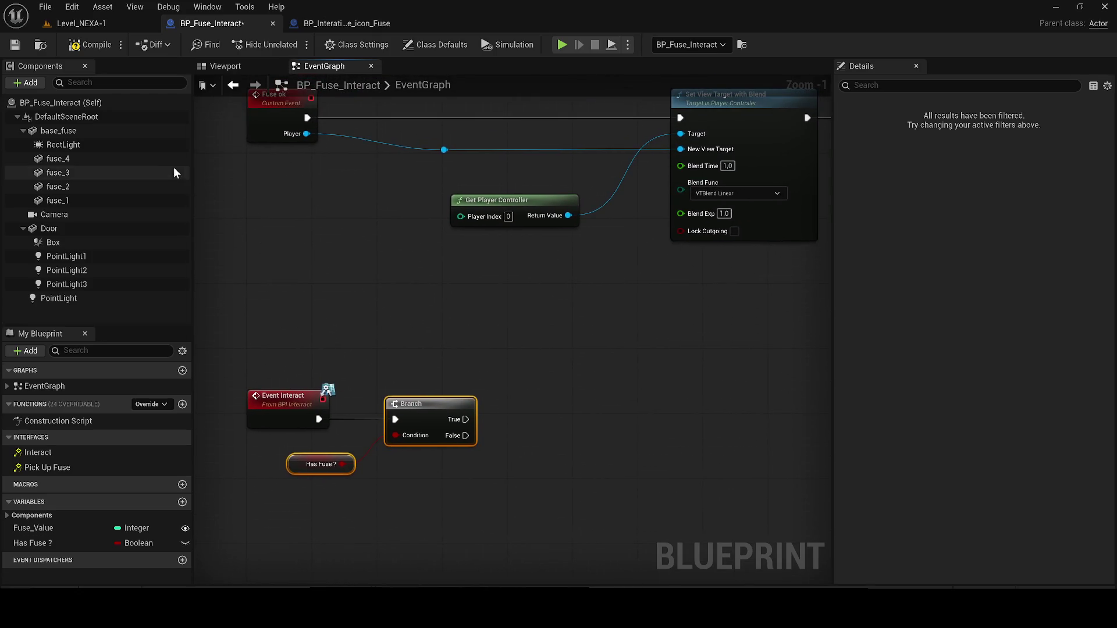
{"action": "left_click", "coordinate": [92, 44]}
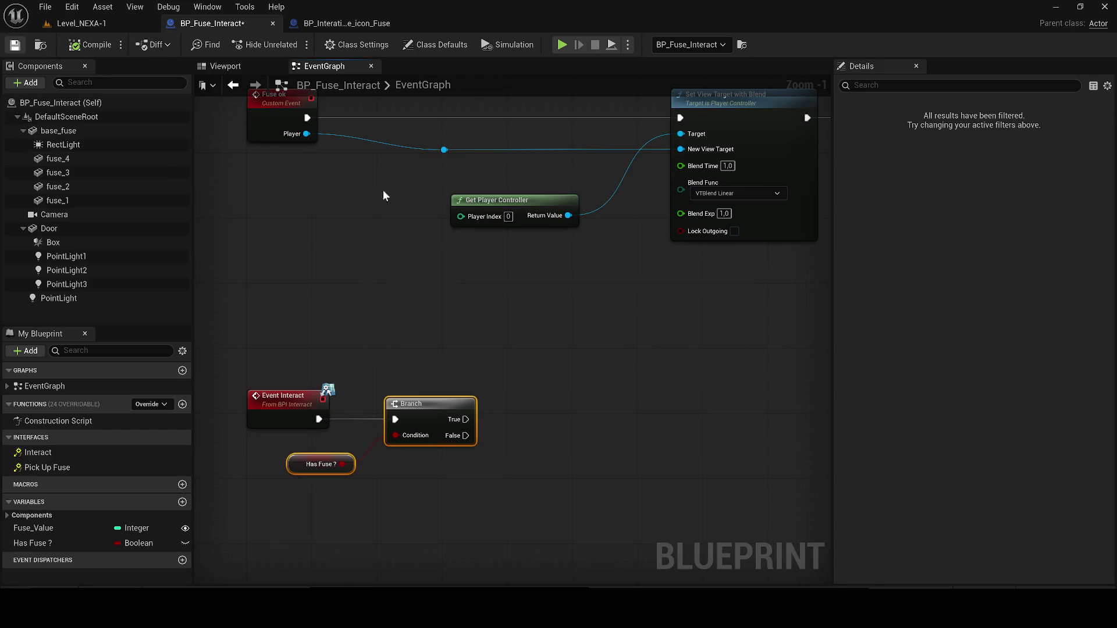
Add Event Pick Up Fuse driving a SET Has Fuse ? node set to true, then compile and save.
{"action": "scroll", "coordinate": [316, 169], "scroll_direction": "down", "scroll_amount": 4}
{"action": "scroll", "coordinate": [474, 321], "scroll_direction": "up", "scroll_amount": 3}
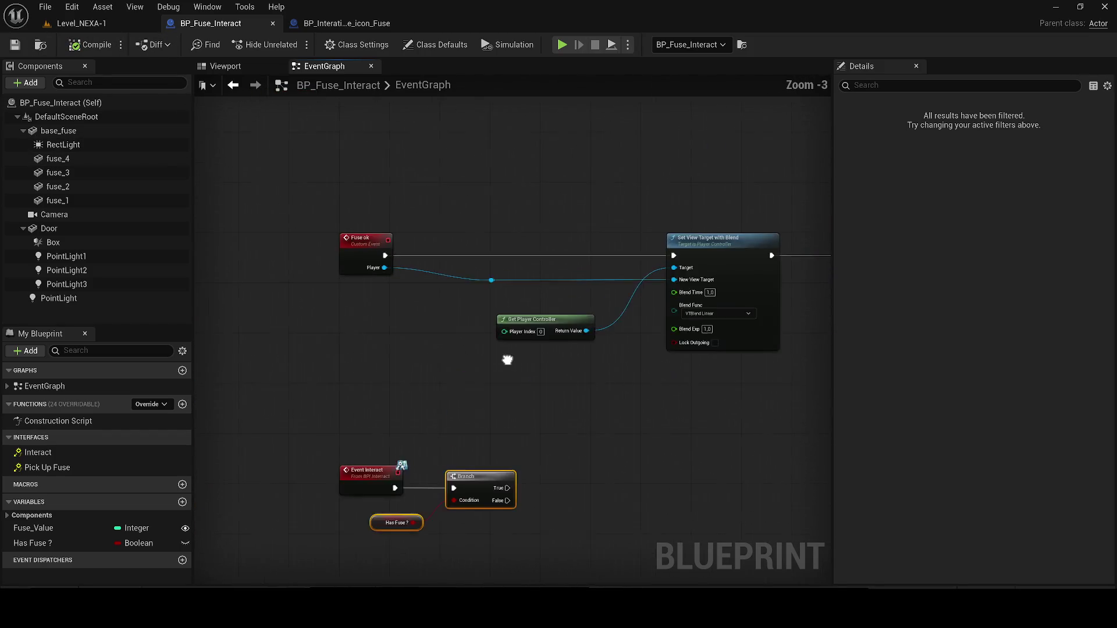
{"action": "scroll", "coordinate": [448, 355], "scroll_direction": "up", "scroll_amount": 1}
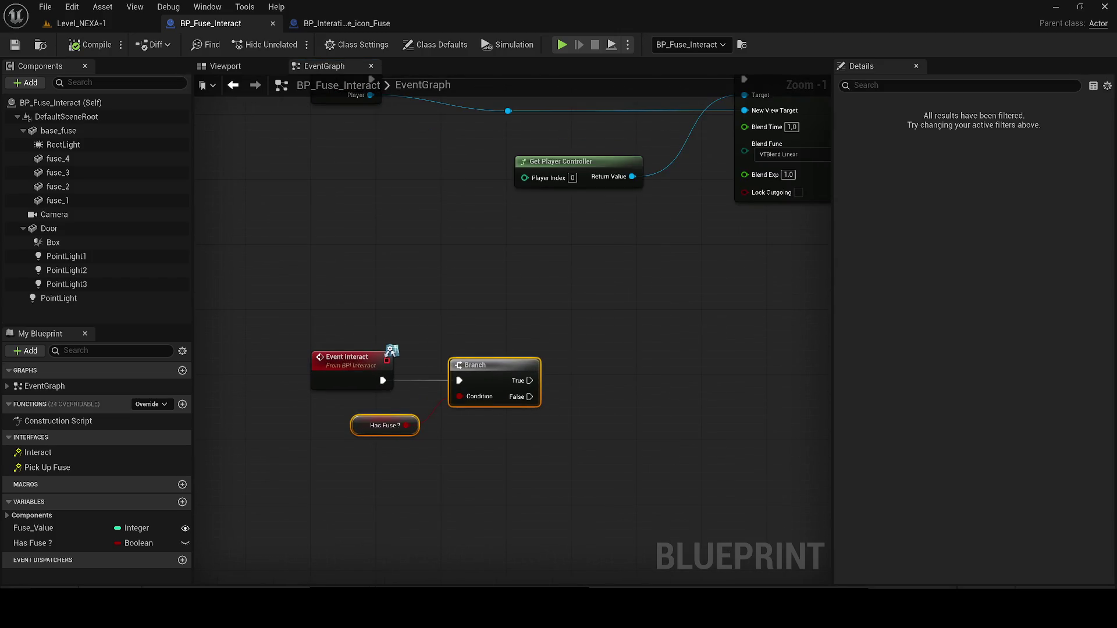
{"action": "double_click", "coordinate": [51, 467]}
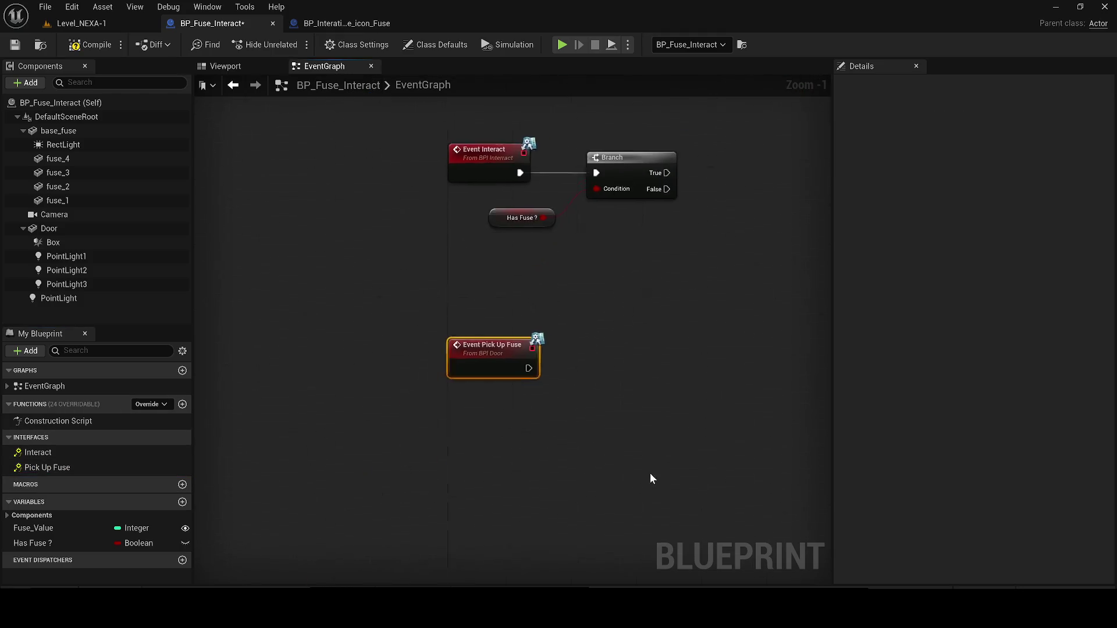
{"action": "key", "text": "ctrl+v"}
{"action": "mouse_move", "coordinate": [567, 343]}
{"action": "left_mouse_down"}
{"action": "mouse_move", "coordinate": [613, 368]}
{"action": "mouse_move", "coordinate": [655, 331]}
{"action": "mouse_move", "coordinate": [679, 342]}
{"action": "mouse_move", "coordinate": [759, 298]}
{"action": "left_mouse_up"}
{"action": "left_click_drag", "start_coordinate": [679, 317], "coordinate": [498, 384]}
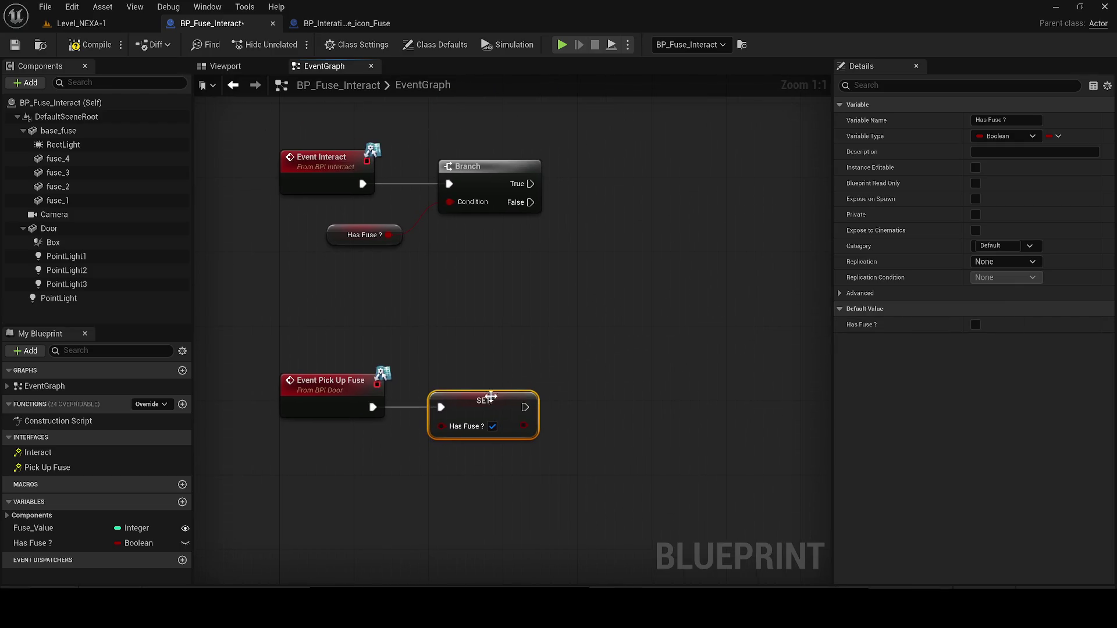
{"action": "left_click", "coordinate": [90, 45]}
{"action": "left_click", "coordinate": [342, 22]}
{"action": "left_click", "coordinate": [324, 66]}
Marquee-select all the E-key and overlap node chains in BP_Interation_Game_icon_Fuse's event graph for copying.
{"action": "scroll", "coordinate": [489, 299], "scroll_direction": "down", "scroll_amount": 6}
{"action": "scroll", "coordinate": [489, 299], "scroll_direction": "up", "scroll_amount": 4}
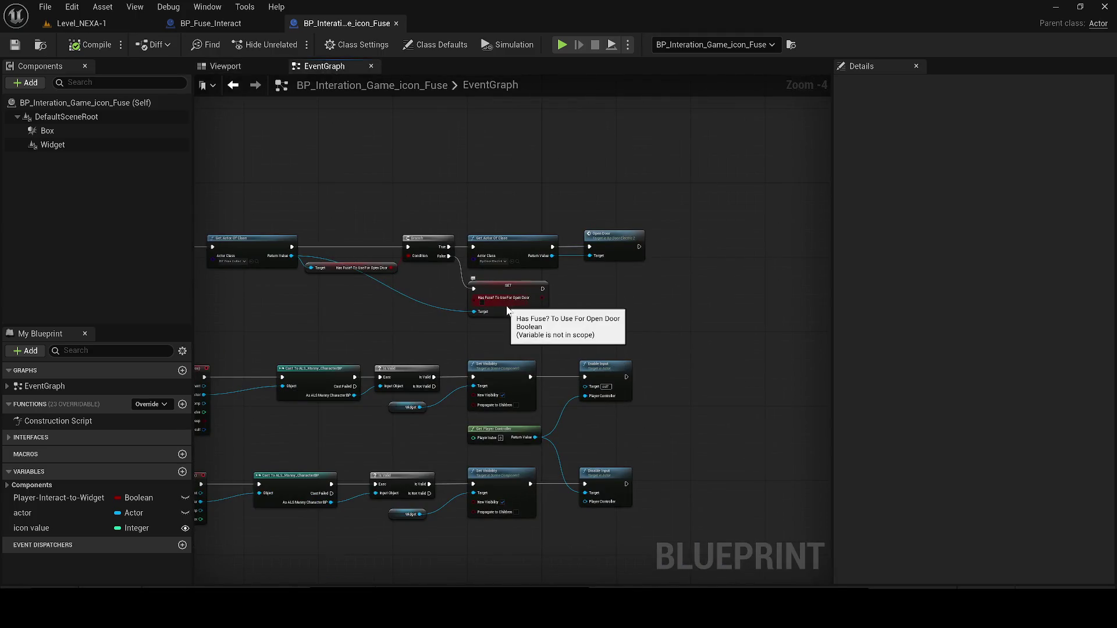
{"action": "mouse_move", "coordinate": [510, 308]}
{"action": "left_mouse_down"}
{"action": "mouse_move", "coordinate": [597, 330]}
{"action": "mouse_move", "coordinate": [529, 312]}
{"action": "left_mouse_up"}
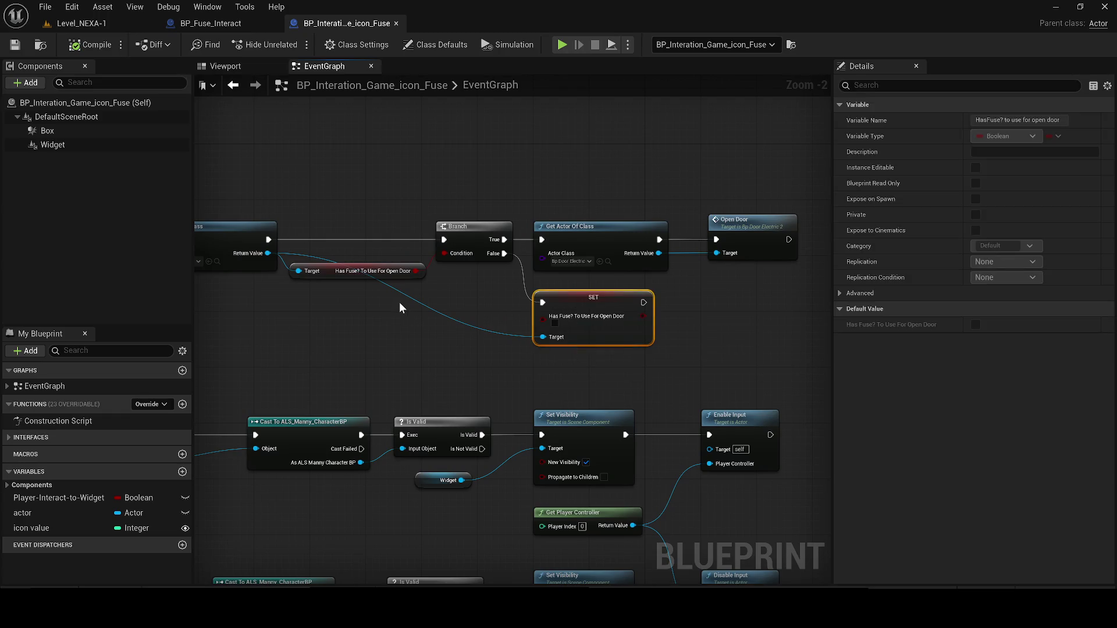
{"action": "scroll", "coordinate": [399, 302], "scroll_direction": "down", "scroll_amount": 4}
{"action": "left_click_drag", "start_coordinate": [593, 438], "coordinate": [519, 380]}
{"action": "scroll", "coordinate": [397, 326], "scroll_direction": "up", "scroll_amount": 4}
{"action": "scroll", "coordinate": [311, 308], "scroll_direction": "down", "scroll_amount": 5}
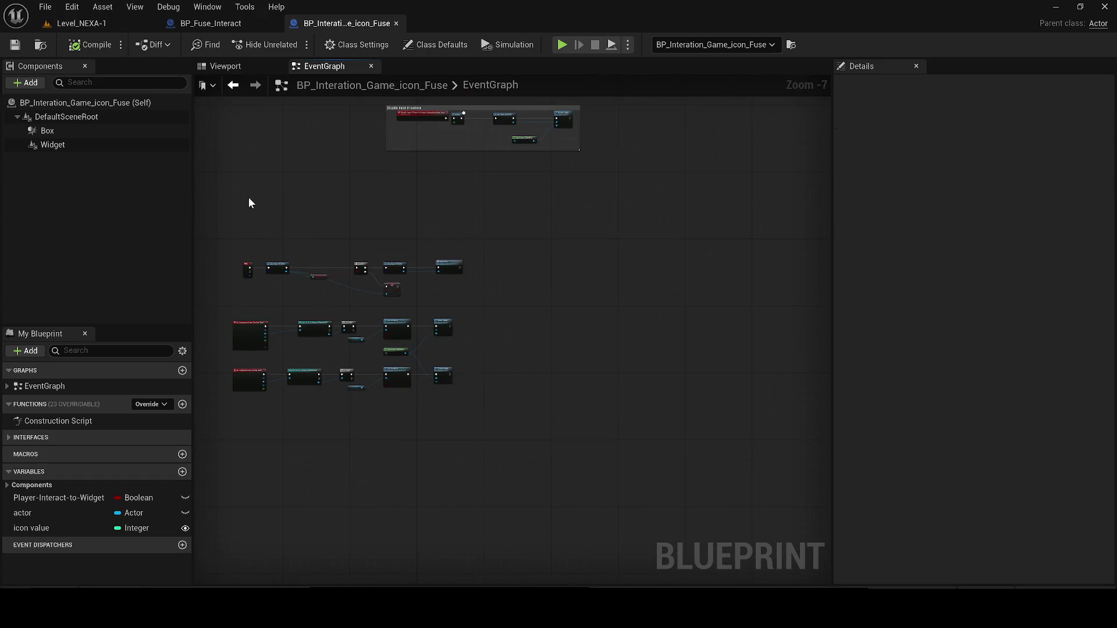
{"action": "scroll", "coordinate": [267, 289], "scroll_direction": "up", "scroll_amount": 2}
{"action": "scroll", "coordinate": [270, 288], "scroll_direction": "up", "scroll_amount": 1}
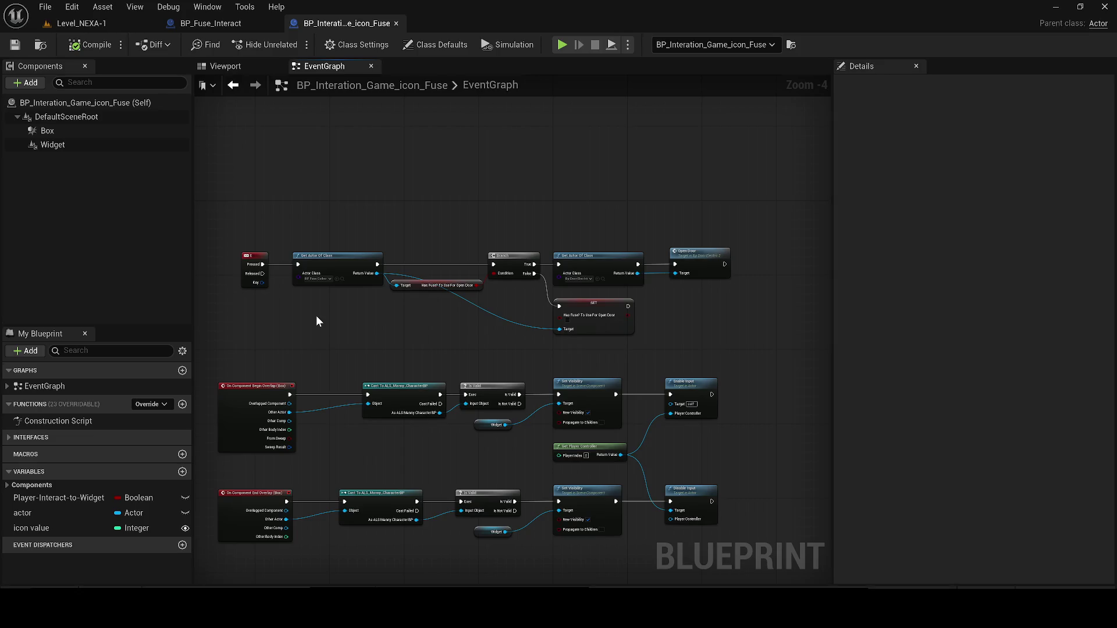
{"action": "mouse_move", "coordinate": [259, 201]}
{"action": "left_mouse_down"}
{"action": "mouse_move", "coordinate": [722, 345]}
{"action": "mouse_move", "coordinate": [701, 327]}
{"action": "mouse_move", "coordinate": [731, 491]}
{"action": "mouse_move", "coordinate": [771, 555]}
{"action": "left_mouse_up"}
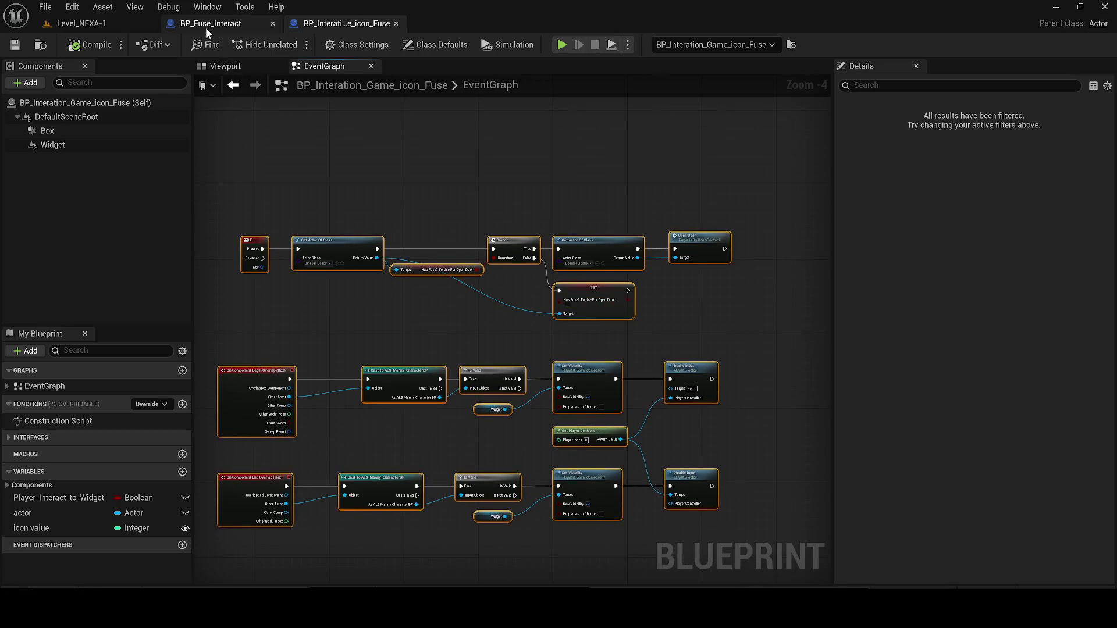
Paste the copied E-key and overlap node chains into BP_Fuse_Interact's event graph.
{"action": "left_click", "coordinate": [205, 24]}
{"action": "key", "text": "ctrl+v"}
{"action": "scroll", "coordinate": [507, 267], "scroll_direction": "down", "scroll_amount": 9}
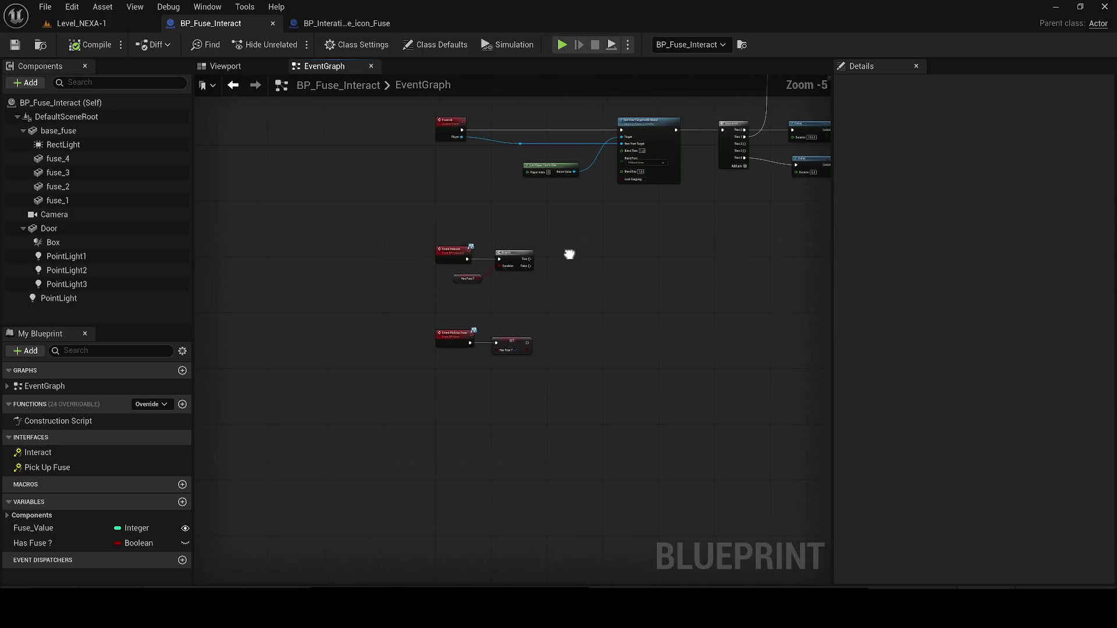
{"action": "scroll", "coordinate": [543, 376], "scroll_direction": "up", "scroll_amount": 6}
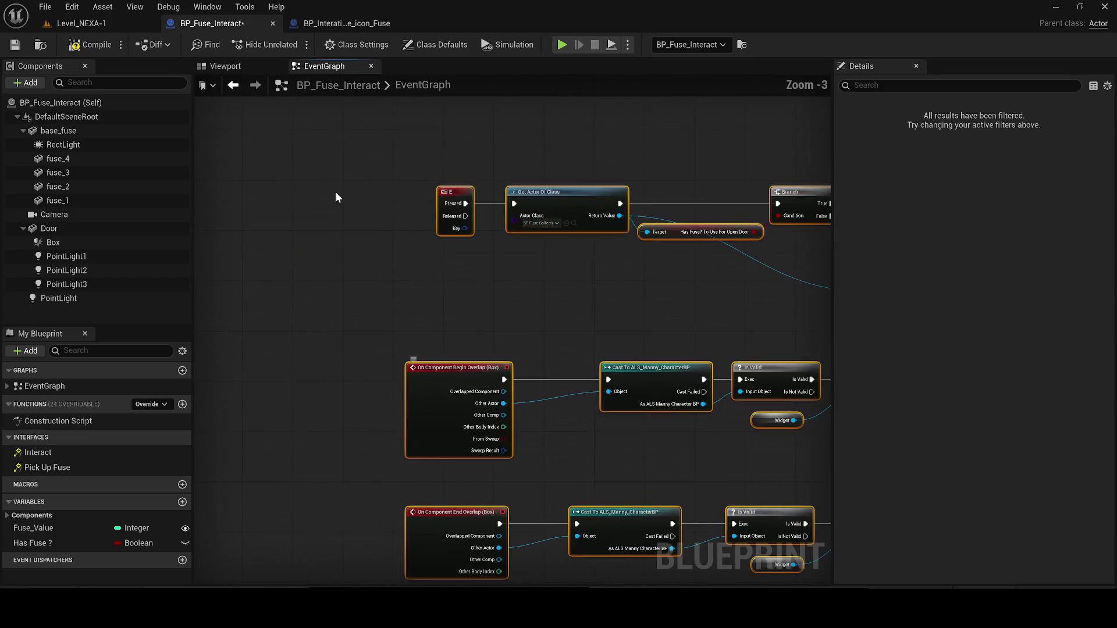
Check the icon fuse actor's Box trigger and root properties in NEXA, then compile BP_Fuse_Interact.
{"action": "left_click", "coordinate": [86, 25]}
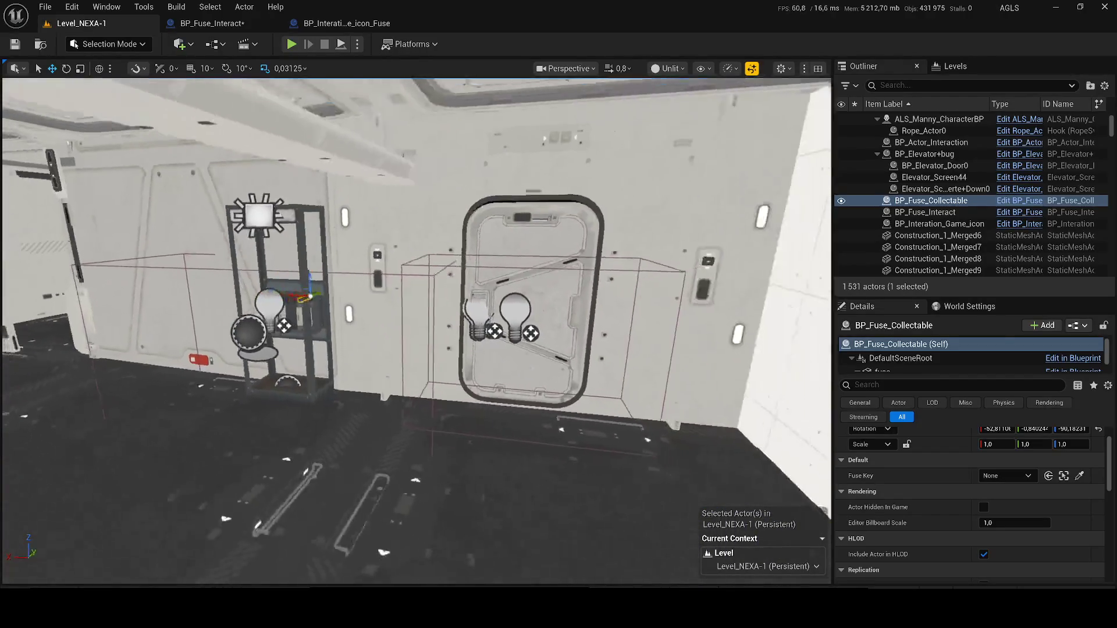
{"action": "left_click", "coordinate": [342, 342]}
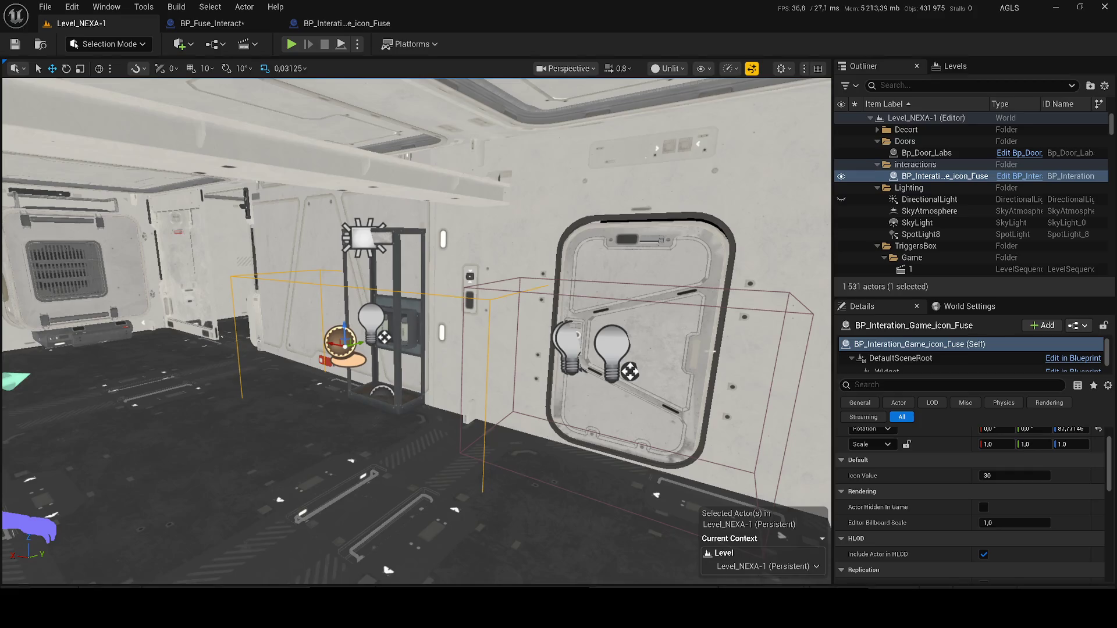
{"action": "left_click", "coordinate": [890, 365]}
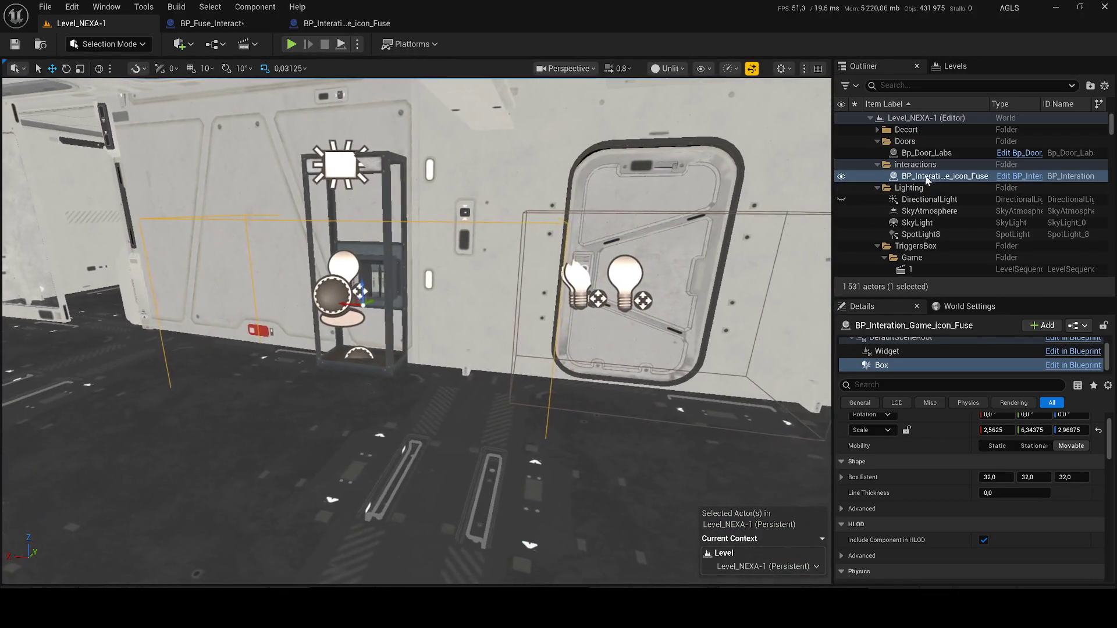
{"action": "left_click", "coordinate": [908, 344]}
{"action": "scroll", "coordinate": [960, 483], "scroll_direction": "up", "scroll_amount": 1}
{"action": "scroll", "coordinate": [957, 481], "scroll_direction": "down", "scroll_amount": 1}
{"action": "left_click", "coordinate": [213, 24]}
{"action": "left_click", "coordinate": [76, 46]}
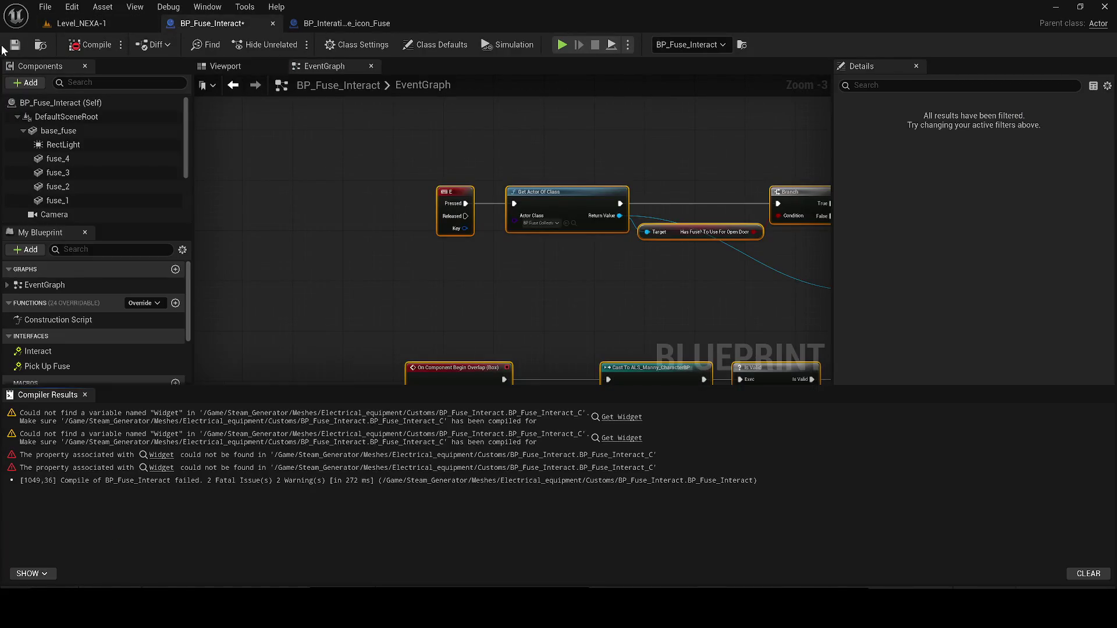
Compare the pasted chains against the icon fuse Blueprint's graph and the NEXA level view.
{"action": "left_click", "coordinate": [84, 395]}
{"action": "mouse_move", "coordinate": [535, 417]}
{"action": "left_mouse_down"}
{"action": "mouse_move", "coordinate": [314, 367]}
{"action": "mouse_move", "coordinate": [326, 324]}
{"action": "mouse_move", "coordinate": [375, 336]}
{"action": "left_mouse_up"}
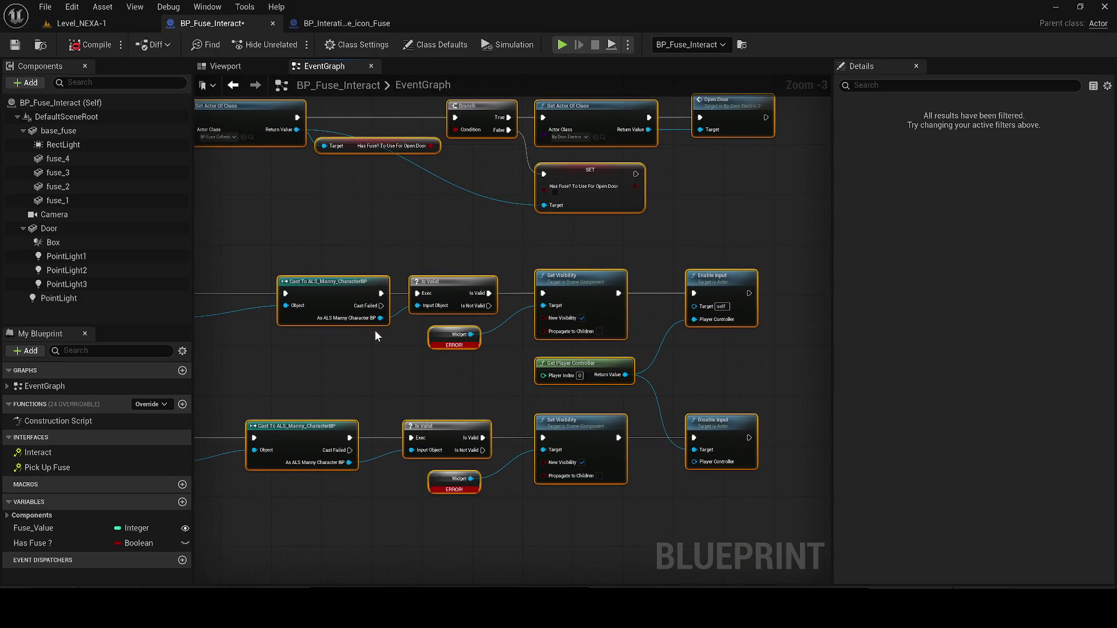
{"action": "left_click", "coordinate": [341, 24]}
{"action": "scroll", "coordinate": [341, 155], "scroll_direction": "down", "scroll_amount": 1}
{"action": "scroll", "coordinate": [342, 161], "scroll_direction": "up", "scroll_amount": 1}
{"action": "left_click_drag", "start_coordinate": [326, 321], "coordinate": [374, 304]}
{"action": "scroll", "coordinate": [374, 304], "scroll_direction": "down", "scroll_amount": 2}
{"action": "left_click", "coordinate": [110, 22]}
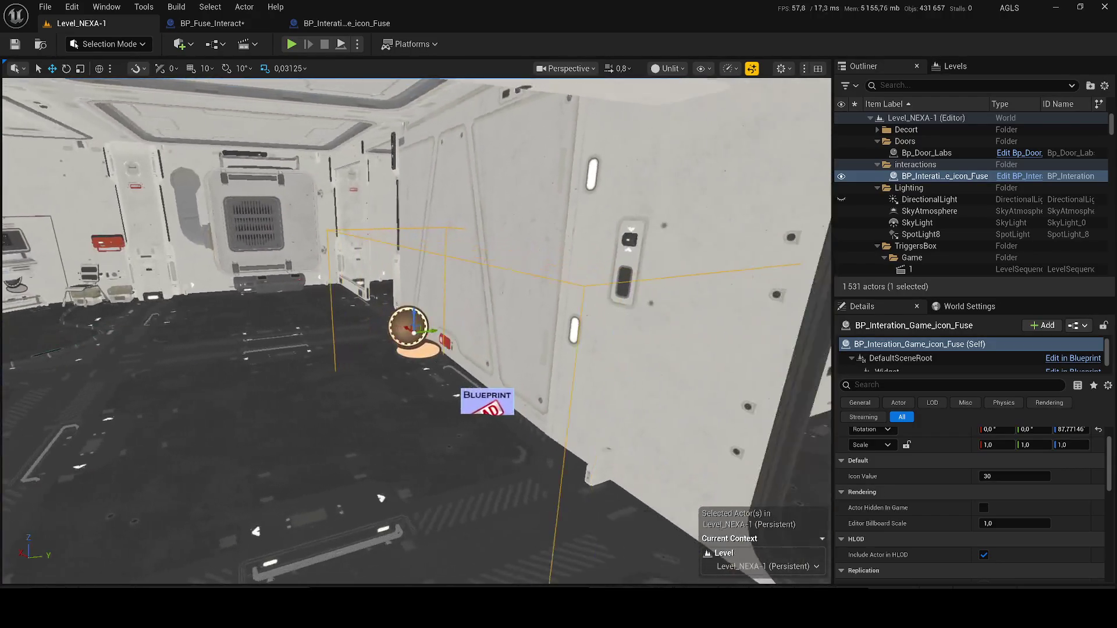
{"action": "mouse_move", "coordinate": [482, 284]}
{"action": "left_mouse_down"}
{"action": "mouse_move", "coordinate": [482, 326]}
{"action": "mouse_move", "coordinate": [501, 349]}
{"action": "mouse_move", "coordinate": [460, 373]}
{"action": "left_mouse_up"}
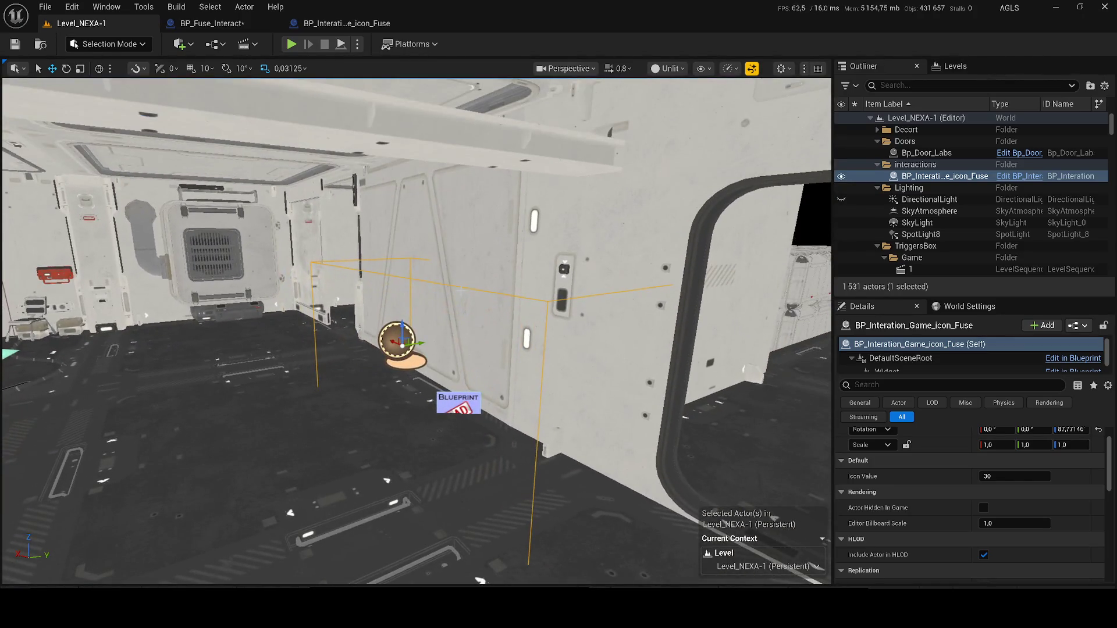
{"action": "left_click", "coordinate": [309, 24]}
{"action": "left_click", "coordinate": [208, 23]}
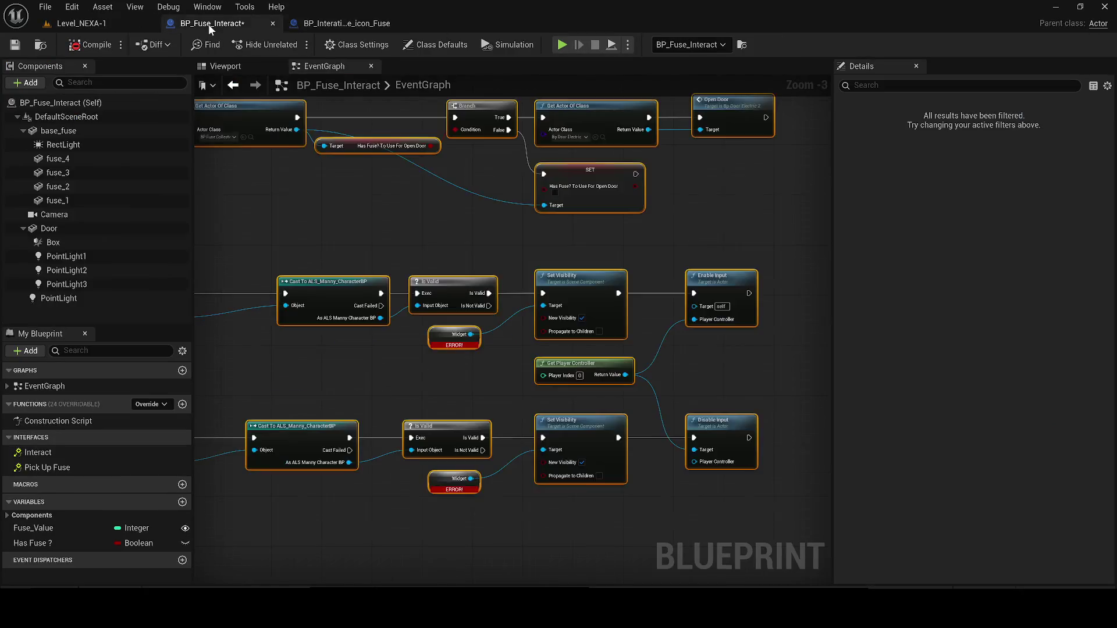
Try creating a Widget variable, recompile, then delete both broken Widget getter nodes.
{"action": "left_click", "coordinate": [437, 334]}
{"action": "right_click", "coordinate": [438, 333]}
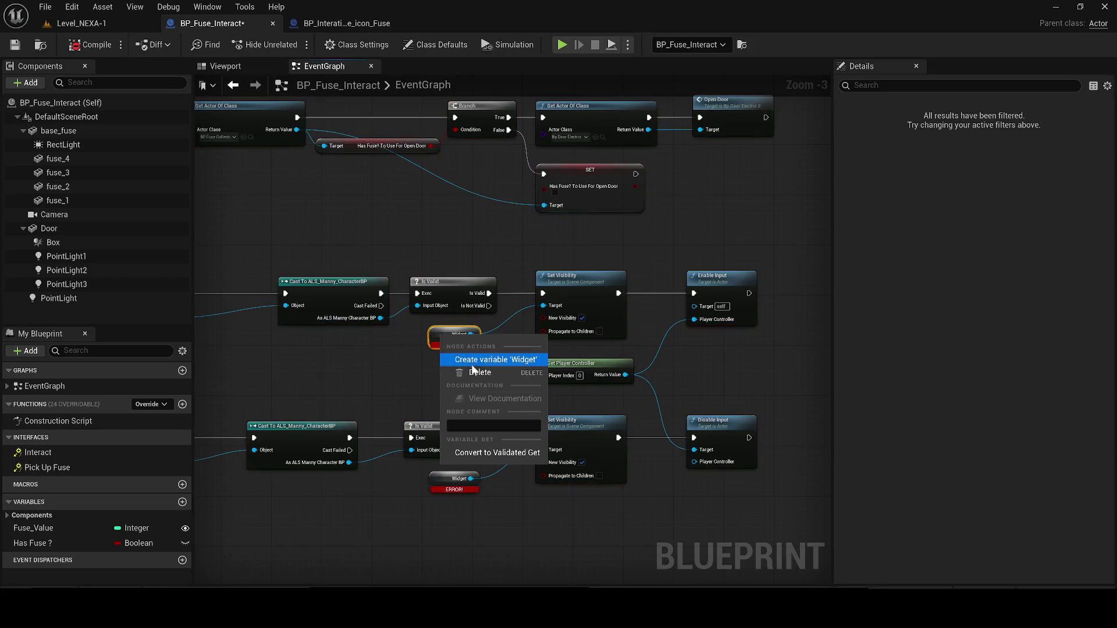
{"action": "left_click", "coordinate": [466, 363]}
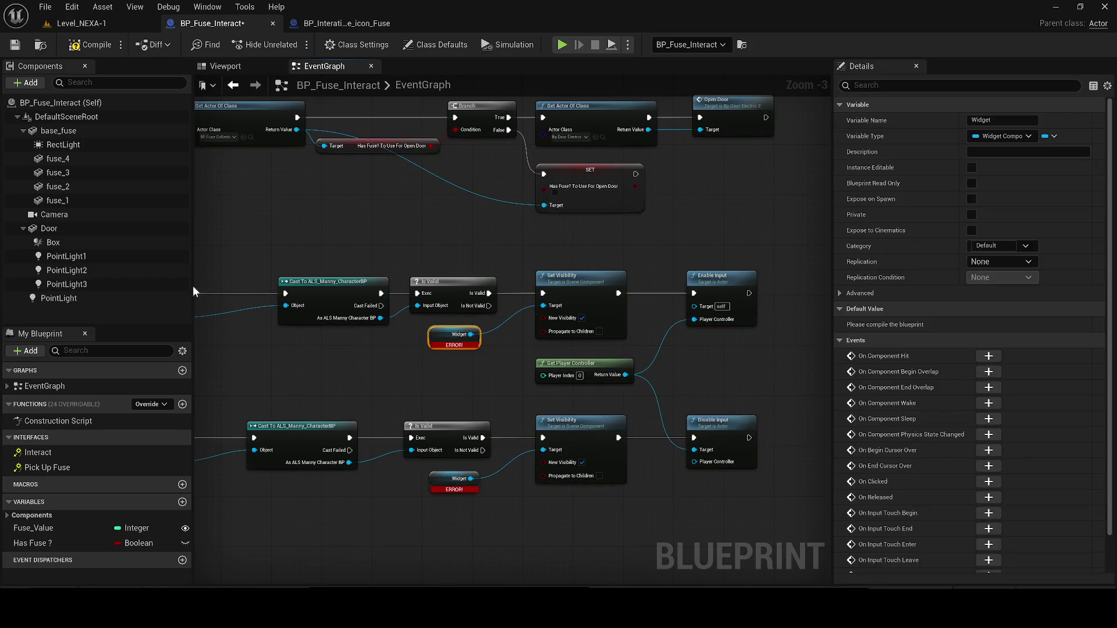
{"action": "left_click", "coordinate": [89, 45]}
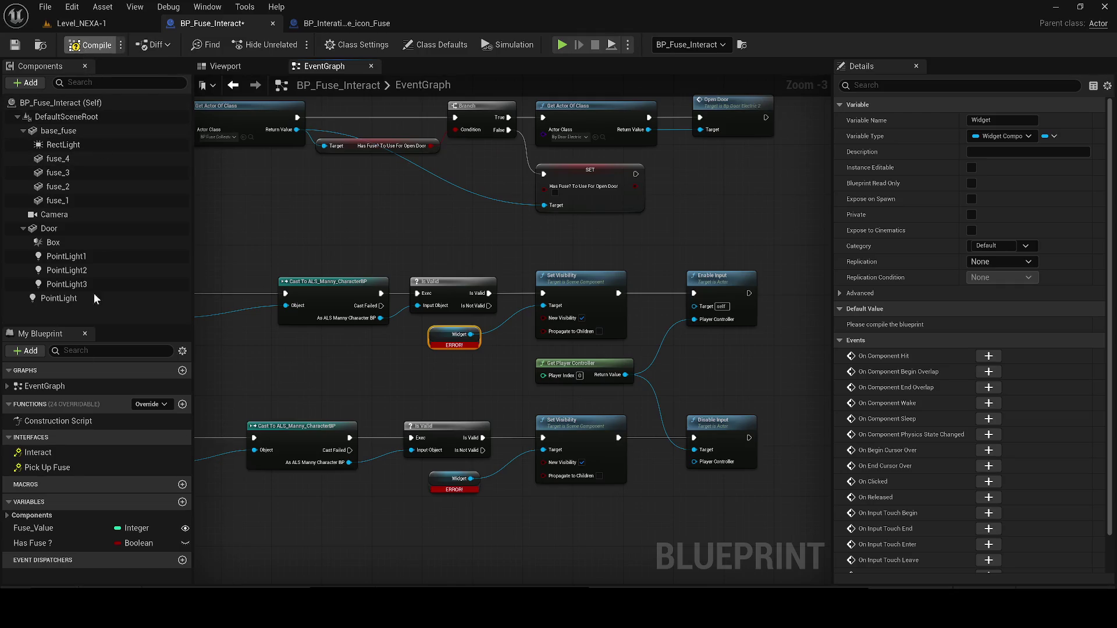
{"action": "key", "text": "Delete"}
{"action": "left_click_drag", "start_coordinate": [419, 517], "coordinate": [433, 479]}
{"action": "key", "text": "Delete"}
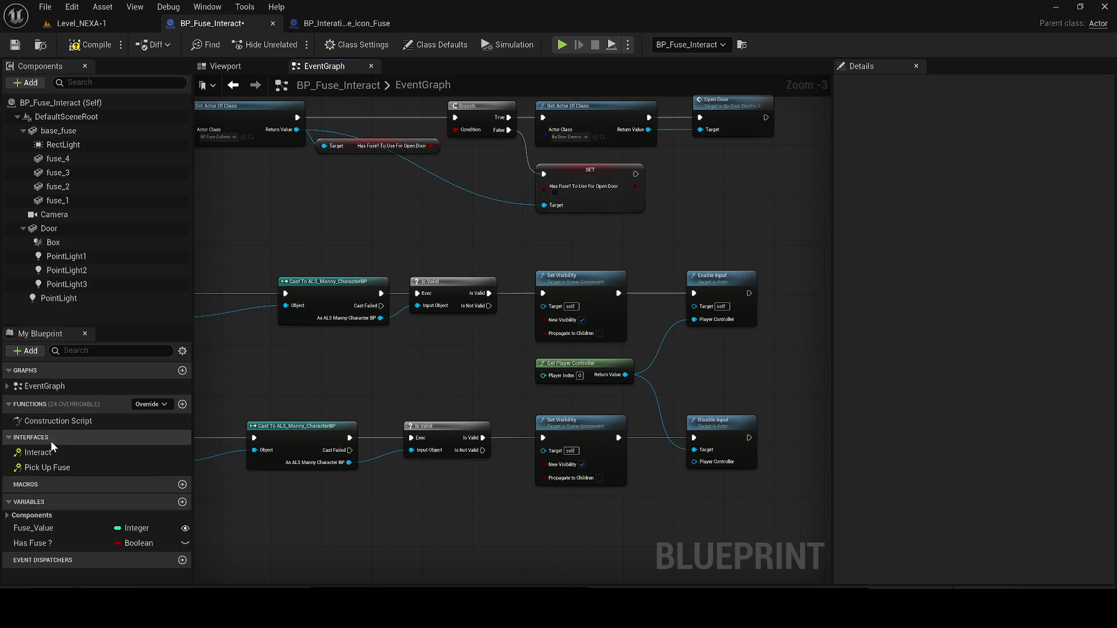
Copy the icon fuse Blueprint's Widget component into BP_Fuse_Interact as Widget1.
{"action": "left_click", "coordinate": [35, 83]}
{"action": "type", "text": "wiget"}
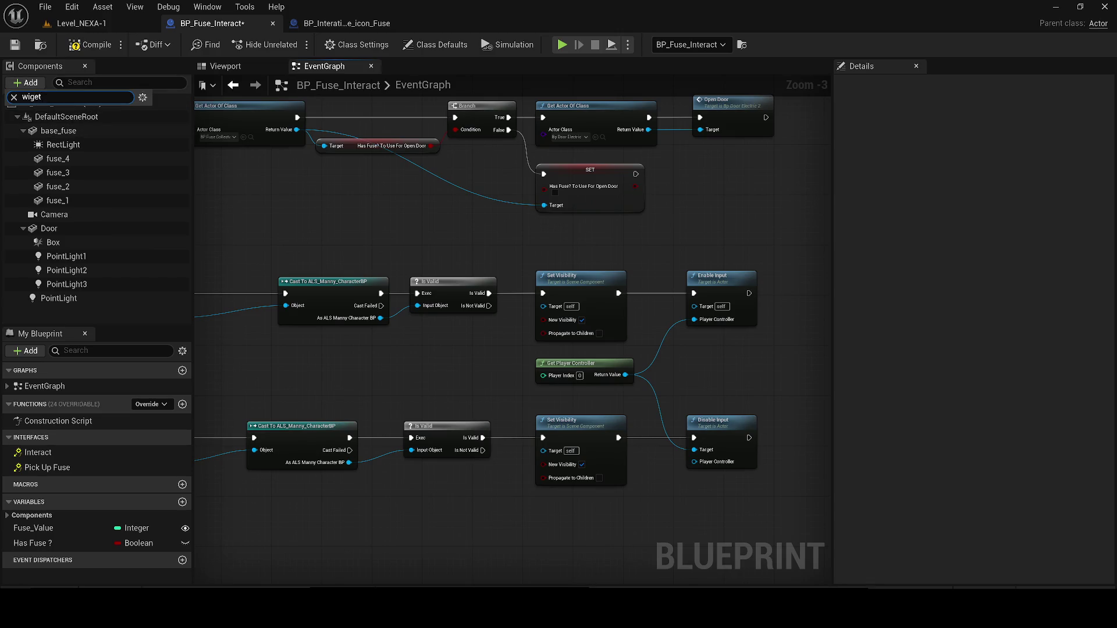
{"action": "left_click", "coordinate": [325, 23]}
{"action": "left_click", "coordinate": [62, 145]}
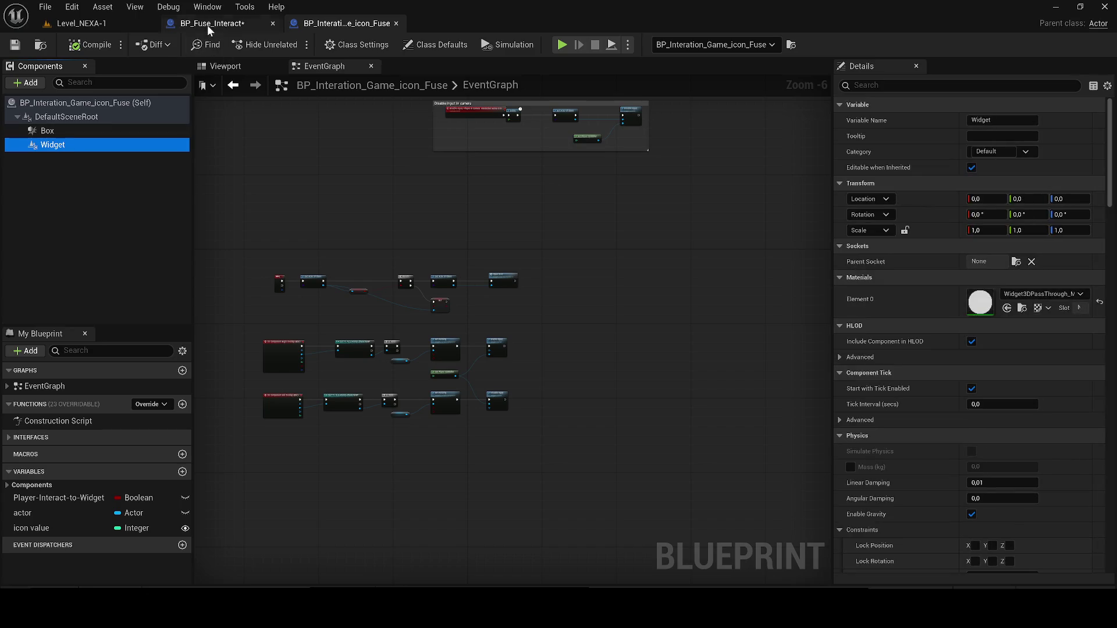
{"action": "left_click", "coordinate": [207, 7]}
{"action": "left_click", "coordinate": [184, 20]}
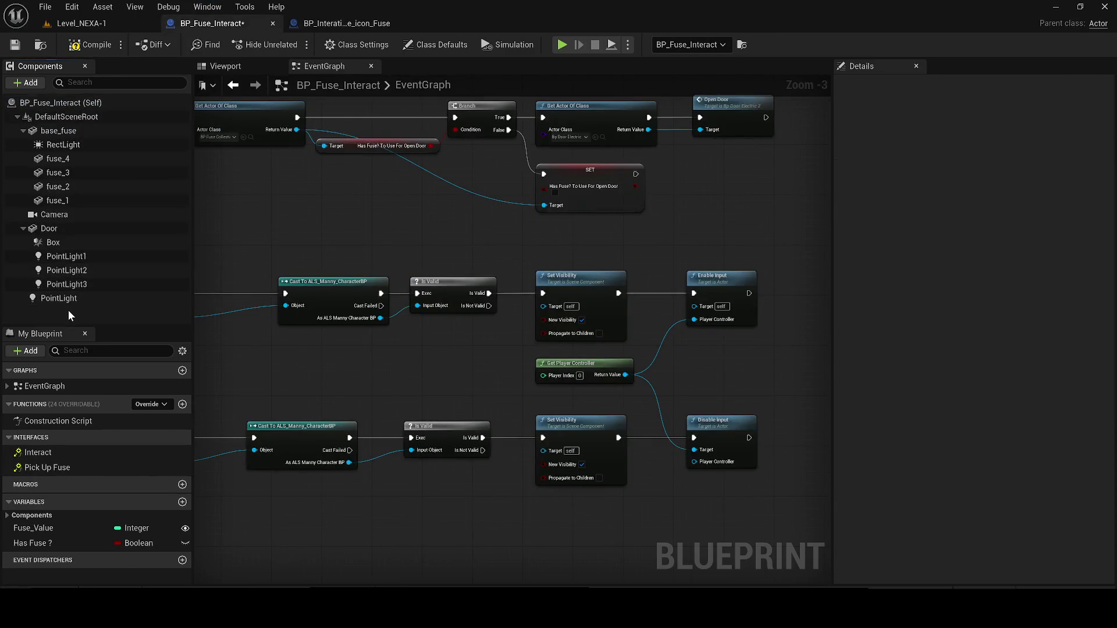
{"action": "left_click", "coordinate": [55, 228]}
Place two Widget1 getter nodes and connect them to both Set Visibility targets.
{"action": "mouse_move", "coordinate": [55, 228]}
{"action": "left_mouse_down"}
{"action": "mouse_move", "coordinate": [470, 343]}
{"action": "mouse_move", "coordinate": [462, 335]}
{"action": "mouse_move", "coordinate": [489, 343]}
{"action": "mouse_move", "coordinate": [544, 307]}
{"action": "left_mouse_up"}
{"action": "key", "text": "ctrl+c"}
{"action": "key", "text": "ctrl+v"}
{"action": "left_click_drag", "start_coordinate": [509, 491], "coordinate": [547, 451]}
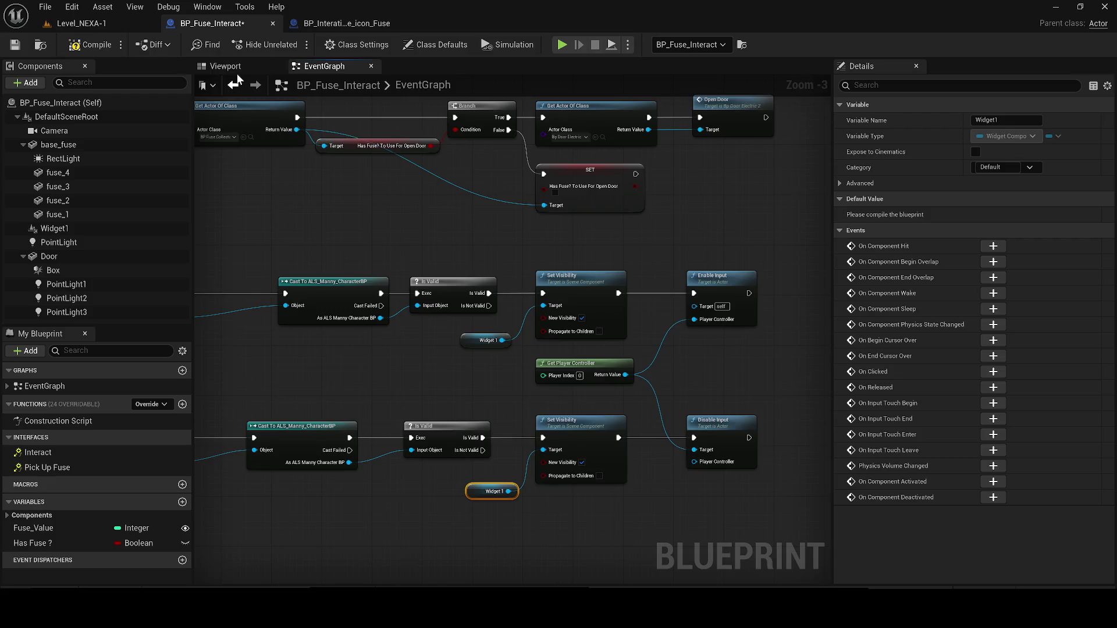
{"action": "left_click", "coordinate": [227, 66]}
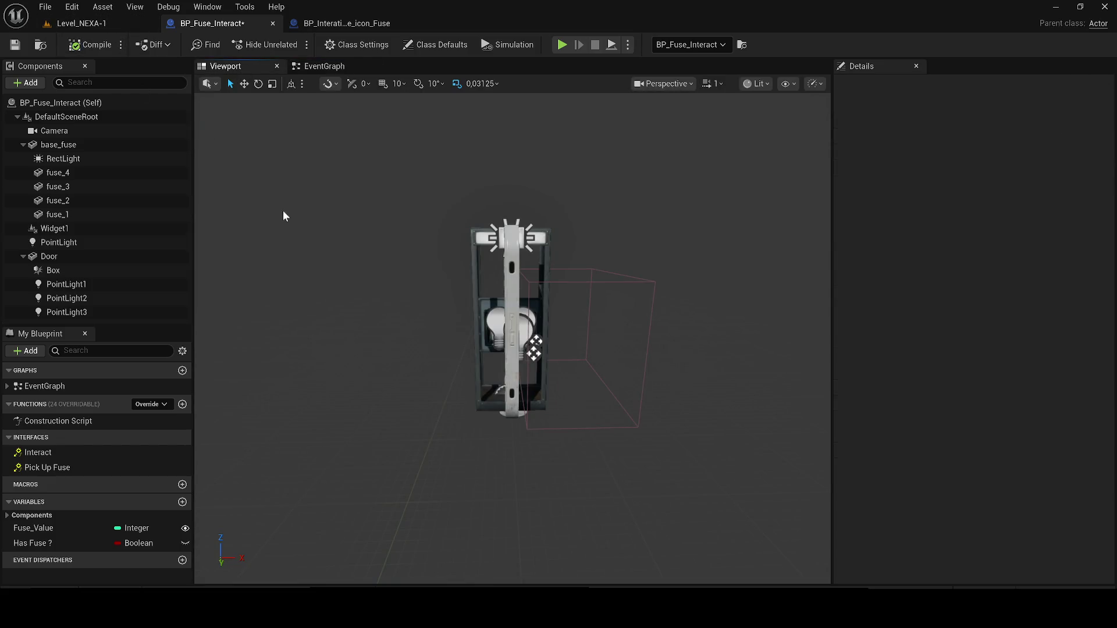
Save BP_Fuse_Interact and delete the pasted Has Fuse? To Use For Open Door getter.
{"action": "left_click", "coordinate": [14, 45]}
{"action": "left_click", "coordinate": [319, 71]}
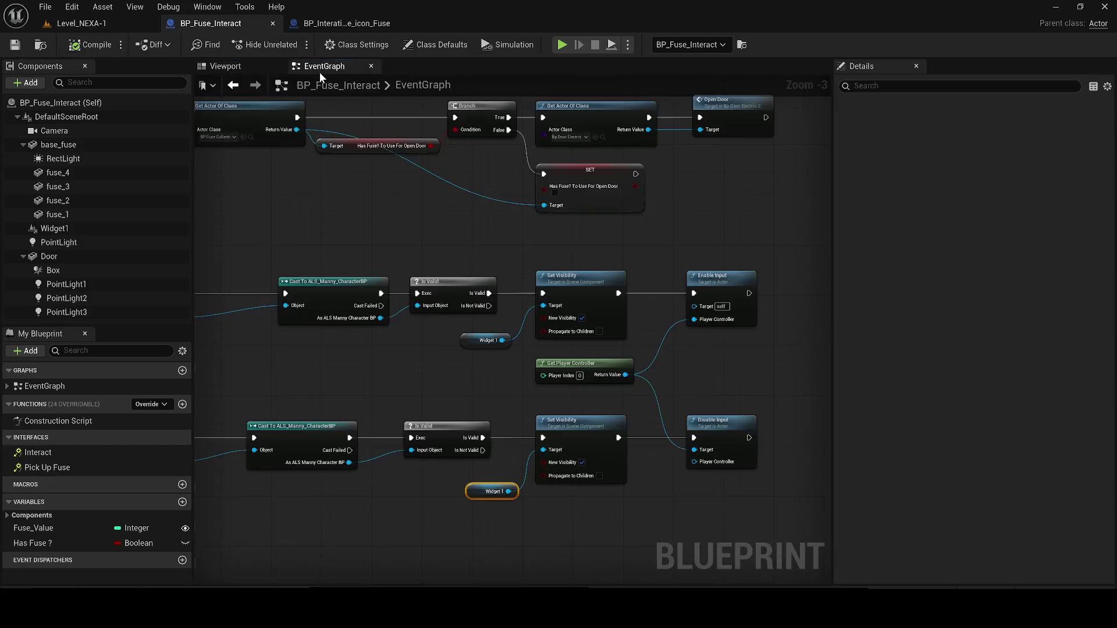
{"action": "scroll", "coordinate": [474, 336], "scroll_direction": "up", "scroll_amount": 2}
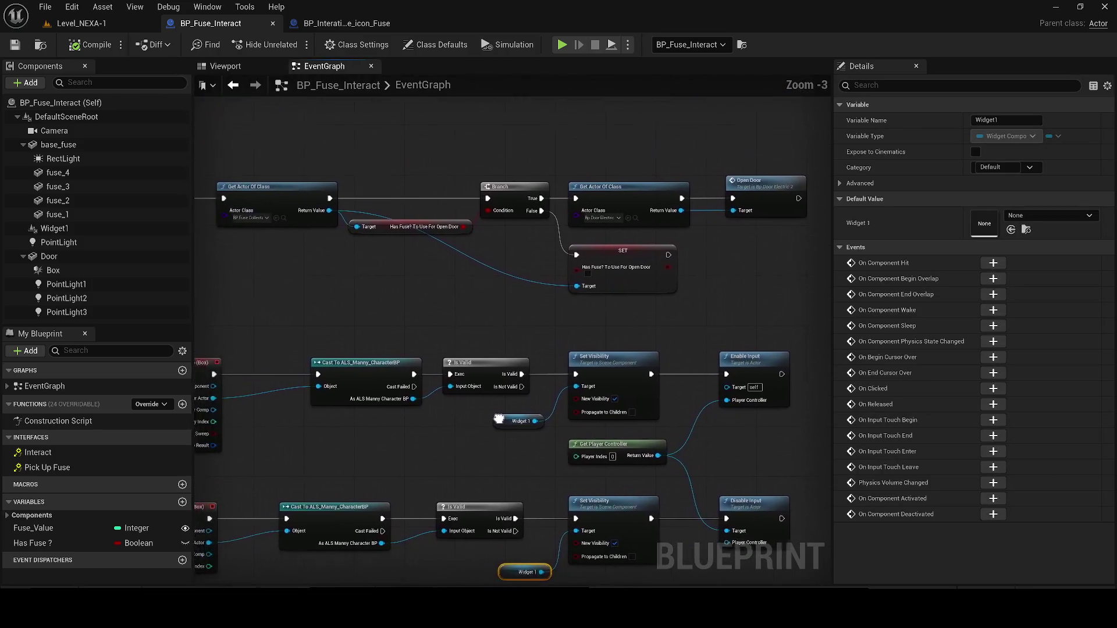
{"action": "scroll", "coordinate": [495, 423], "scroll_direction": "down", "scroll_amount": 1}
{"action": "left_click", "coordinate": [512, 263]}
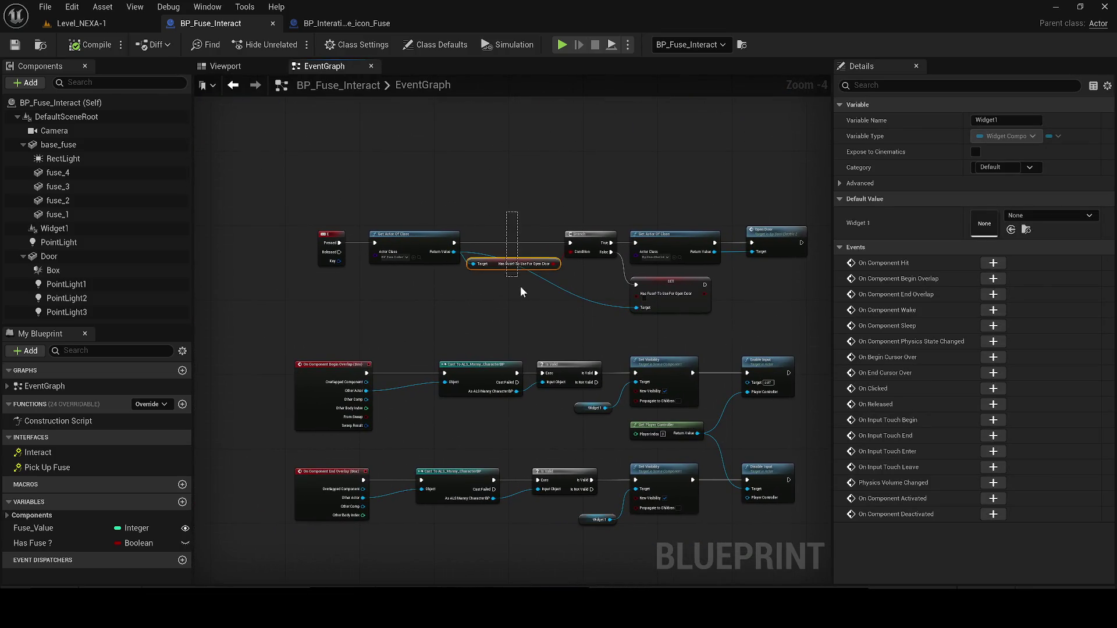
{"action": "key", "text": "Delete"}
{"action": "scroll", "coordinate": [527, 278], "scroll_direction": "down", "scroll_amount": 1}
{"action": "scroll", "coordinate": [428, 265], "scroll_direction": "up", "scroll_amount": 1}
Delete the extra Get Actor Of Class, SET Has Fuse?, Branch and E key event nodes.
{"action": "left_click", "coordinate": [340, 257]}
{"action": "scroll", "coordinate": [340, 257], "scroll_direction": "up", "scroll_amount": 1}
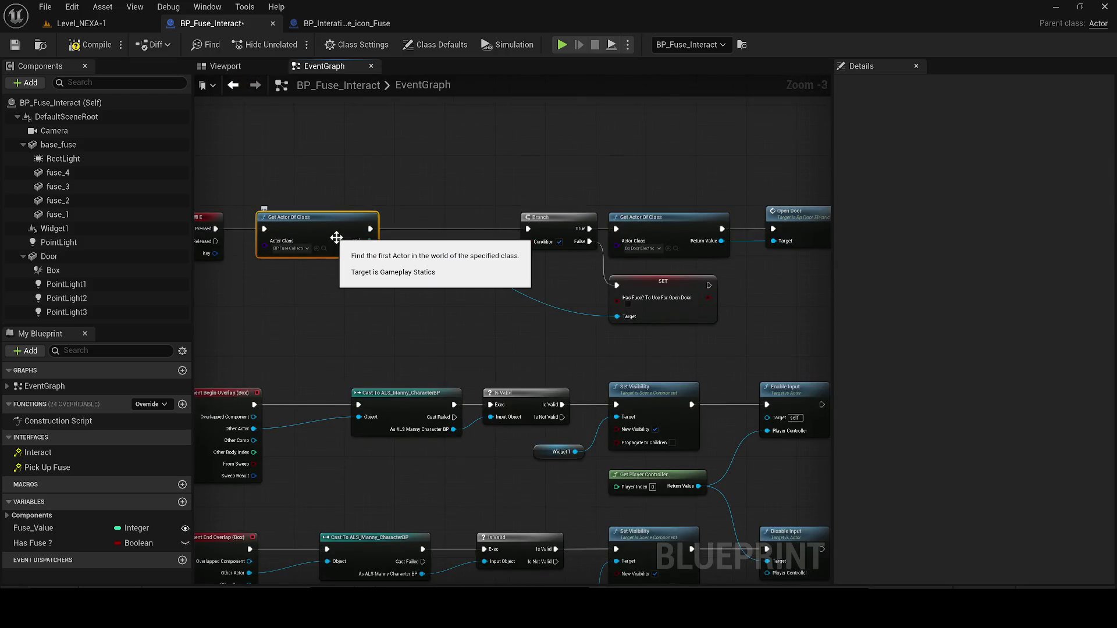
{"action": "key", "text": "Delete"}
{"action": "scroll", "coordinate": [547, 305], "scroll_direction": "down", "scroll_amount": 1}
{"action": "left_click", "coordinate": [594, 304]}
{"action": "key", "text": "Delete"}
{"action": "key", "text": "Delete"}
{"action": "left_click", "coordinate": [288, 240]}
{"action": "key", "text": "Delete"}
{"action": "left_click_drag", "start_coordinate": [698, 278], "coordinate": [605, 232]}
{"action": "key", "text": "Delete"}
{"action": "scroll", "coordinate": [557, 290], "scroll_direction": "down", "scroll_amount": 1}
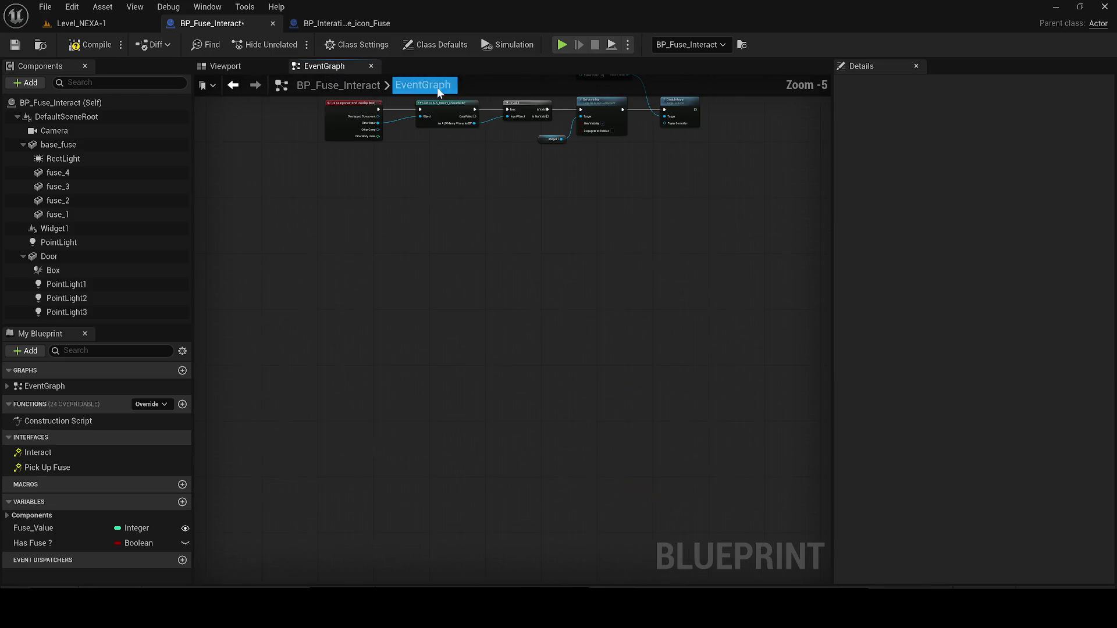
{"action": "scroll", "coordinate": [464, 353], "scroll_direction": "down", "scroll_amount": 1}
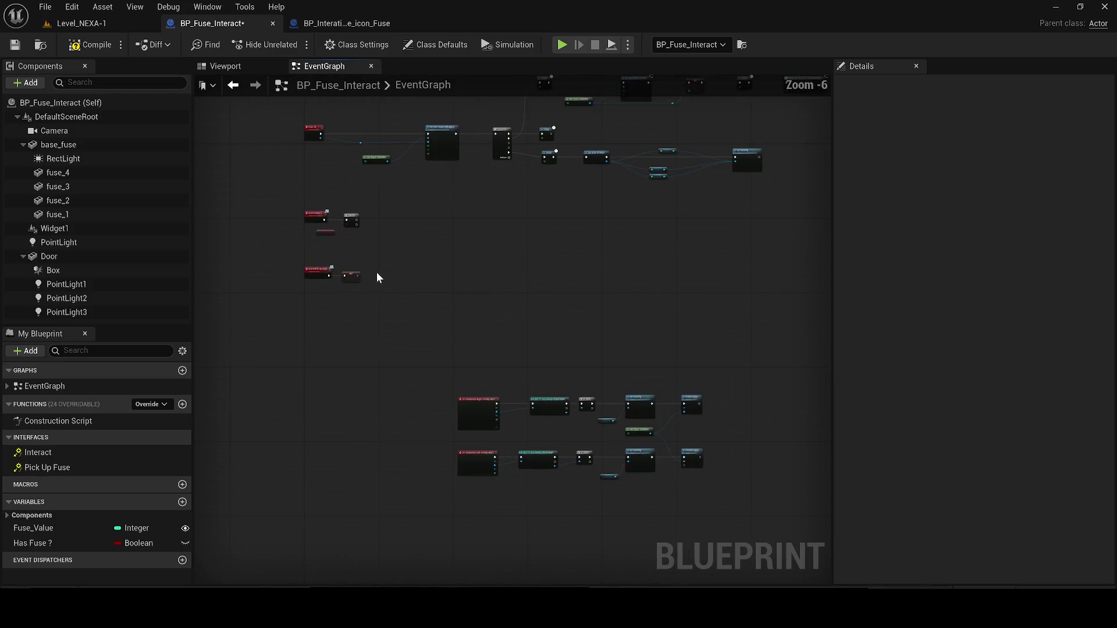
{"action": "scroll", "coordinate": [379, 274], "scroll_direction": "up", "scroll_amount": 3}
Restore Get Actor Of Class and Open Door, wire SET's output into them, and save.
{"action": "key", "text": "ctrl+z"}
{"action": "left_click_drag", "start_coordinate": [584, 318], "coordinate": [641, 306]}
{"action": "left_click_drag", "start_coordinate": [453, 327], "coordinate": [572, 328]}
{"action": "left_click_drag", "start_coordinate": [400, 241], "coordinate": [343, 253]}
{"action": "left_click", "coordinate": [15, 44]}
{"action": "left_click", "coordinate": [93, 24]}
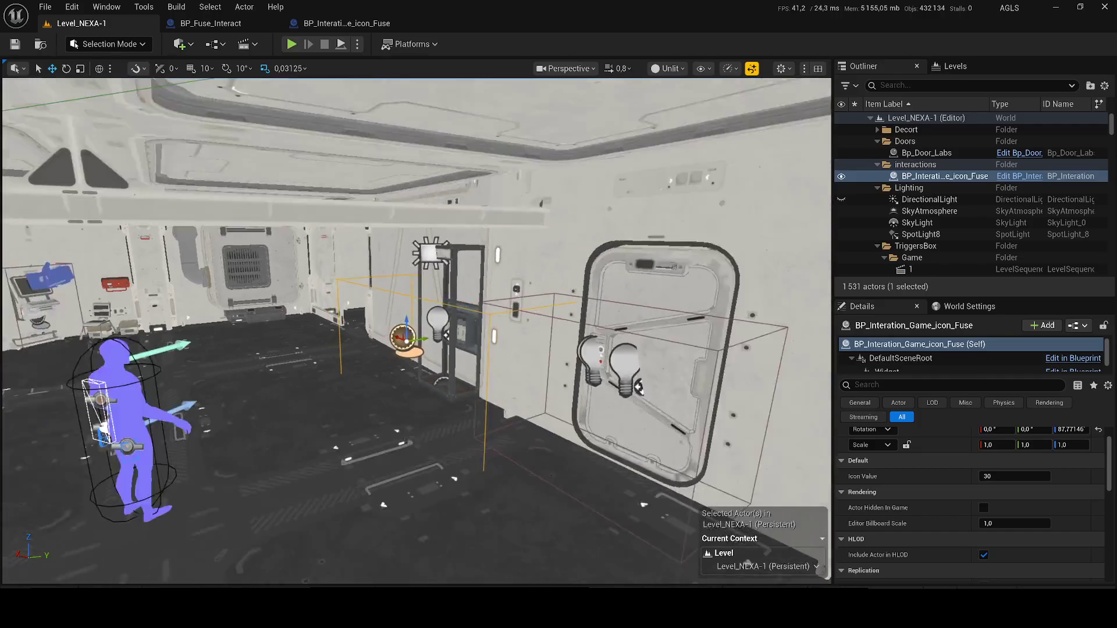
Open ALS_Manny_CharacterBP's blueprint and view its event graph in the main area.
{"action": "left_click", "coordinate": [119, 419]}
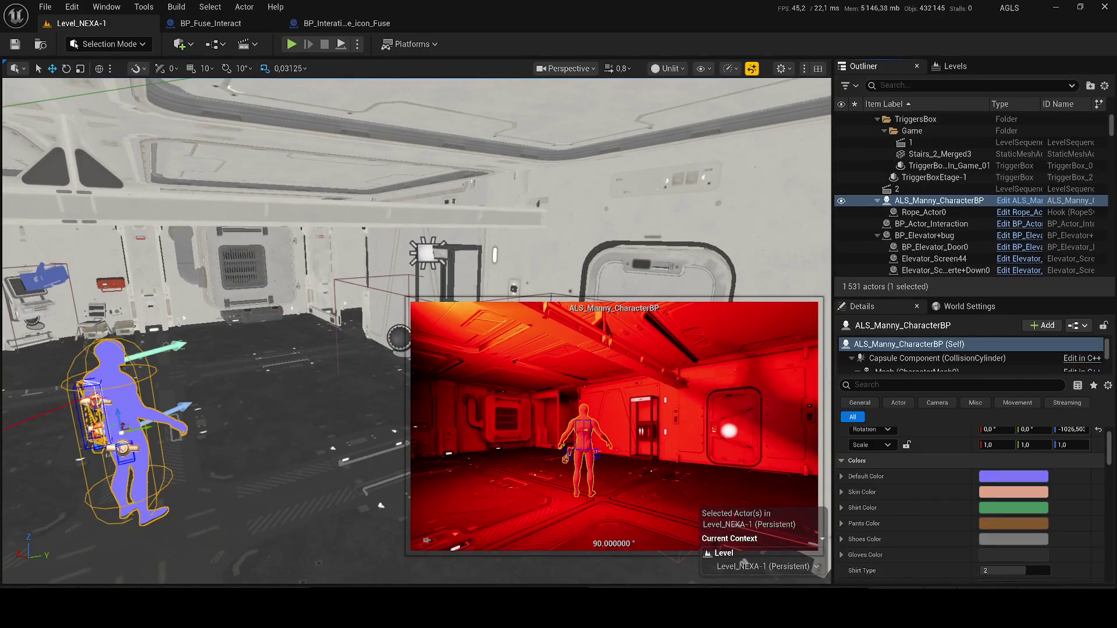
{"action": "key", "text": "ctrl+e"}
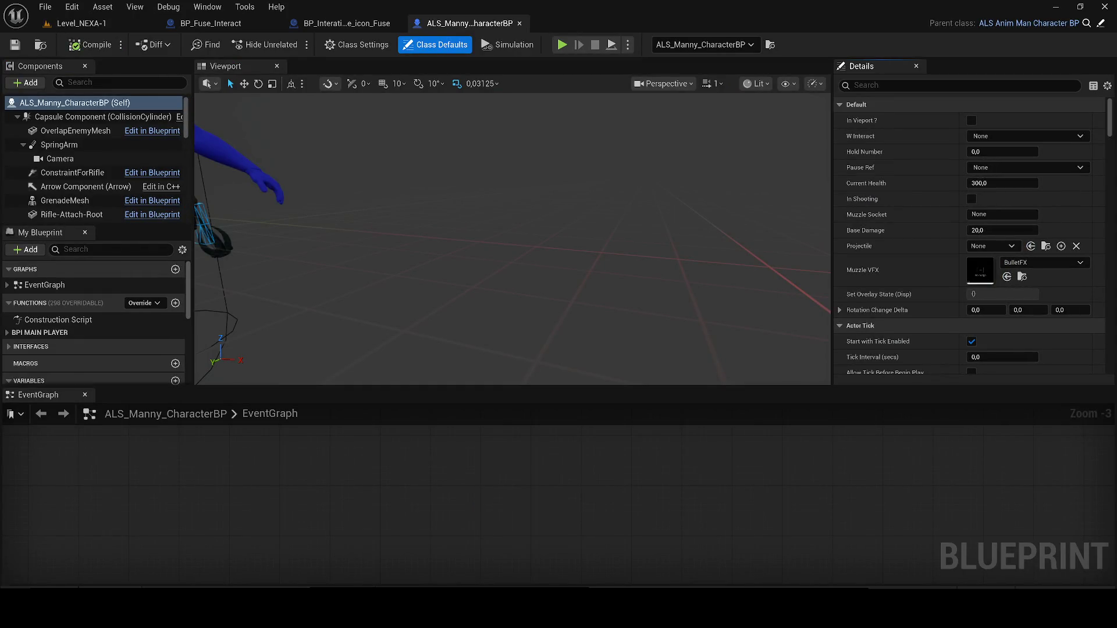
{"action": "left_click_drag", "start_coordinate": [34, 395], "coordinate": [334, 166]}
{"action": "left_click_drag", "start_coordinate": [323, 274], "coordinate": [518, 291]}
{"action": "scroll", "coordinate": [414, 254], "scroll_direction": "down", "scroll_amount": 1}
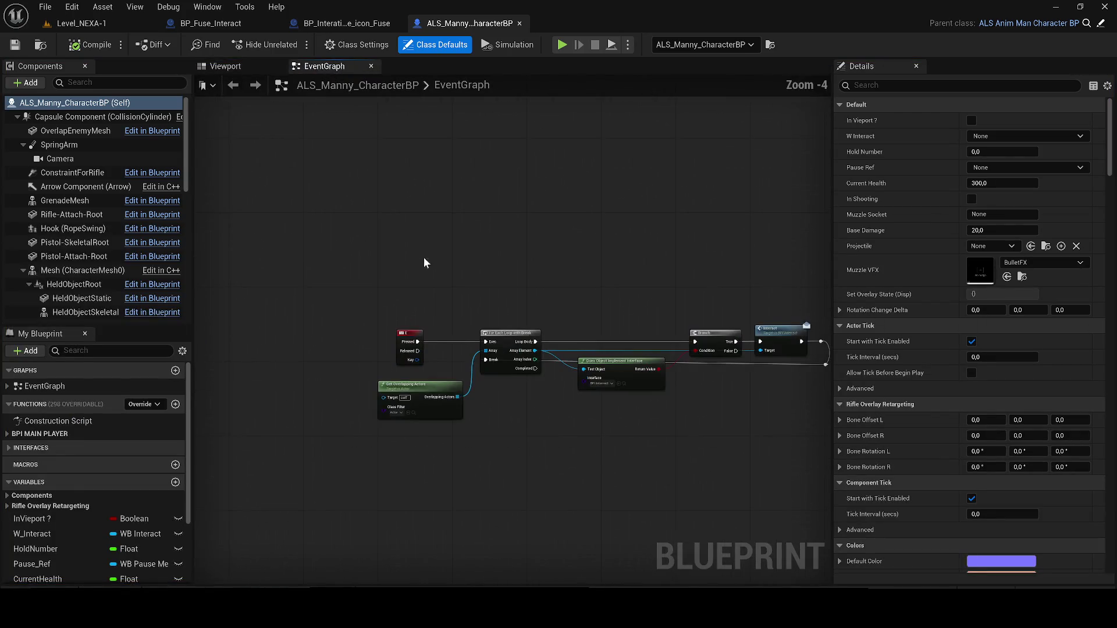
Briefly play-test Level_NEXA-1 and try assigning BP_Fuse_Collectable's Fuse Key, leaving it None.
{"action": "left_click", "coordinate": [70, 23]}
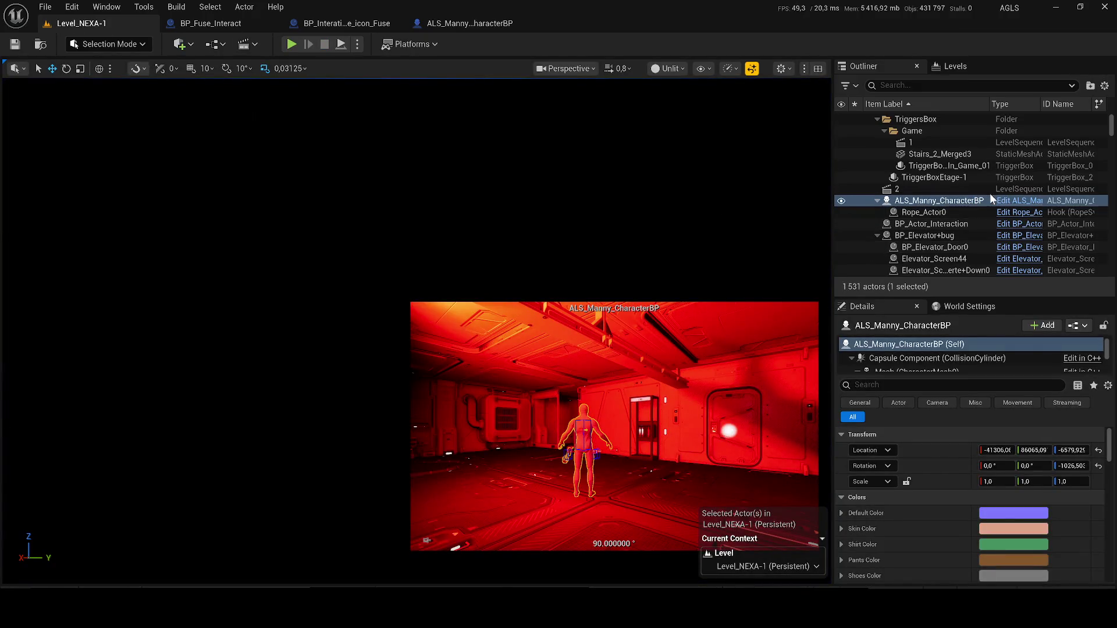
{"action": "double_click", "coordinate": [942, 235]}
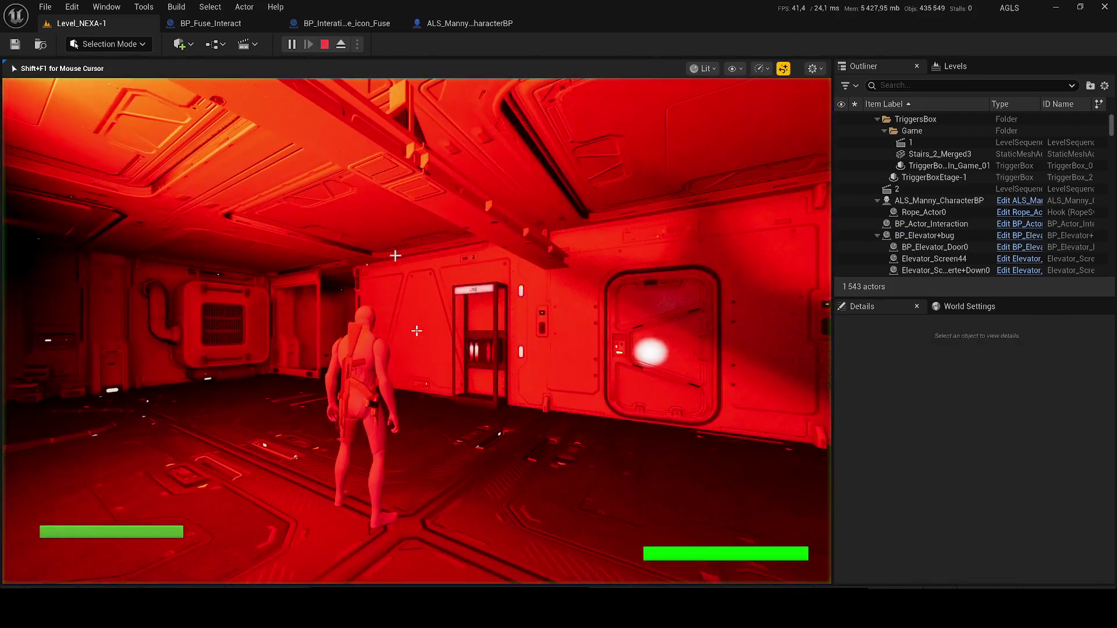
{"action": "key", "text": "Escape"}
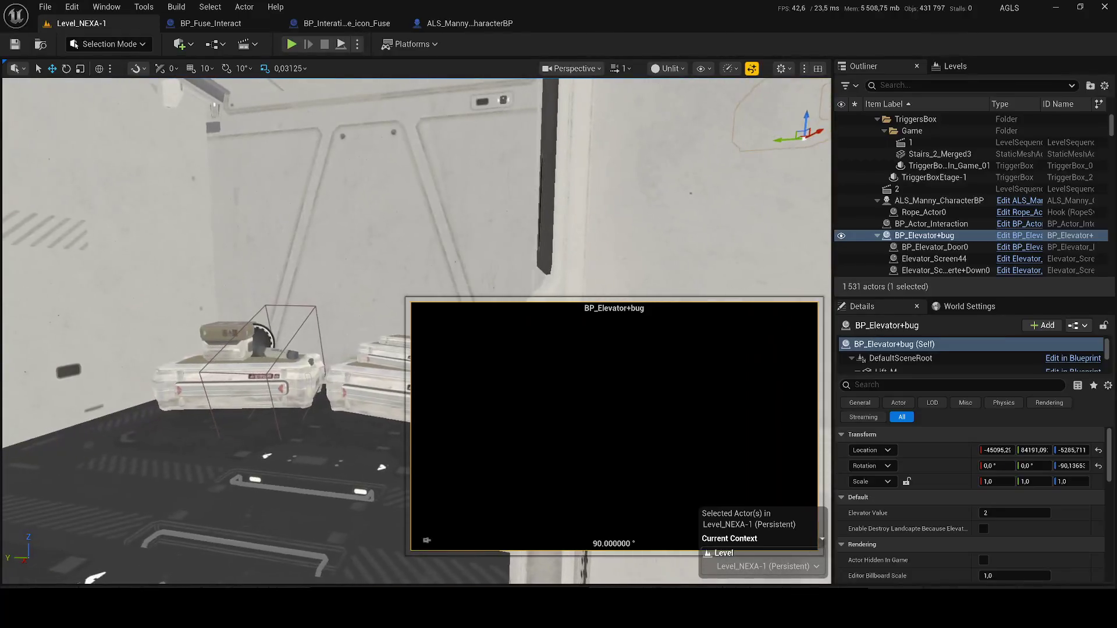
{"action": "left_click", "coordinate": [268, 350]}
{"action": "left_click", "coordinate": [1079, 512]}
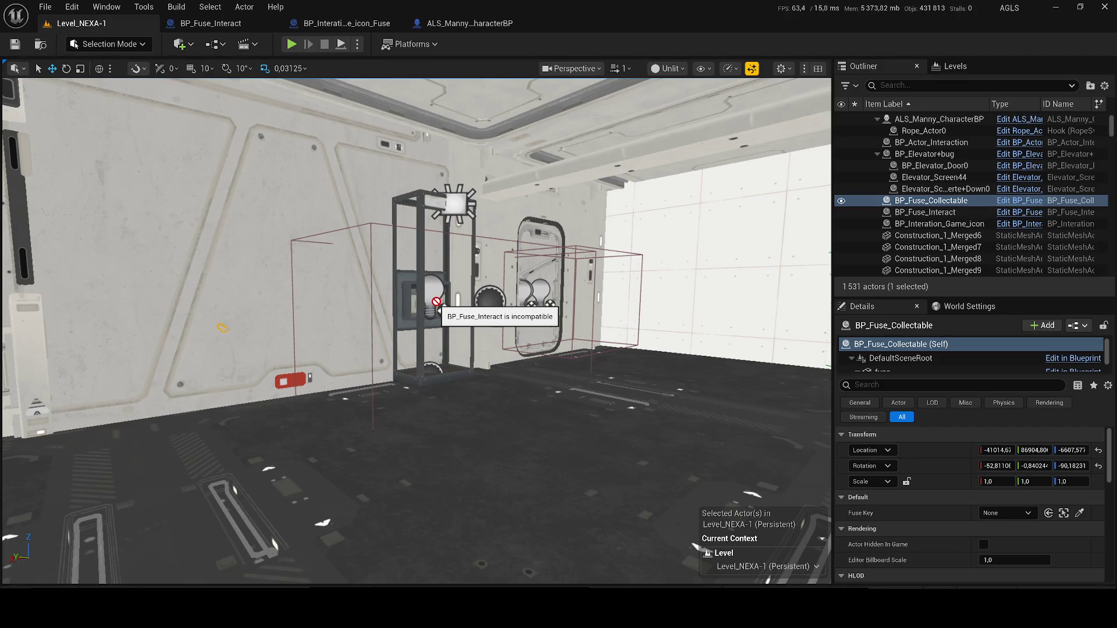
{"action": "left_click", "coordinate": [436, 301]}
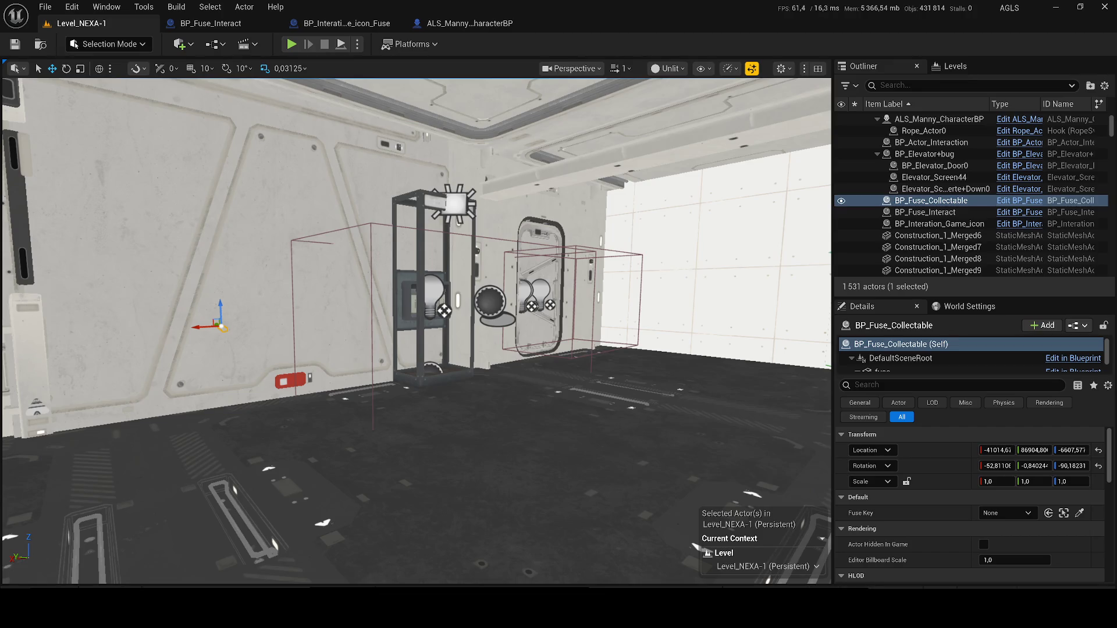
{"action": "left_click", "coordinate": [210, 23]}
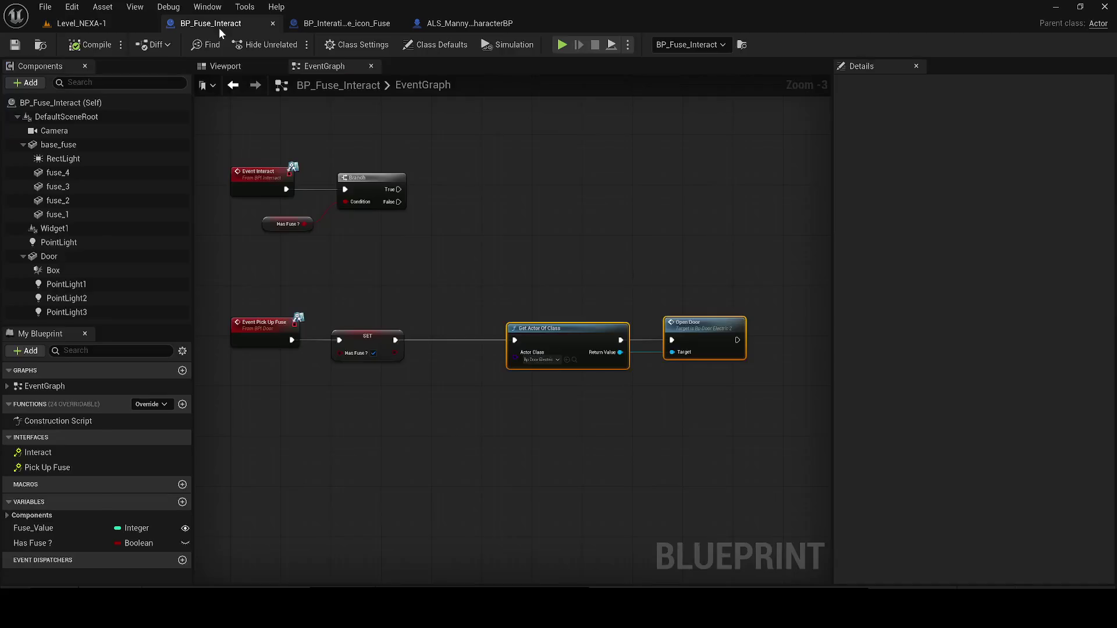
Check the fuse box's Door component in the viewport, then return to the graph's door area.
{"action": "left_click", "coordinate": [519, 265]}
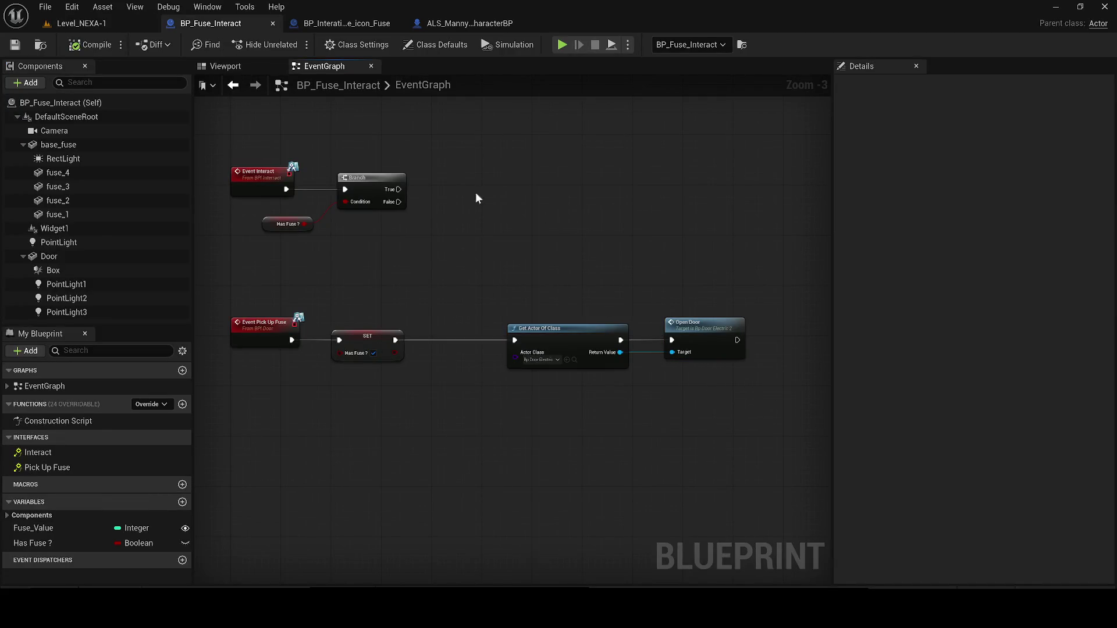
{"action": "left_click", "coordinate": [246, 65]}
{"action": "left_click", "coordinate": [510, 266]}
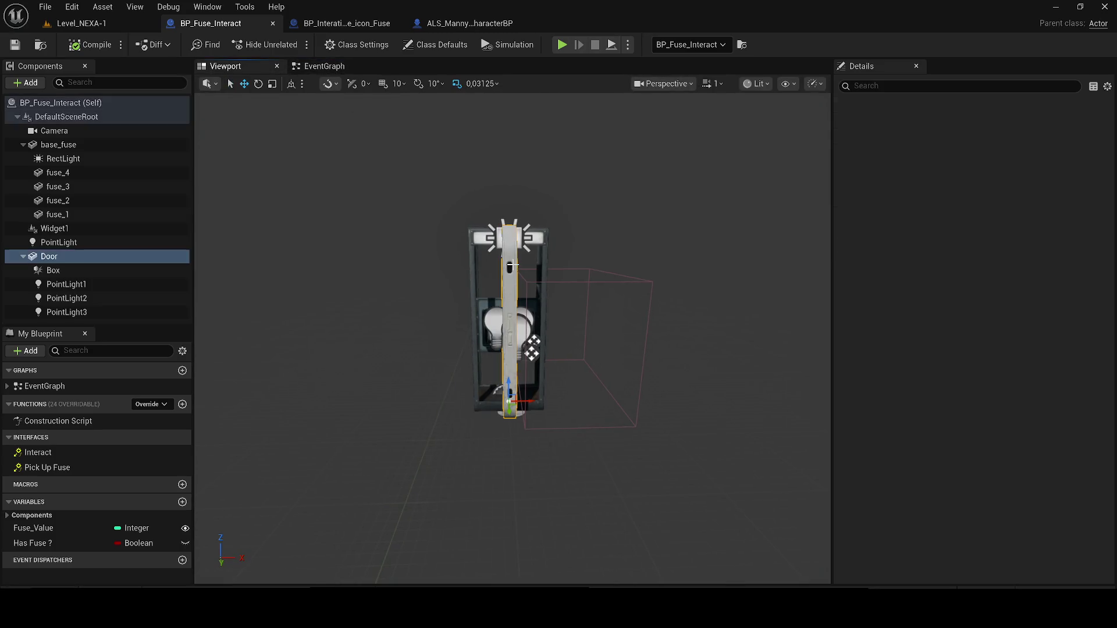
{"action": "left_click", "coordinate": [334, 67]}
{"action": "scroll", "coordinate": [511, 436], "scroll_direction": "down", "scroll_amount": 5}
{"action": "left_click", "coordinate": [512, 445]}
{"action": "scroll", "coordinate": [512, 445], "scroll_direction": "up", "scroll_amount": 2}
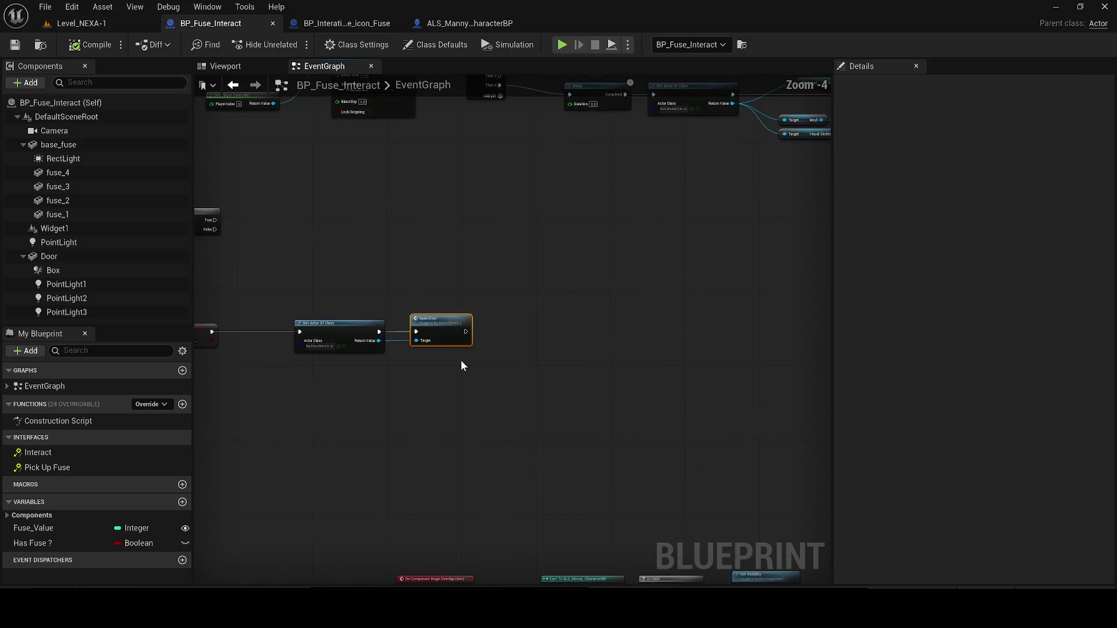
{"action": "mouse_move", "coordinate": [470, 363]}
{"action": "left_mouse_down"}
{"action": "mouse_move", "coordinate": [437, 306]}
{"action": "mouse_move", "coordinate": [427, 311]}
{"action": "left_mouse_up"}
{"action": "scroll", "coordinate": [430, 306], "scroll_direction": "down", "scroll_amount": 1}
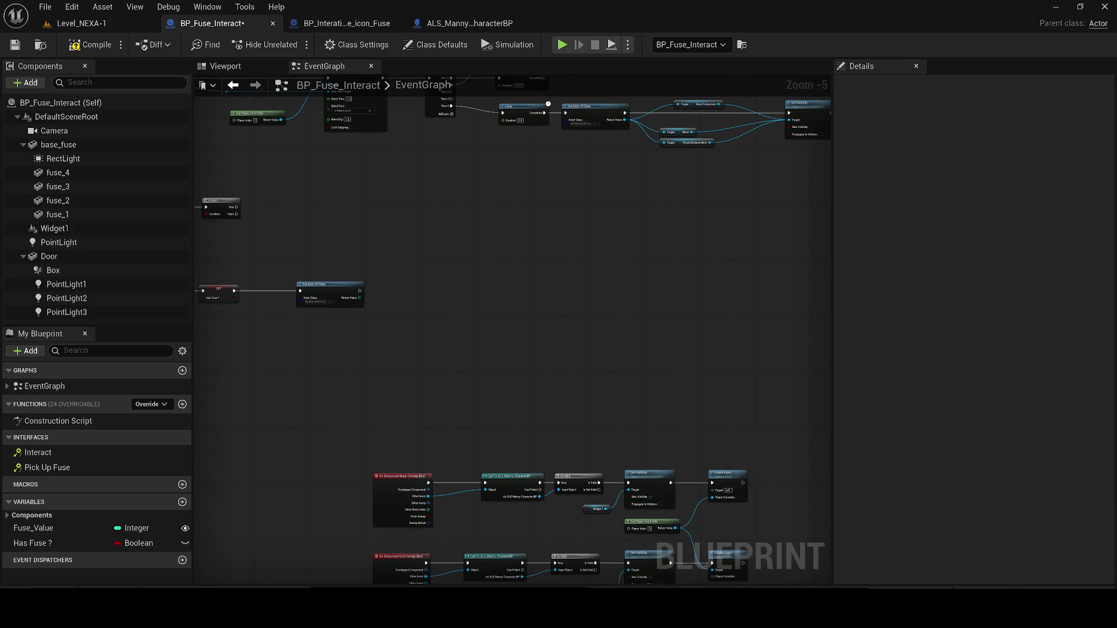
Paste the door-opening timeline nodes and rename their custom event to Open Door Into Fuse Interact.
{"action": "key", "text": "ctrl+v"}
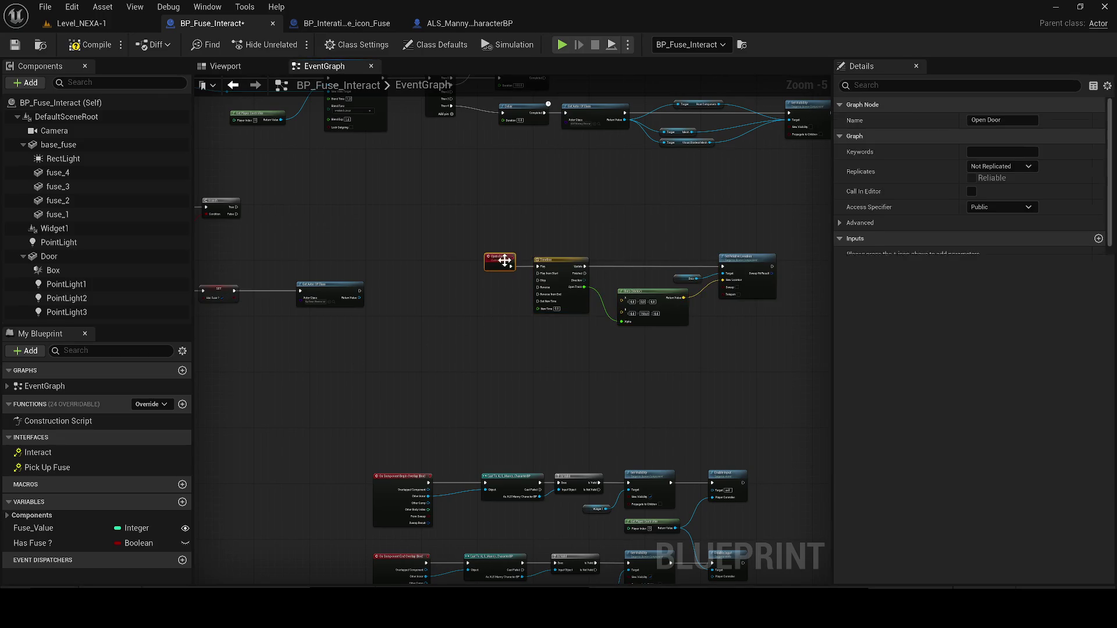
{"action": "type", "text": "Open Door Intr"}
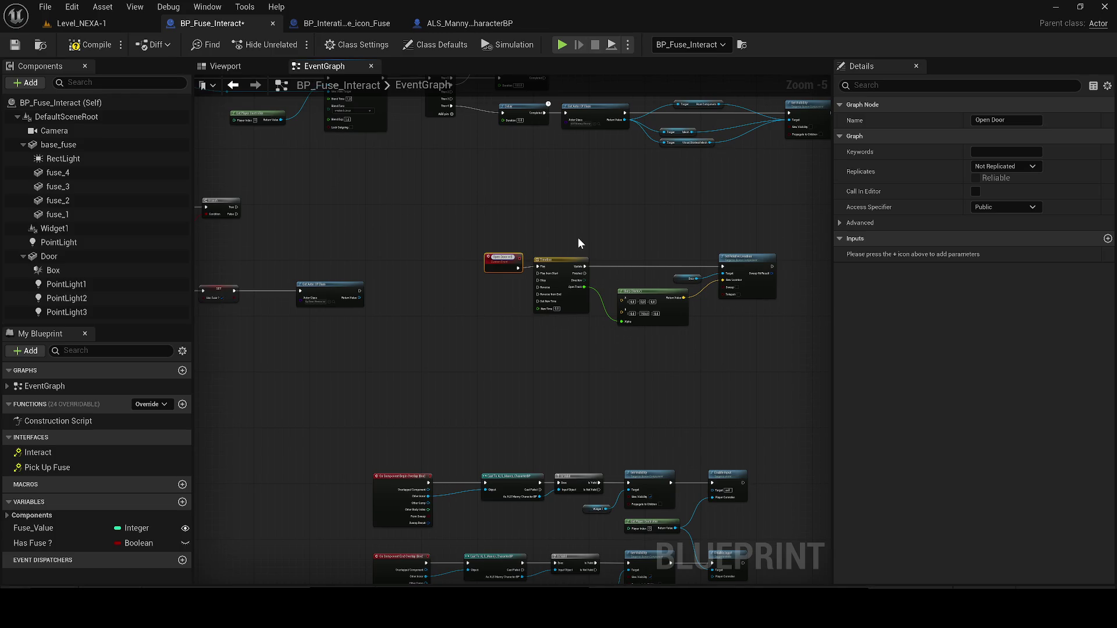
{"action": "type", "text": "o fuse int"}
{"action": "type", "text": "eract"}
{"action": "key", "text": "Return"}
{"action": "scroll", "coordinate": [578, 237], "scroll_direction": "up", "scroll_amount": 1}
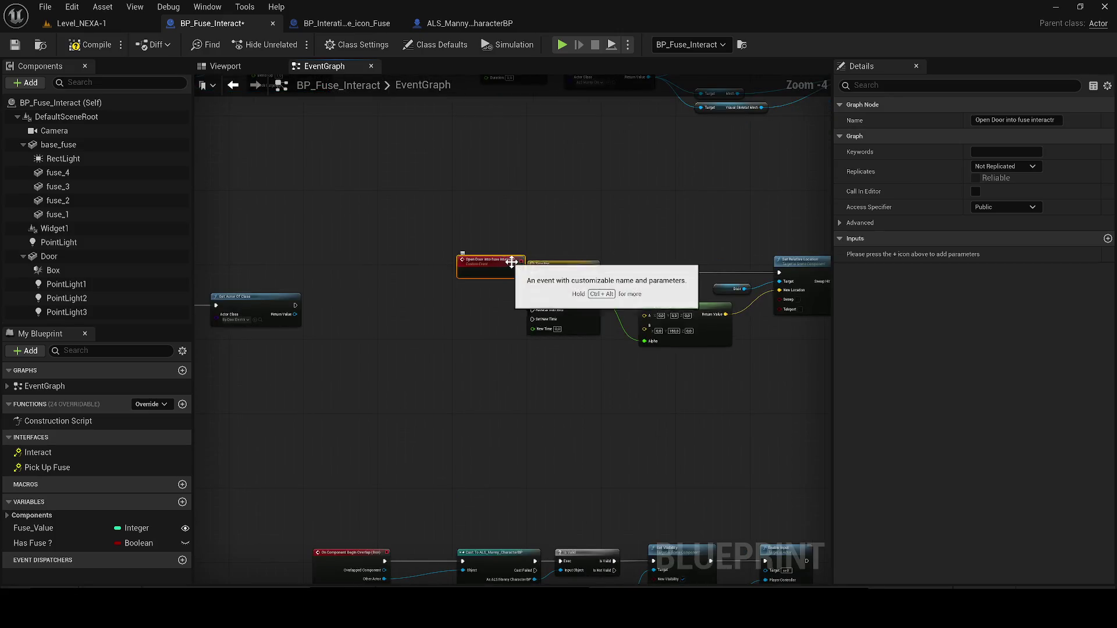
{"action": "scroll", "coordinate": [511, 263], "scroll_direction": "up", "scroll_amount": 3}
{"action": "key", "text": "F2"}
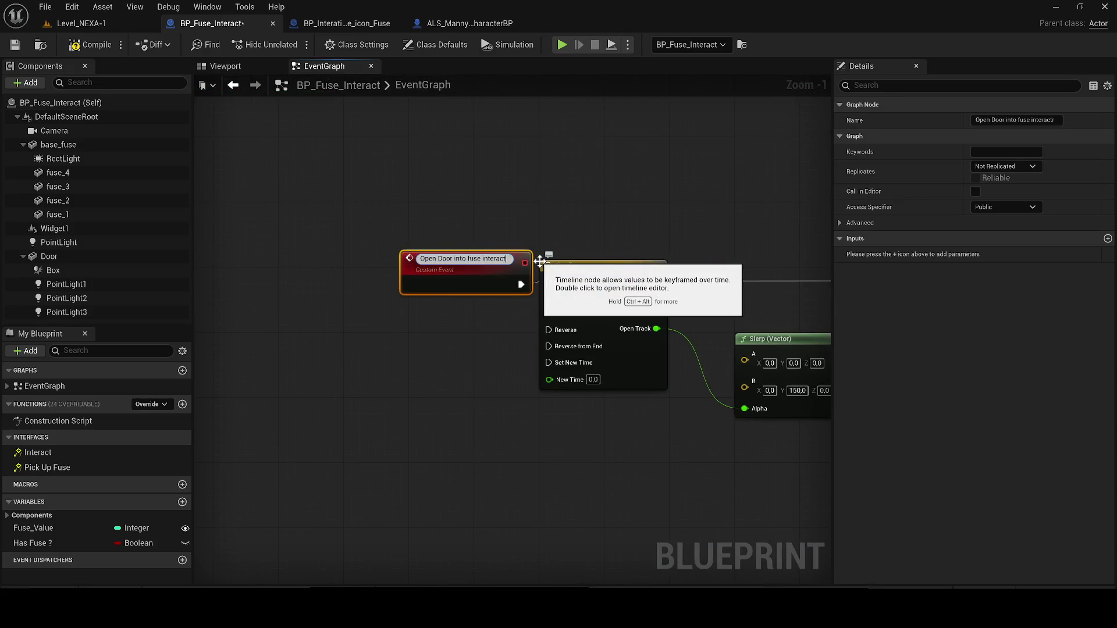
{"action": "left_click", "coordinate": [368, 372]}
{"action": "scroll", "coordinate": [368, 373], "scroll_direction": "down", "scroll_amount": 2}
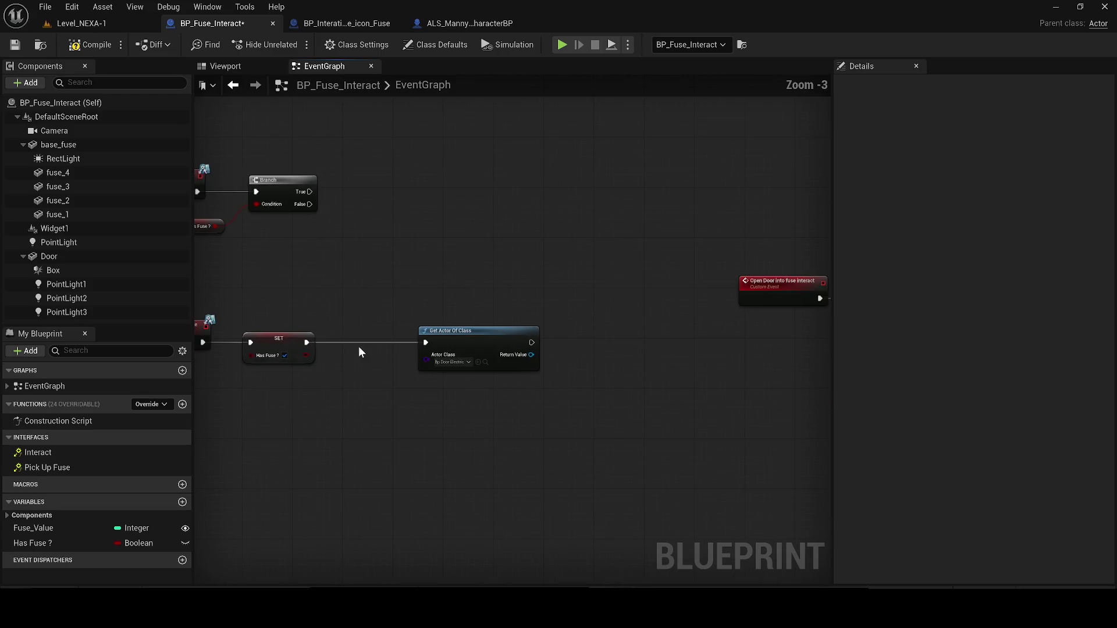
Call Open Door Into Fuse Interact right after SET Has Fuse, then compile and save.
{"action": "left_click_drag", "start_coordinate": [307, 342], "coordinate": [408, 256]}
{"action": "type", "text": "Open Door into fuse interact"}
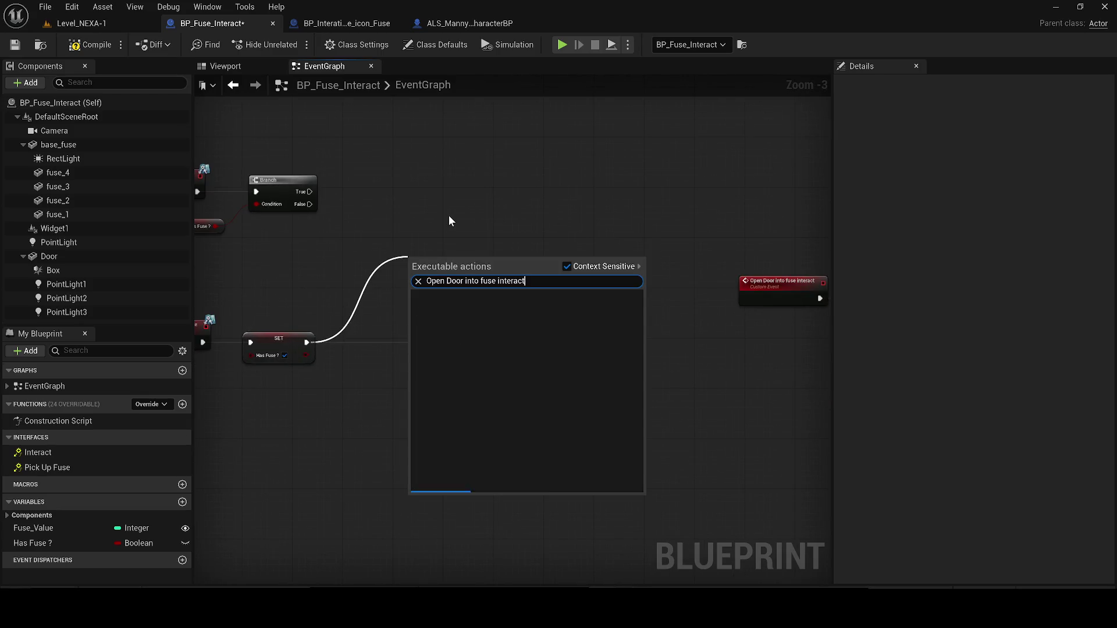
{"action": "left_click", "coordinate": [466, 304]}
{"action": "mouse_move", "coordinate": [481, 337]}
{"action": "left_mouse_down"}
{"action": "mouse_move", "coordinate": [441, 304]}
{"action": "mouse_move", "coordinate": [399, 334]}
{"action": "left_mouse_up"}
{"action": "left_click", "coordinate": [91, 45]}
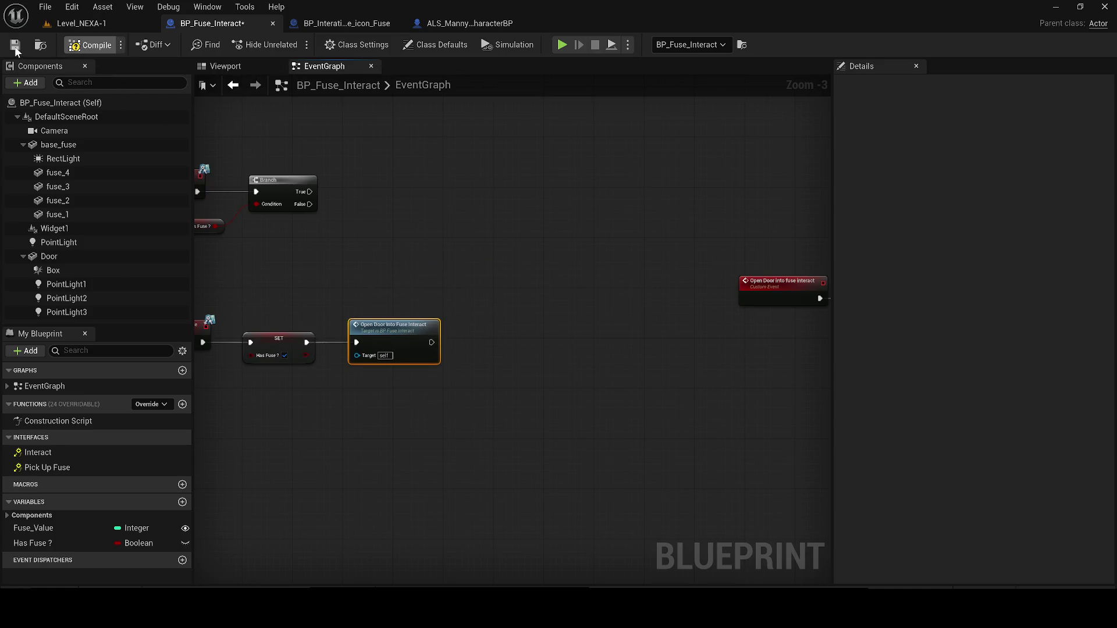
{"action": "left_click", "coordinate": [15, 46]}
{"action": "left_click", "coordinate": [35, 543]}
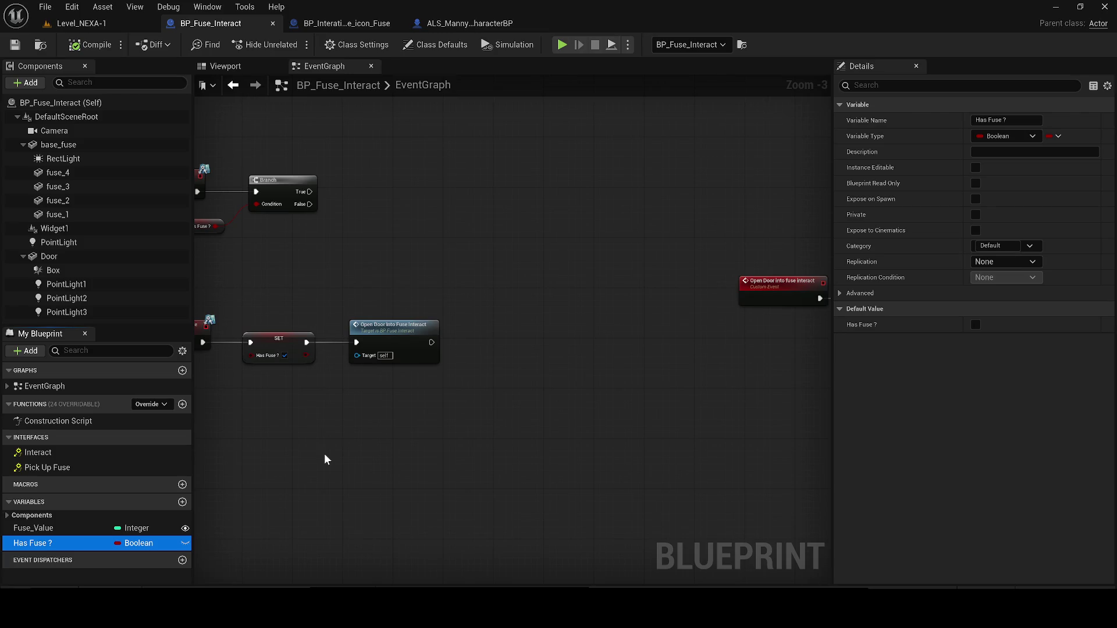
{"action": "left_click", "coordinate": [354, 27]}
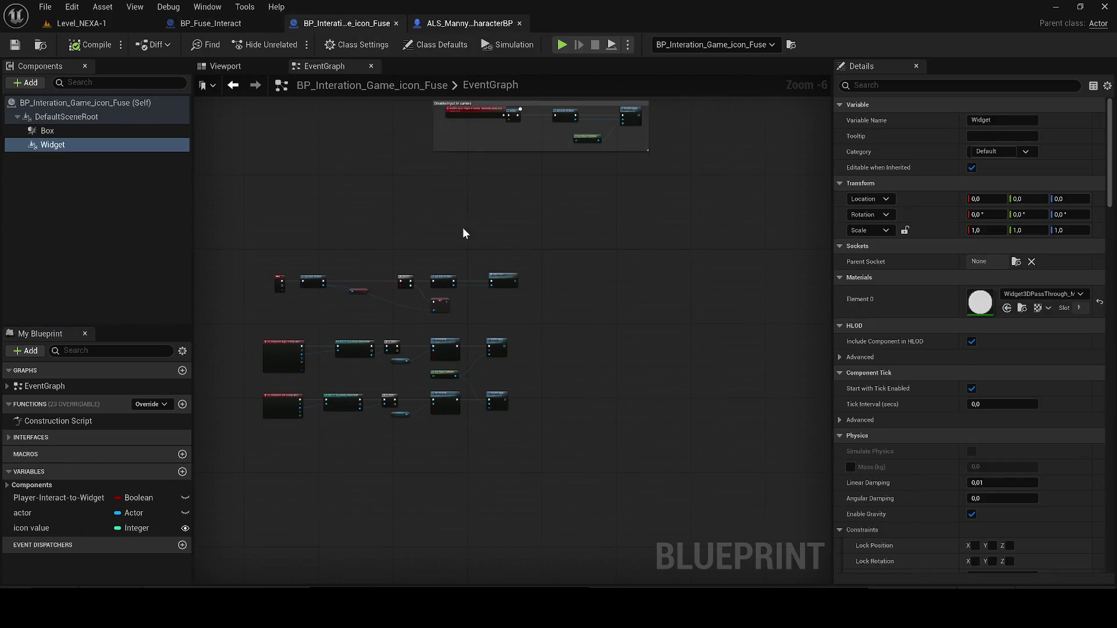
Review the interact input logic in ALS_Manny_CharacterBP, then return to BP_Fuse_Interact's graph.
{"action": "left_click", "coordinate": [469, 24]}
{"action": "mouse_move", "coordinate": [533, 356]}
{"action": "left_mouse_down"}
{"action": "mouse_move", "coordinate": [480, 342]}
{"action": "mouse_move", "coordinate": [744, 329]}
{"action": "mouse_move", "coordinate": [697, 325]}
{"action": "left_mouse_up"}
{"action": "scroll", "coordinate": [480, 341], "scroll_direction": "up", "scroll_amount": 1}
{"action": "scroll", "coordinate": [509, 331], "scroll_direction": "down", "scroll_amount": 2}
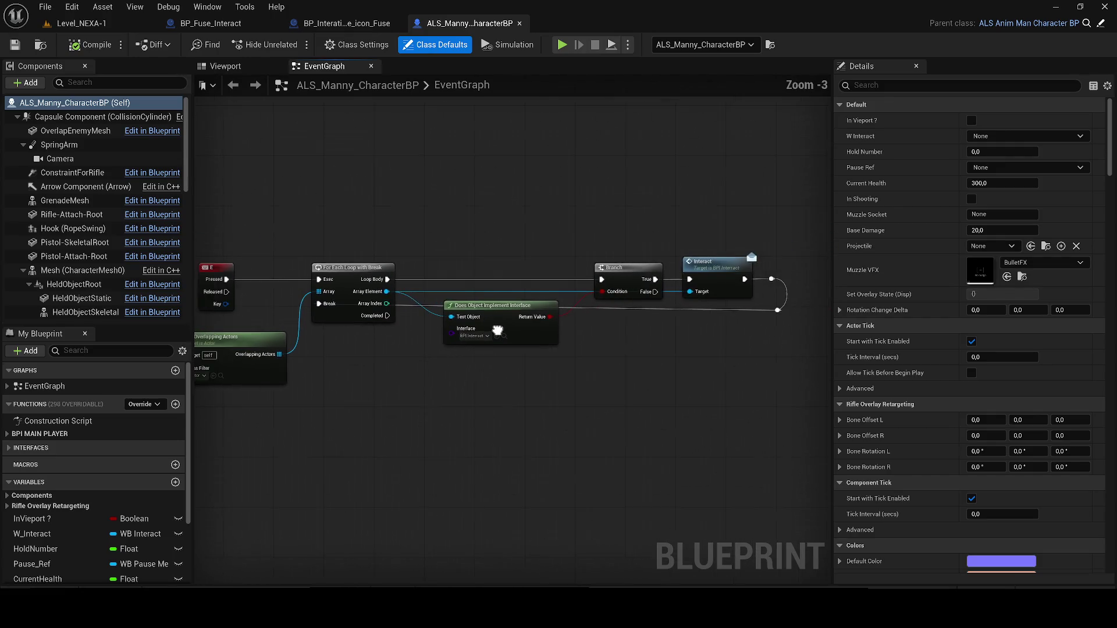
{"action": "left_click_drag", "start_coordinate": [510, 331], "coordinate": [582, 342]}
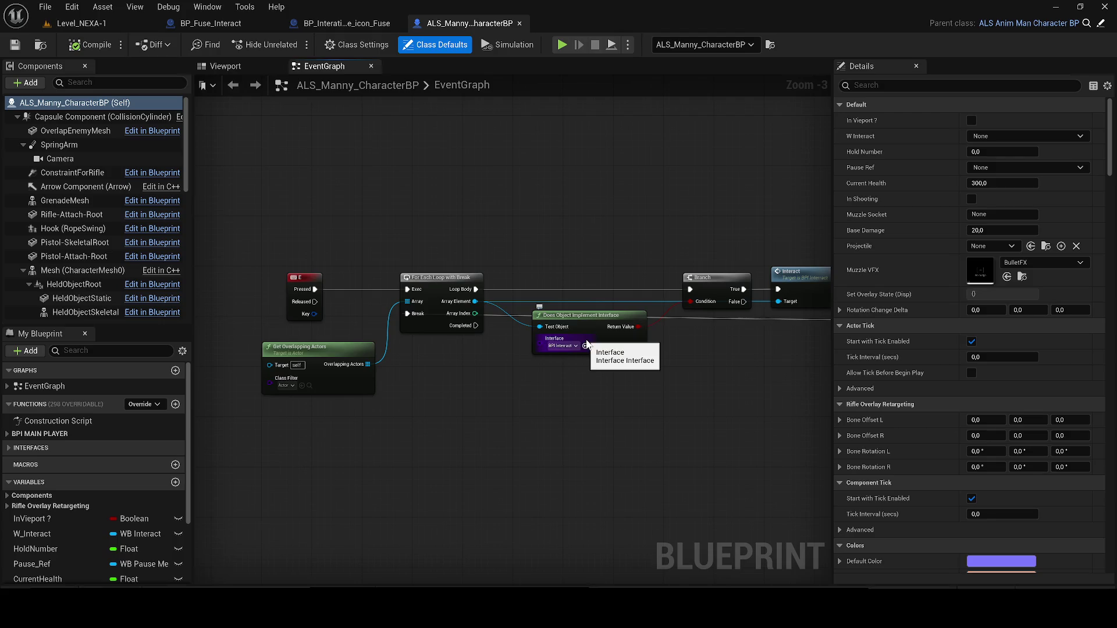
{"action": "left_click", "coordinate": [233, 26]}
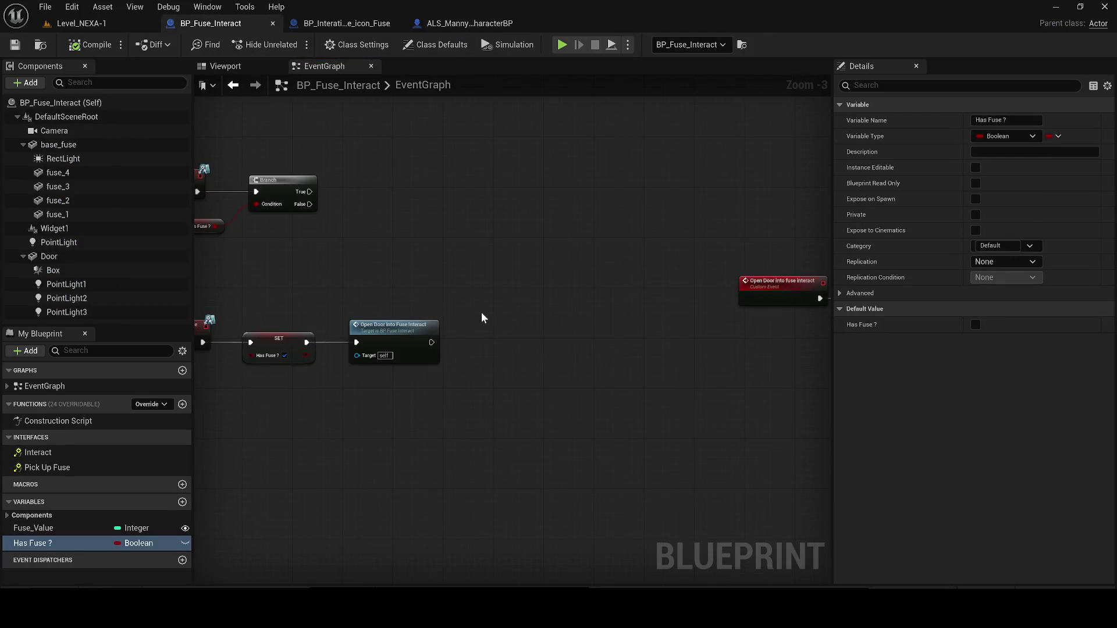
{"action": "left_click_drag", "start_coordinate": [477, 309], "coordinate": [581, 316]}
{"action": "scroll", "coordinate": [521, 291], "scroll_direction": "down", "scroll_amount": 1}
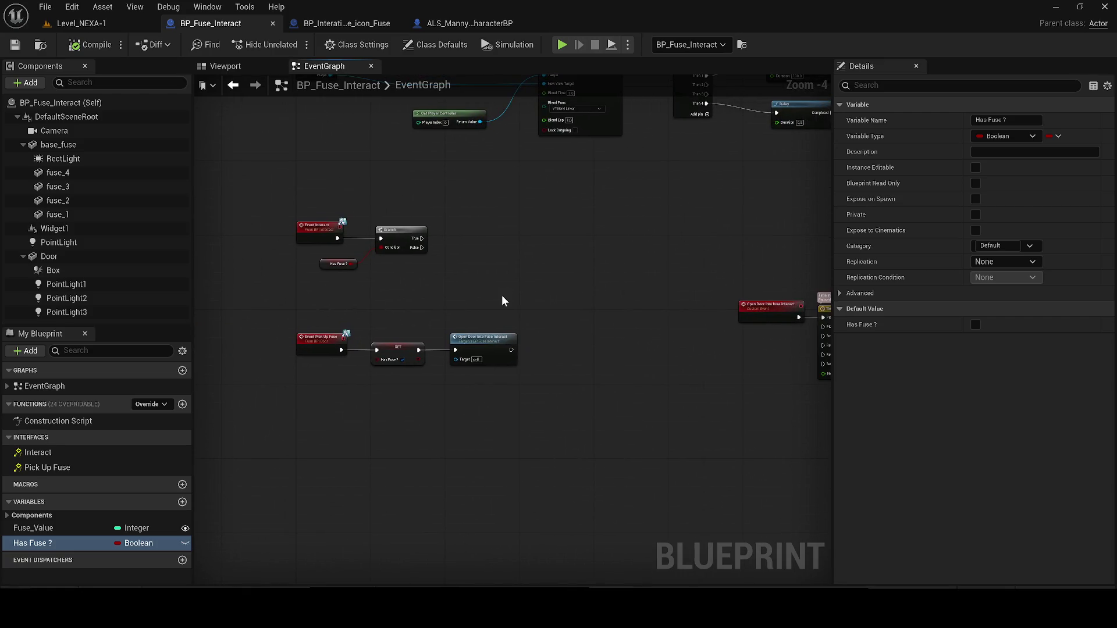
{"action": "left_click_drag", "start_coordinate": [501, 296], "coordinate": [479, 318]}
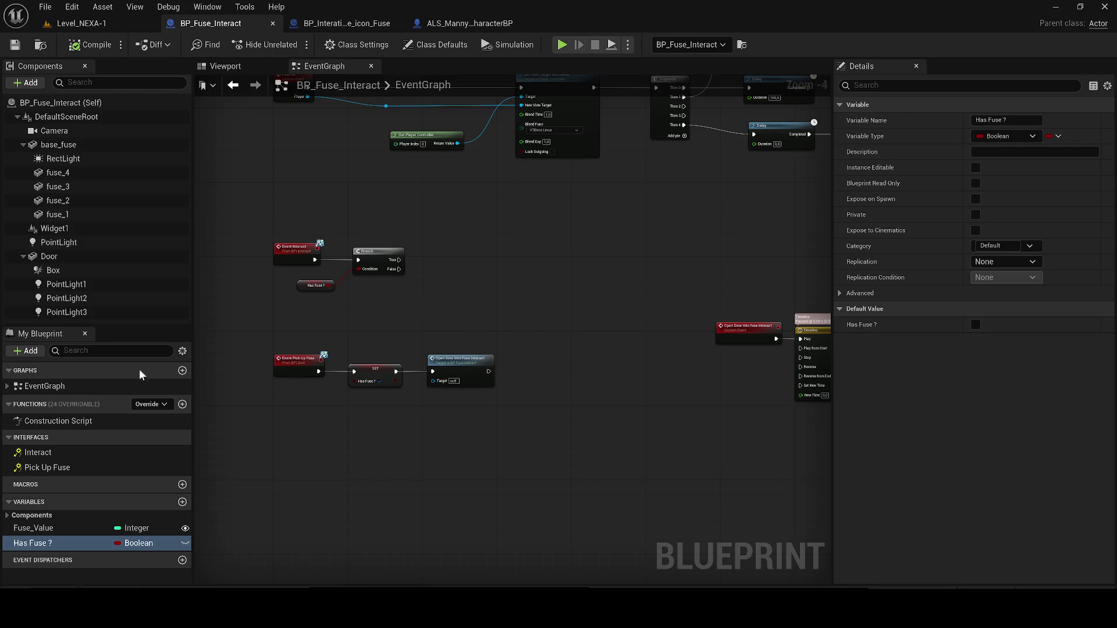
Move the Open Door Into Fuse Interact call beside the Branch, wire True to it, and compile.
{"action": "mouse_move", "coordinate": [482, 384]}
{"action": "left_mouse_down"}
{"action": "mouse_move", "coordinate": [462, 358]}
{"action": "mouse_move", "coordinate": [496, 381]}
{"action": "mouse_move", "coordinate": [477, 385]}
{"action": "left_mouse_up"}
{"action": "key", "text": "ctrl+x"}
{"action": "key", "text": "ctrl+v"}
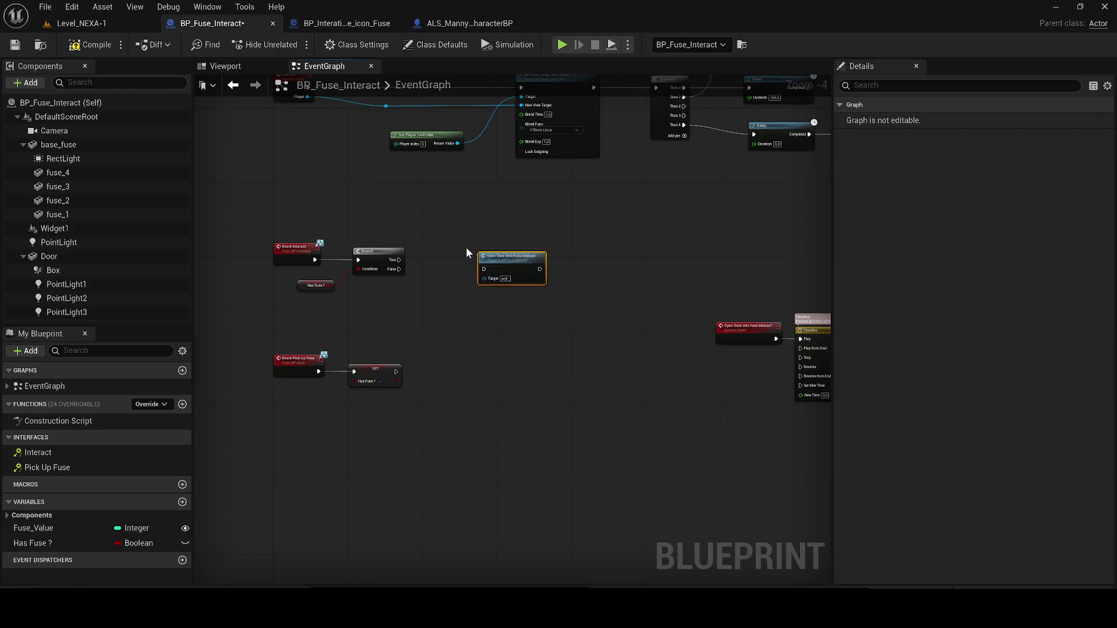
{"action": "scroll", "coordinate": [466, 247], "scroll_direction": "up", "scroll_amount": 2}
{"action": "mouse_move", "coordinate": [358, 266]}
{"action": "left_mouse_down"}
{"action": "mouse_move", "coordinate": [482, 293]}
{"action": "mouse_move", "coordinate": [492, 280]}
{"action": "mouse_move", "coordinate": [462, 254]}
{"action": "mouse_move", "coordinate": [380, 316]}
{"action": "left_mouse_up"}
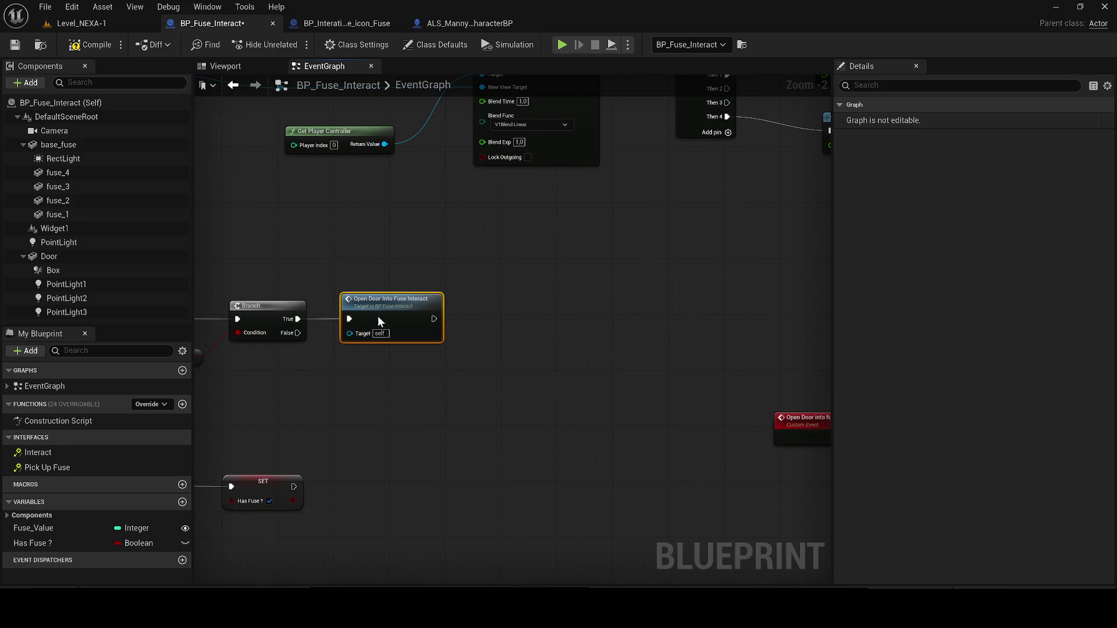
{"action": "left_click", "coordinate": [80, 47]}
{"action": "left_click", "coordinate": [156, 28]}
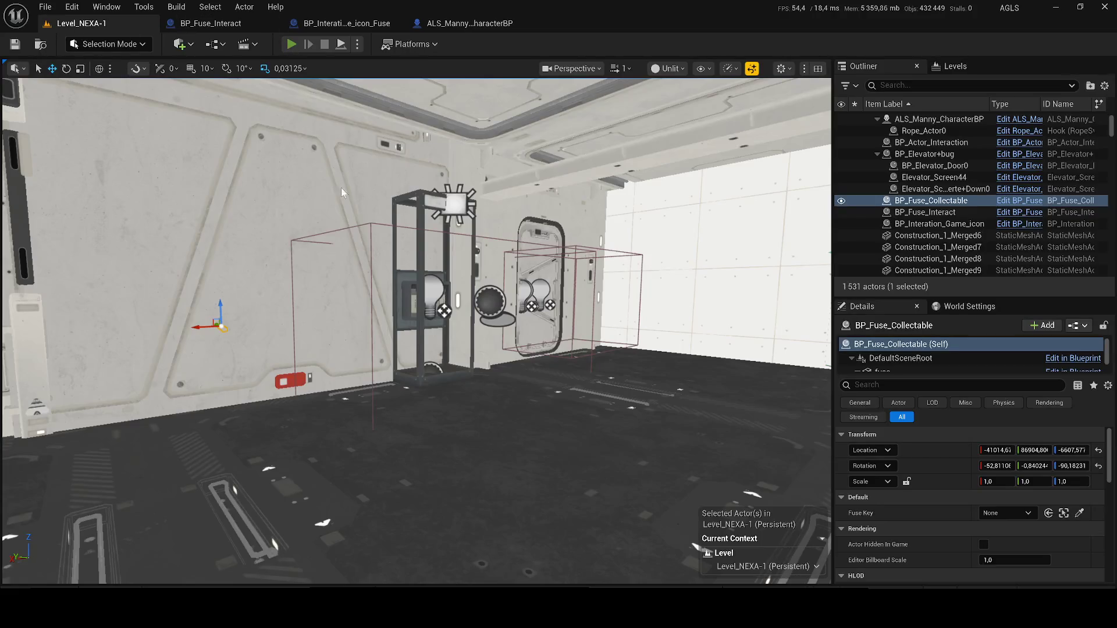
Play-test Level_NEXA-1, walking through the crate and grey rooms to the fuse booth, then stop.
{"action": "key", "text": "alt+p"}
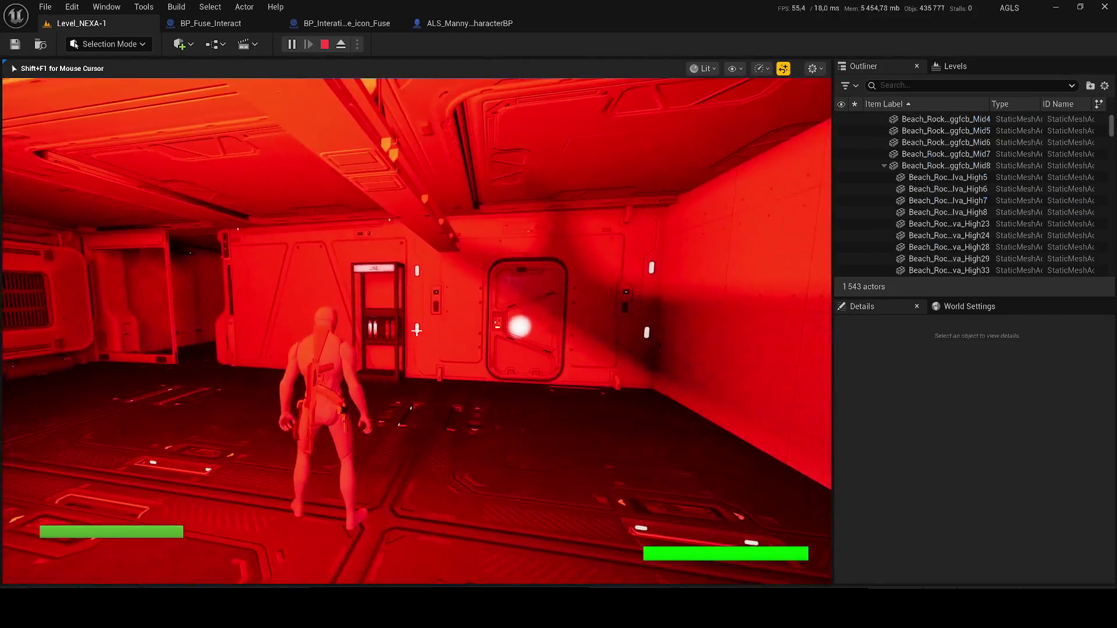
{"action": "key", "text": "w"}
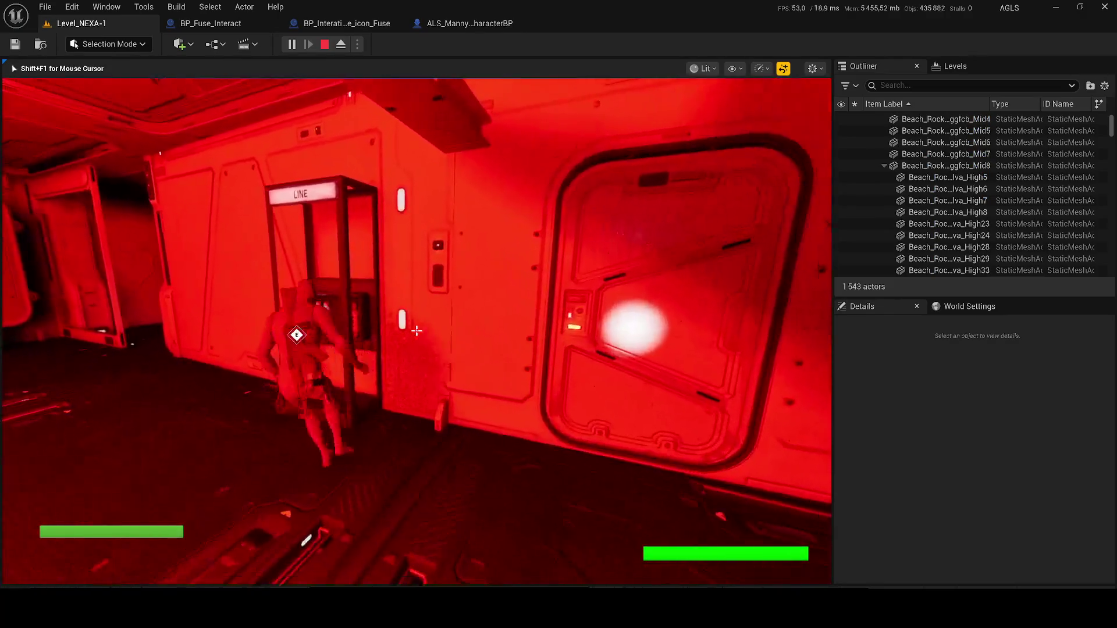
{"action": "key", "text": "a"}
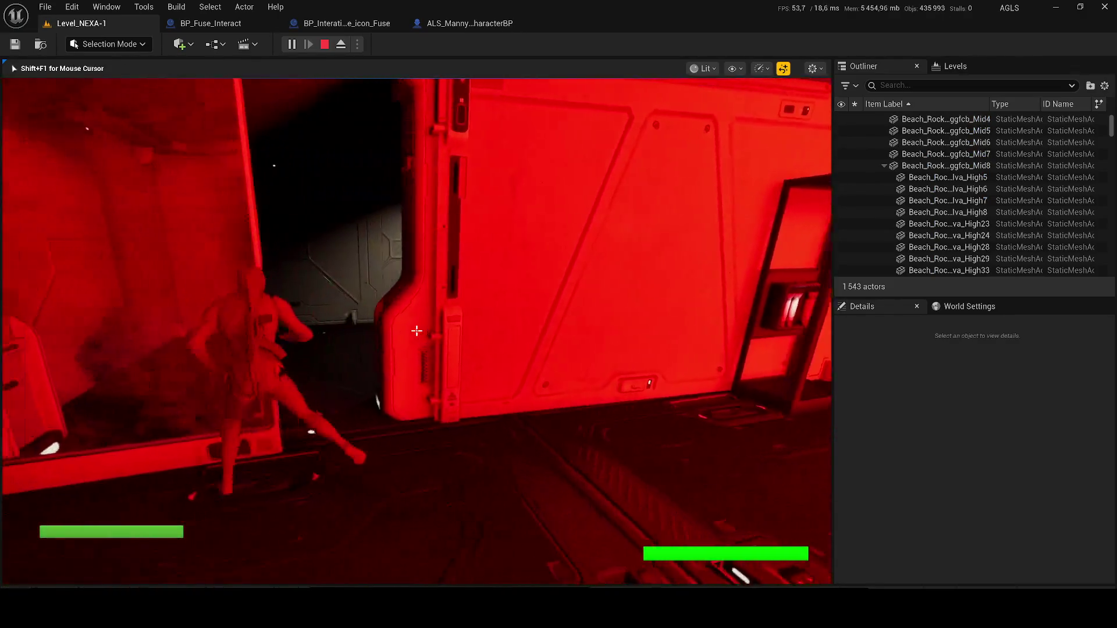
{"action": "key", "text": "w"}
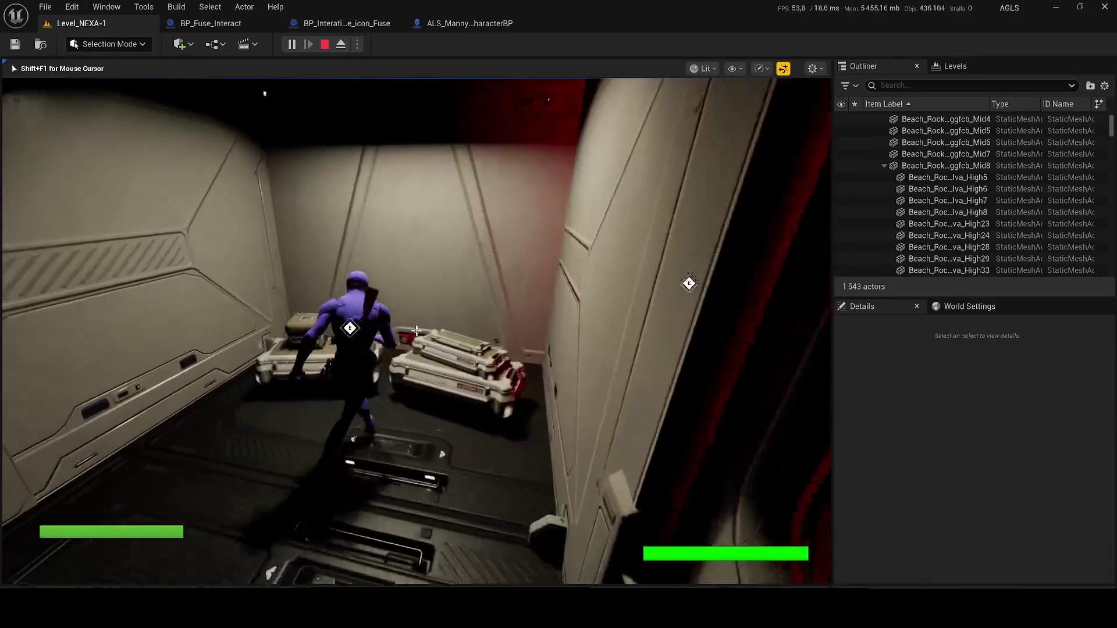
{"action": "key", "text": "w"}
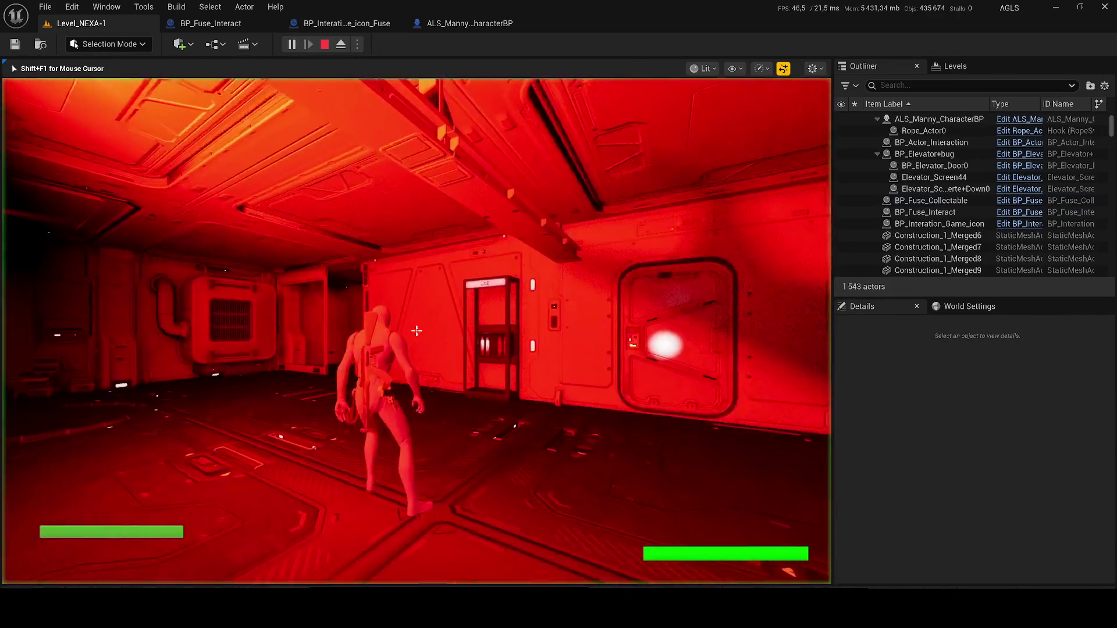
{"action": "key", "text": "w"}
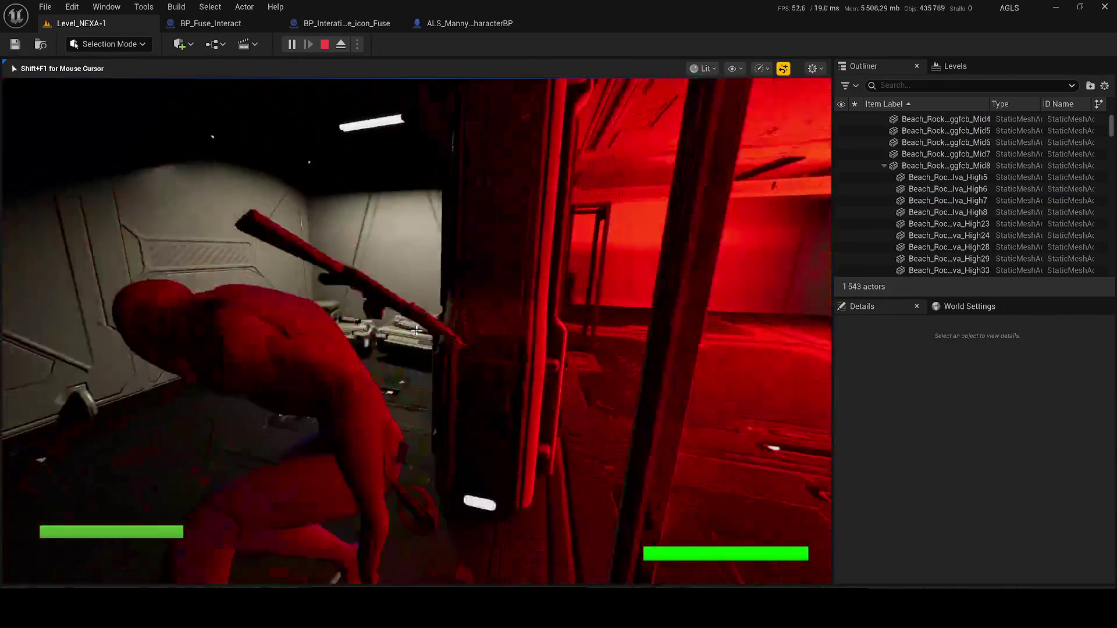
{"action": "key", "text": "w"}
{"action": "key", "text": "w"}
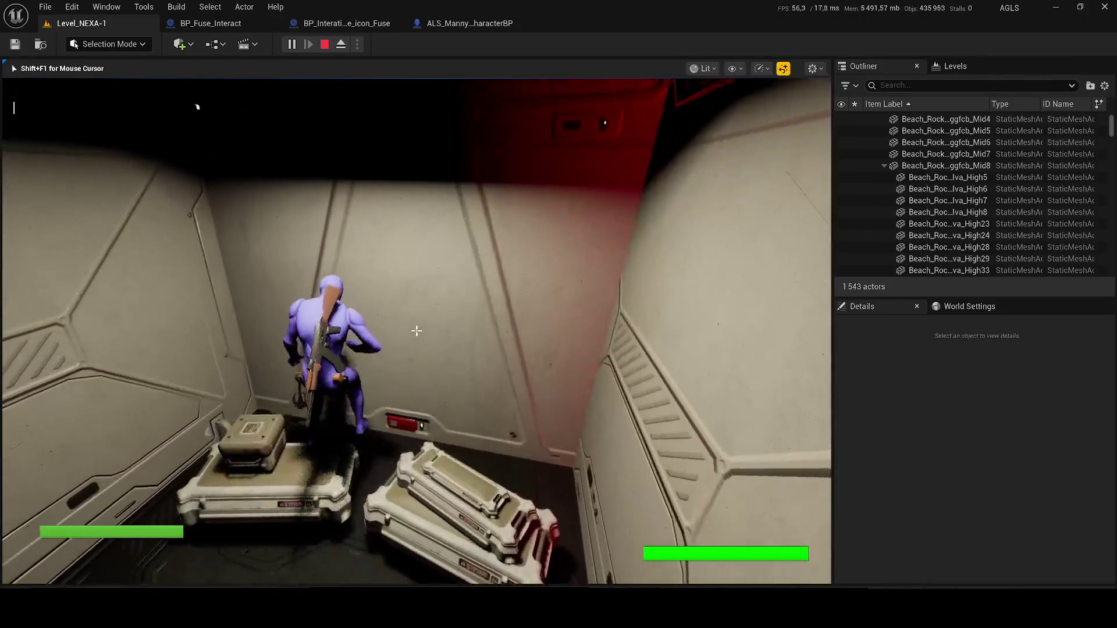
{"action": "key", "text": "w"}
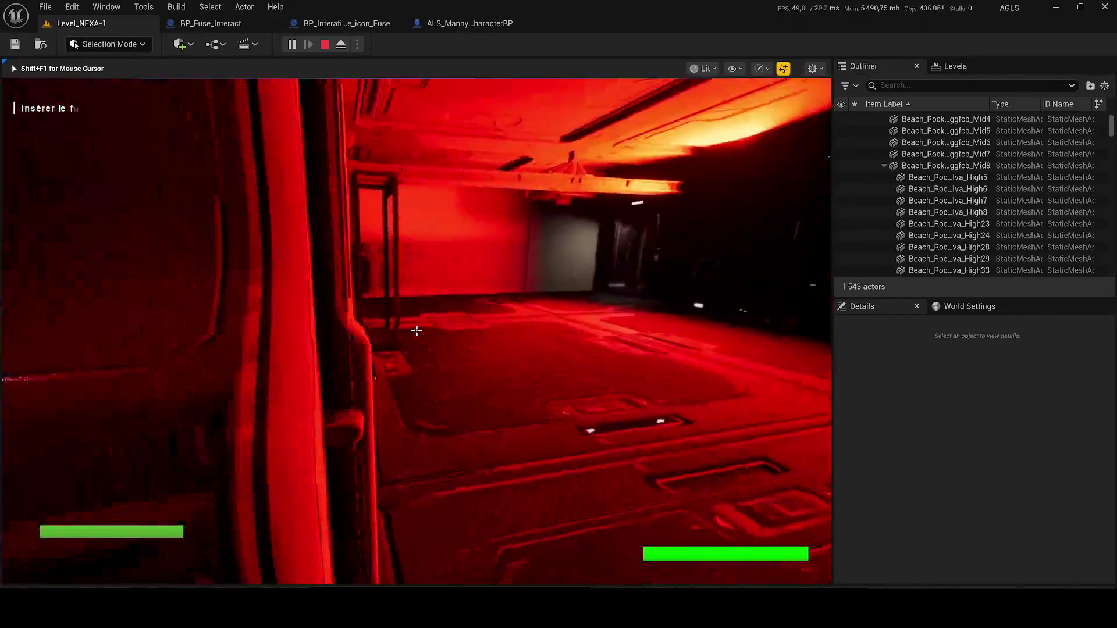
{"action": "key", "text": "w"}
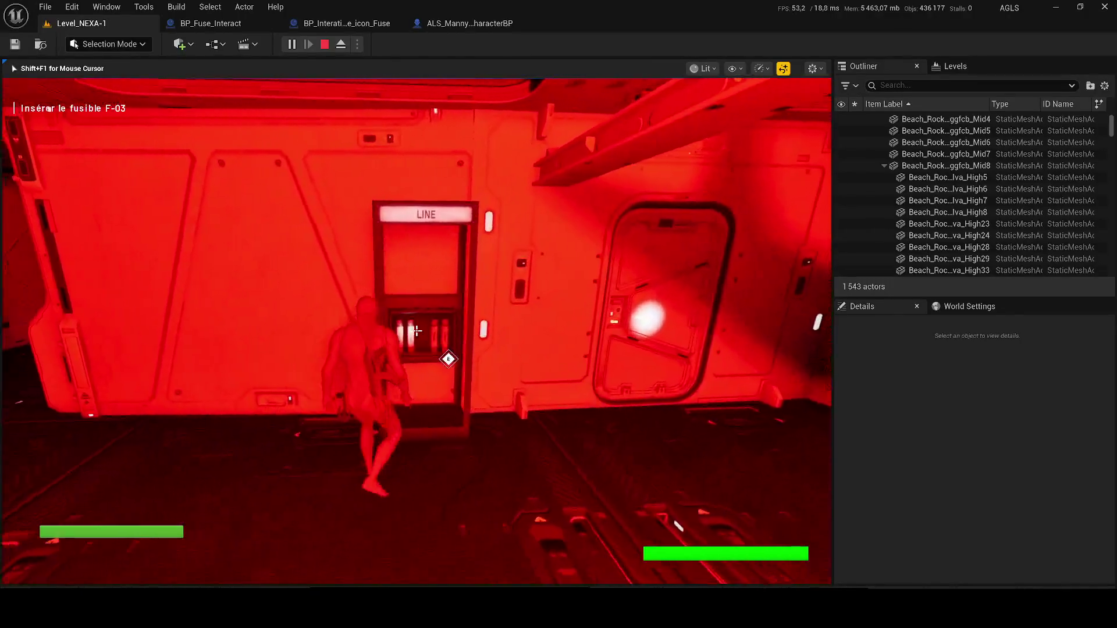
{"action": "key", "text": "Escape"}
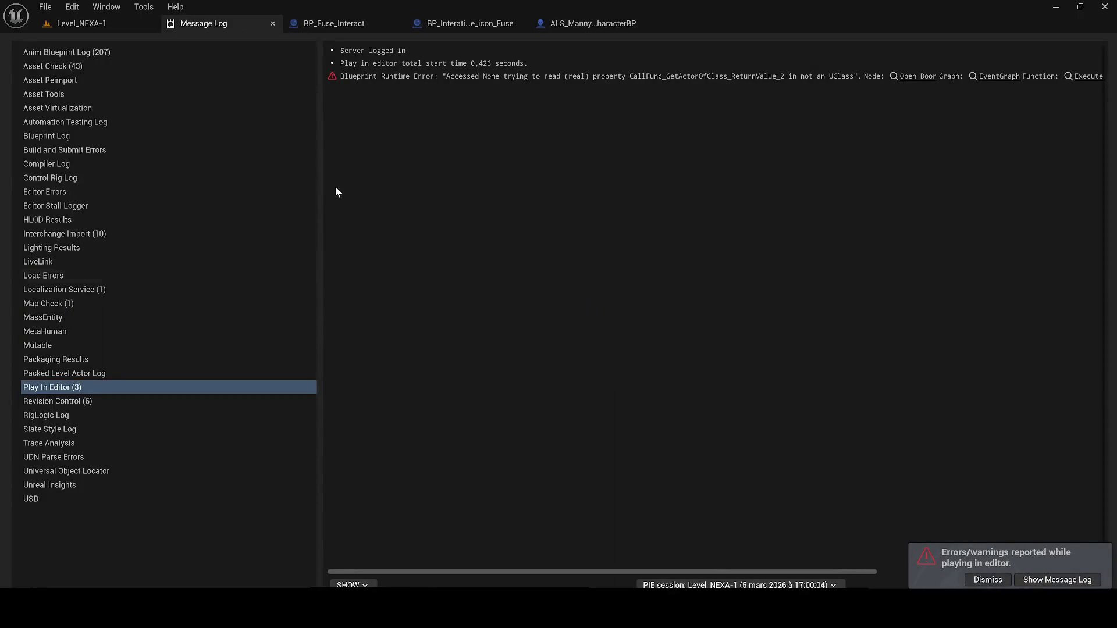
Inspect the blueprint graph behind the Open Door error, then go back to Level_NEXA-1.
{"action": "left_click", "coordinate": [924, 75]}
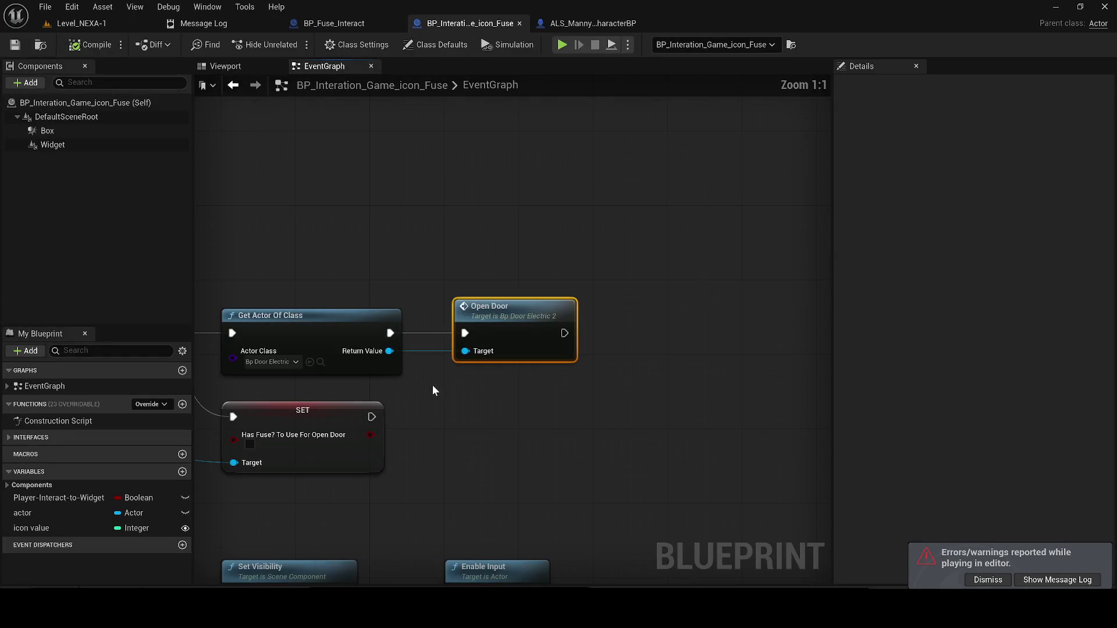
{"action": "scroll", "coordinate": [518, 313], "scroll_direction": "down", "scroll_amount": 4}
{"action": "mouse_move", "coordinate": [448, 307]}
{"action": "left_mouse_down"}
{"action": "mouse_move", "coordinate": [486, 291]}
{"action": "mouse_move", "coordinate": [685, 294]}
{"action": "left_mouse_up"}
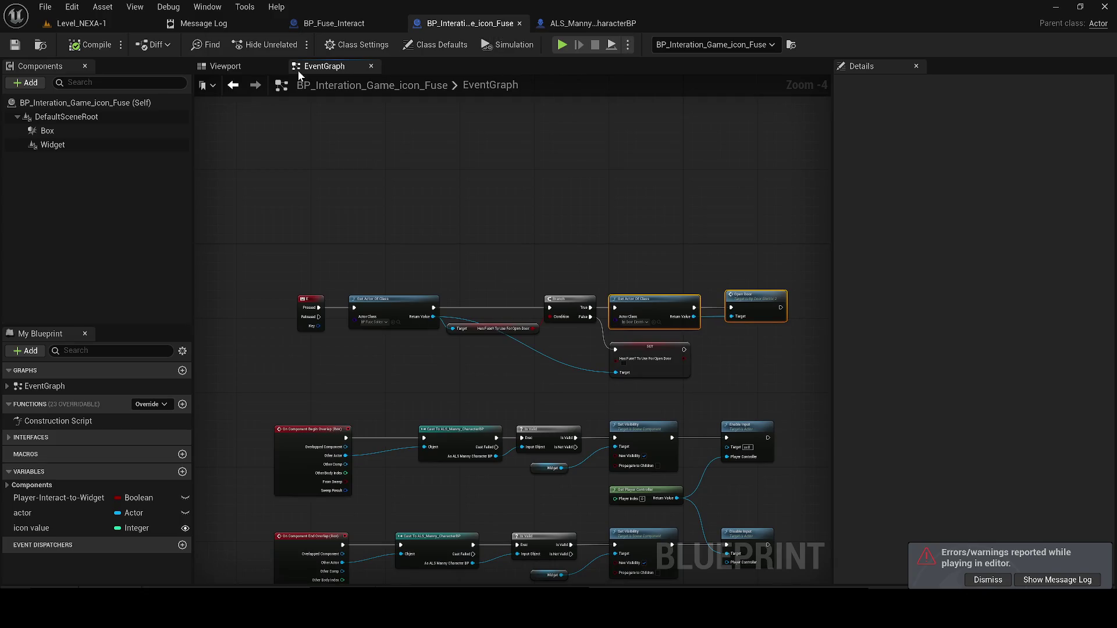
{"action": "left_click", "coordinate": [230, 66]}
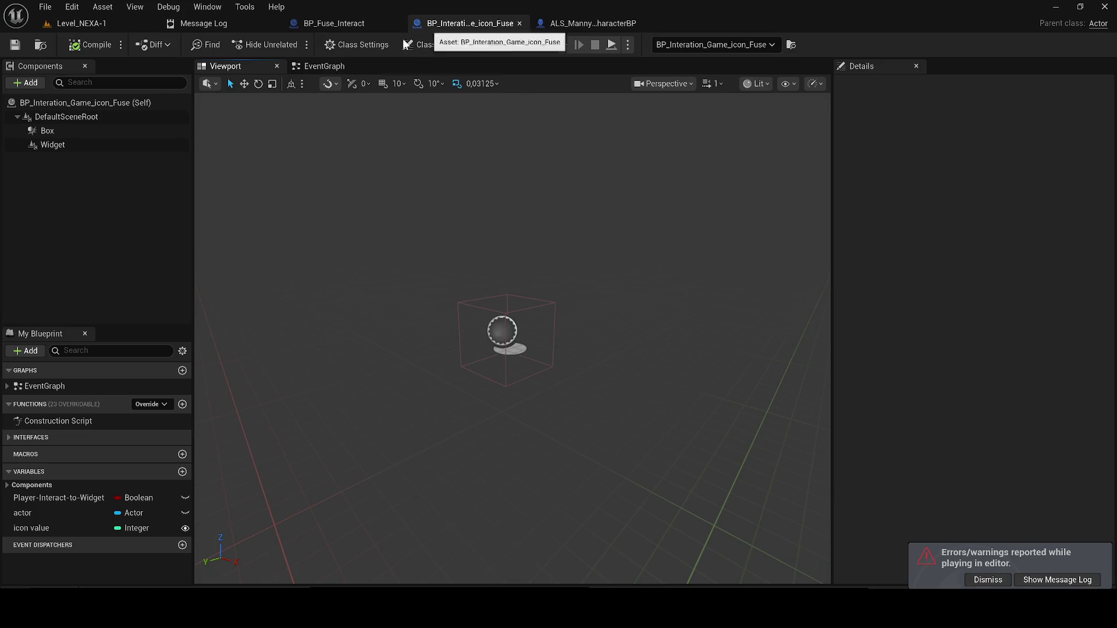
{"action": "left_click", "coordinate": [324, 65]}
{"action": "left_click", "coordinate": [109, 21]}
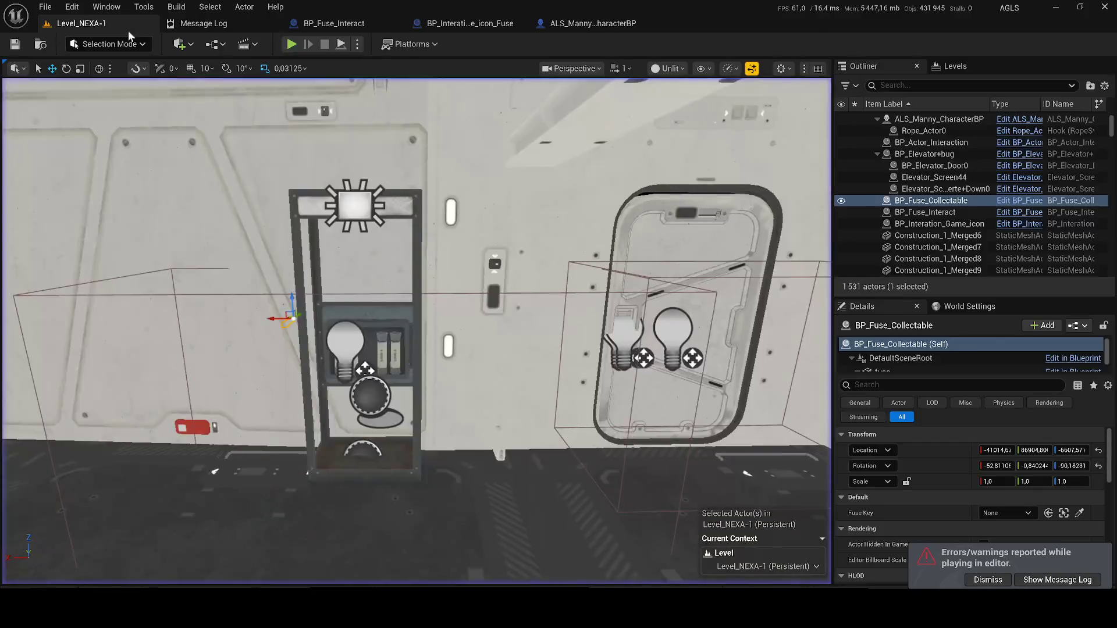
Delete the BP_Interation_Game_icon_Fuse actor near the fuse box, save the level, and play again.
{"action": "left_click_drag", "start_coordinate": [416, 331], "coordinate": [559, 335]}
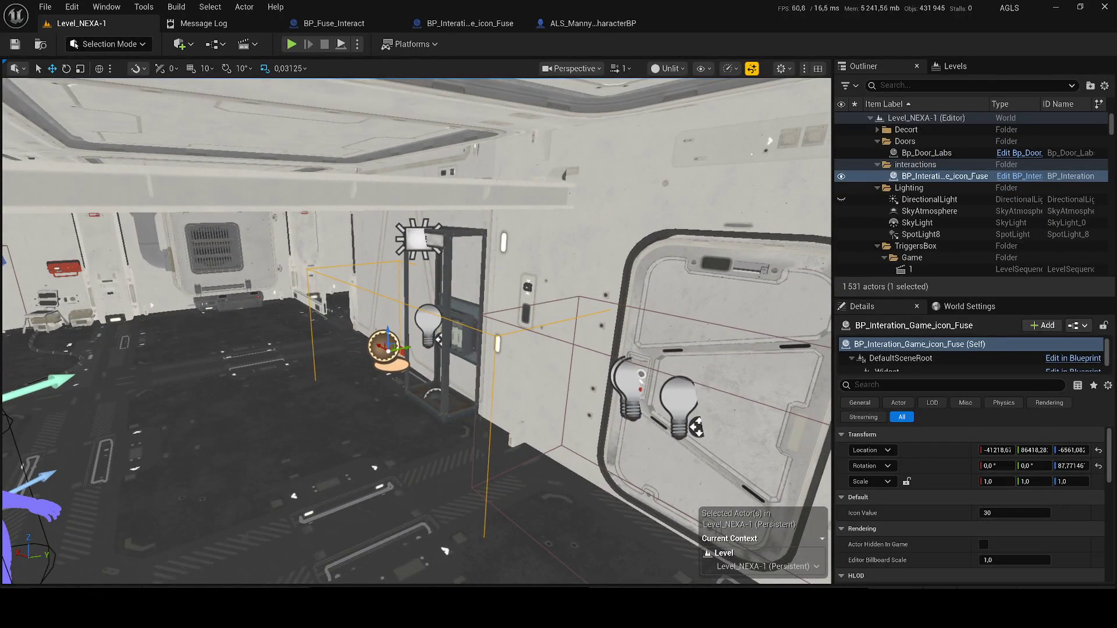
{"action": "left_click_drag", "start_coordinate": [524, 334], "coordinate": [559, 317]}
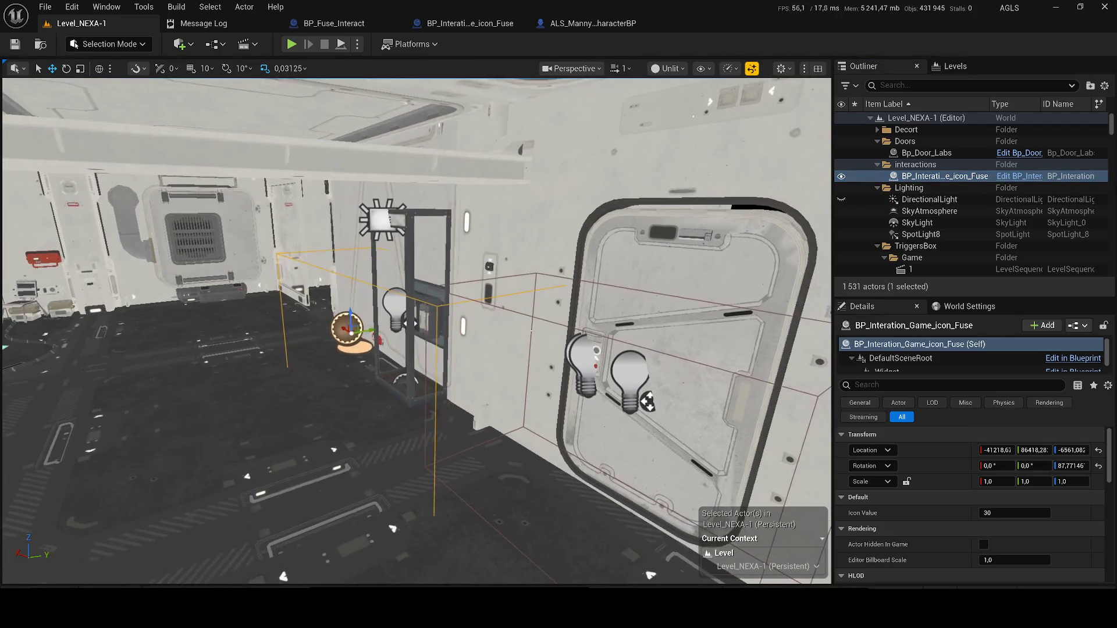
{"action": "key", "text": "Delete"}
{"action": "key", "text": "ctrl+s"}
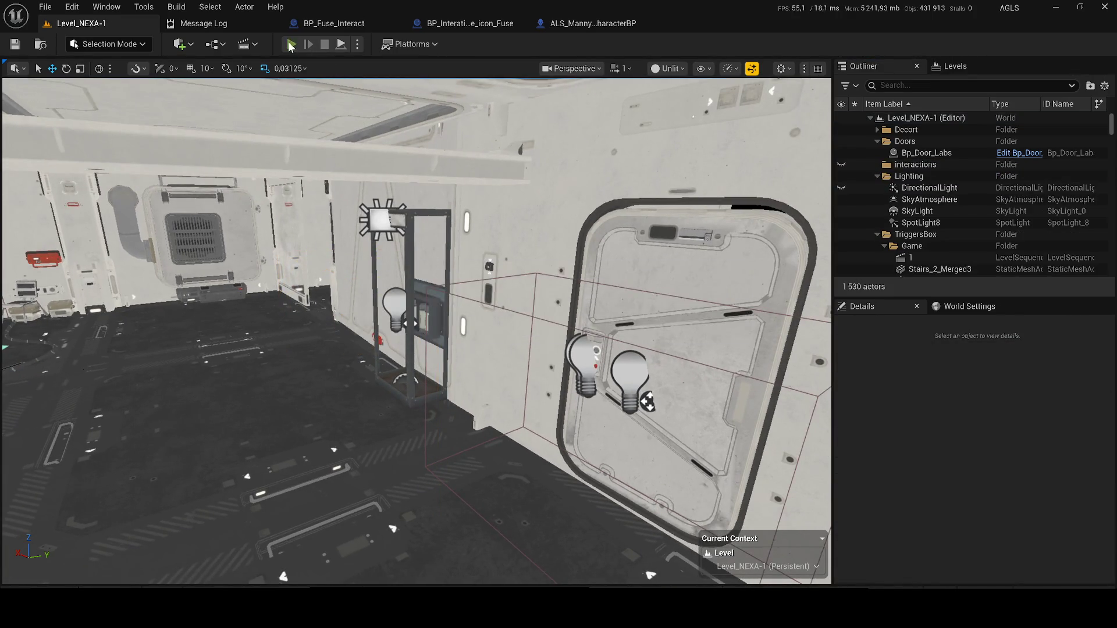
{"action": "left_click", "coordinate": [291, 45]}
Walk to the fuse booth, end the play-test, and open BP_Fuse_Interact's blueprint viewport.
{"action": "key", "text": "w"}
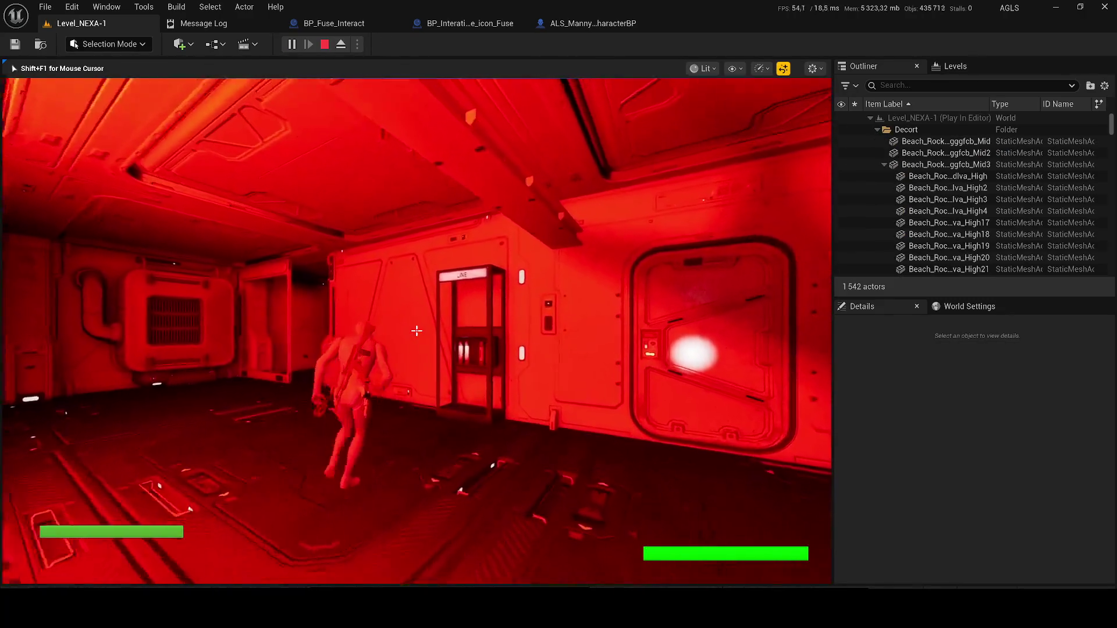
{"action": "key", "text": "w"}
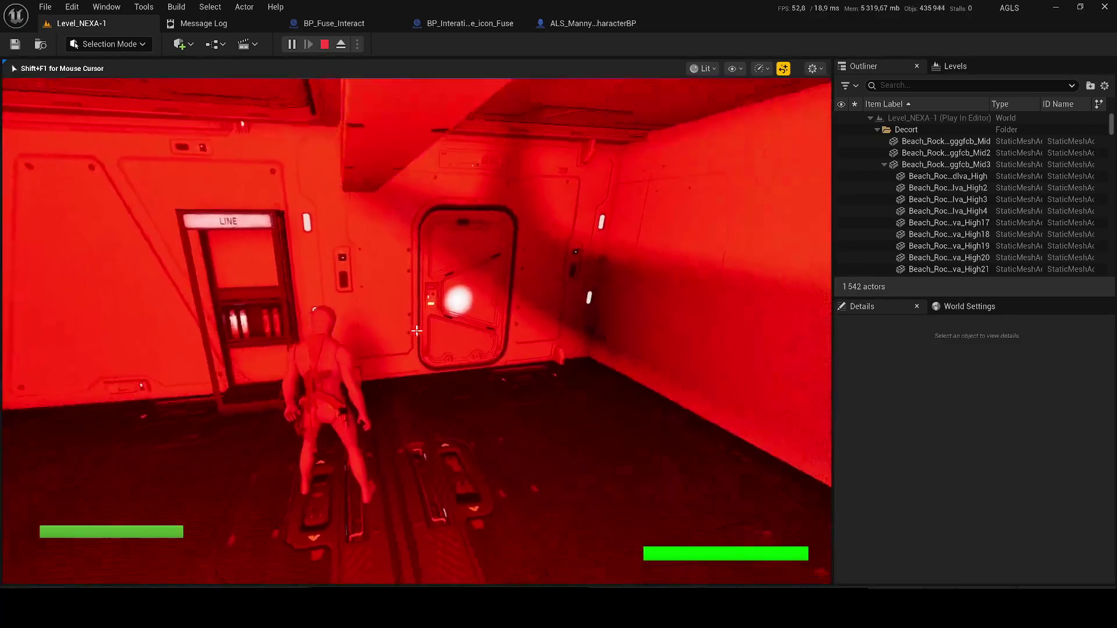
{"action": "key", "text": "Escape"}
{"action": "scroll", "coordinate": [506, 291], "scroll_direction": "up", "scroll_amount": 5}
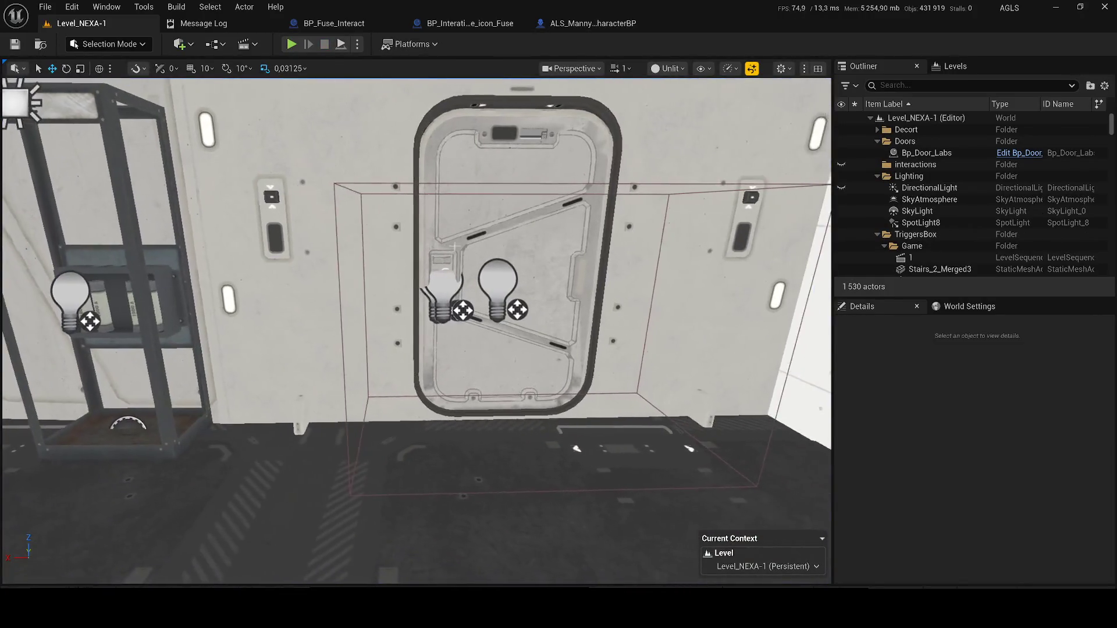
{"action": "left_click", "coordinate": [494, 276]}
{"action": "left_click", "coordinate": [841, 200]}
{"action": "left_click", "coordinate": [841, 200]}
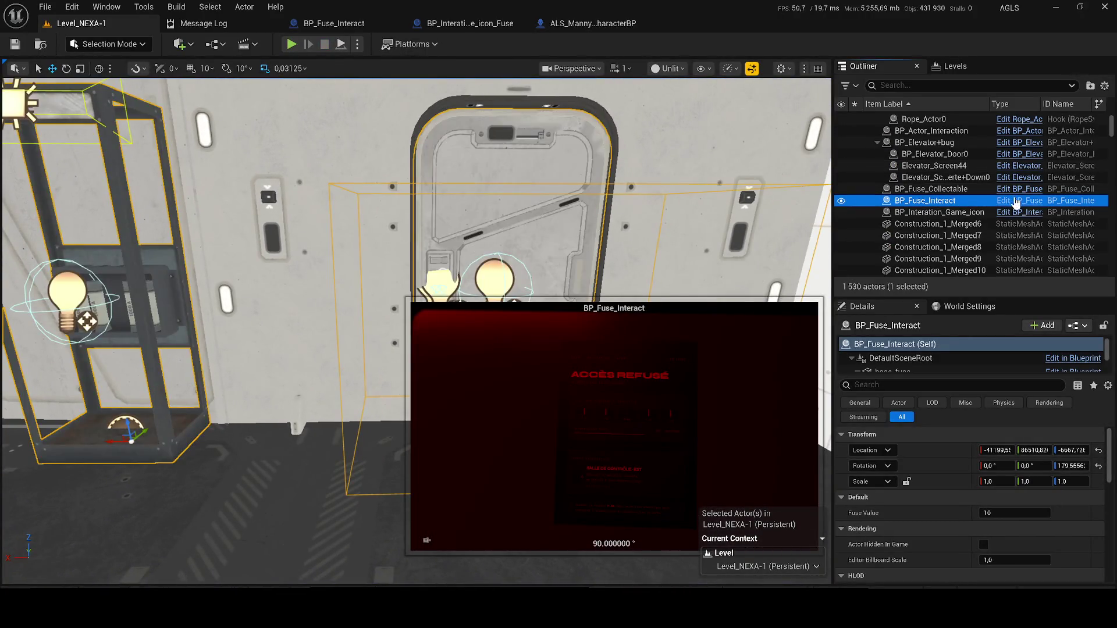
{"action": "left_click", "coordinate": [1015, 200]}
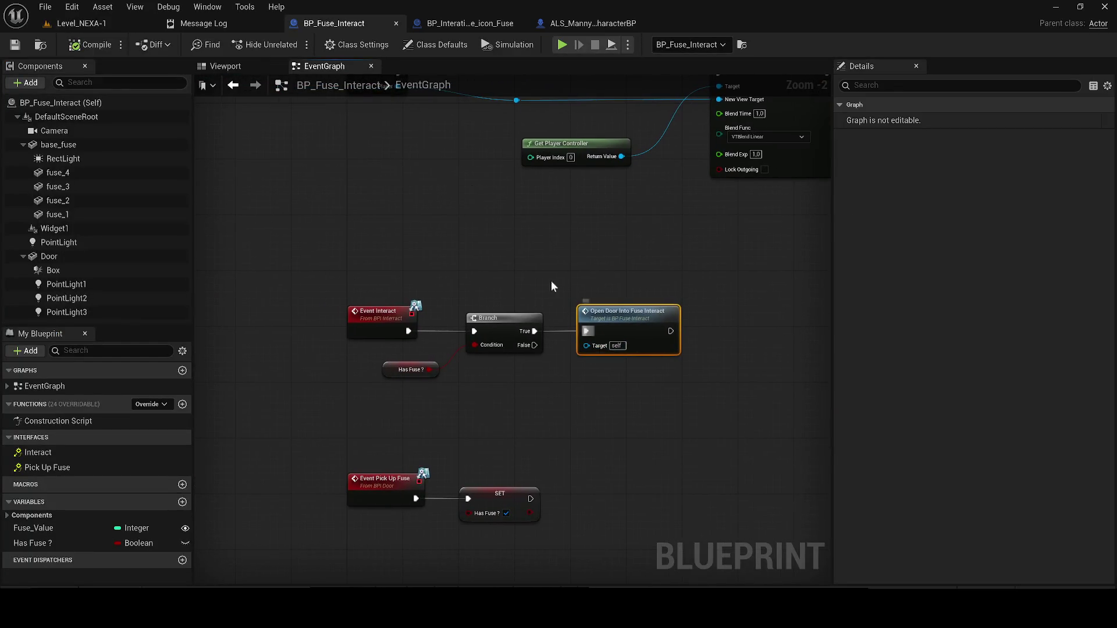
{"action": "left_click", "coordinate": [236, 69]}
{"action": "left_click_drag", "start_coordinate": [586, 247], "coordinate": [437, 192]}
Select the base_fuse and PointLight1 components in the level and check the message log.
{"action": "left_click", "coordinate": [134, 22]}
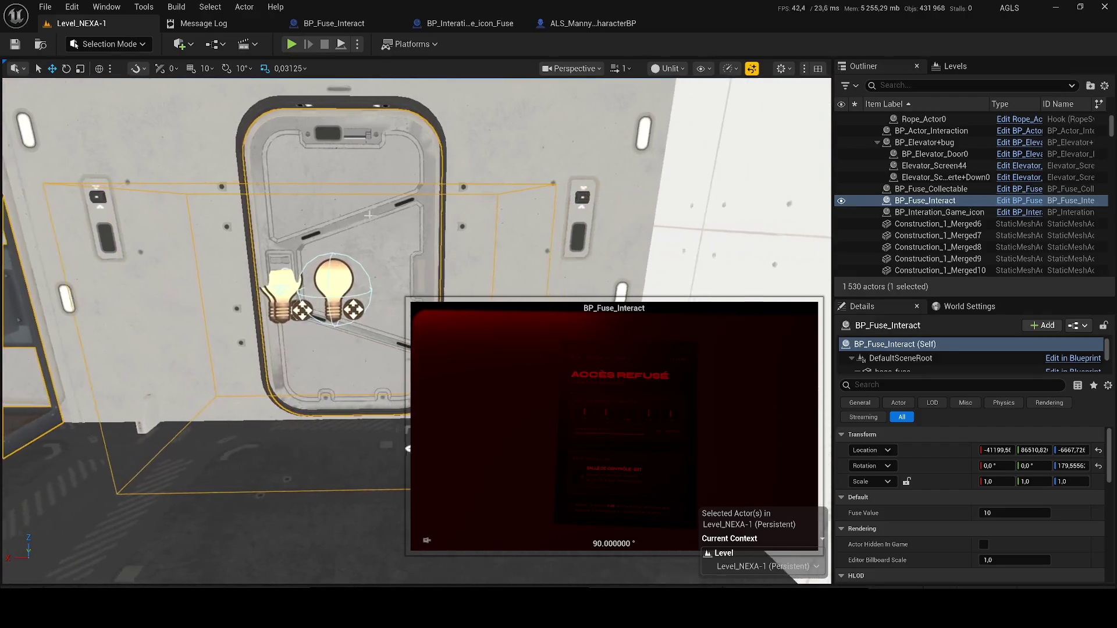
{"action": "scroll", "coordinate": [907, 357], "scroll_direction": "down", "scroll_amount": 1}
{"action": "left_click", "coordinate": [900, 357]}
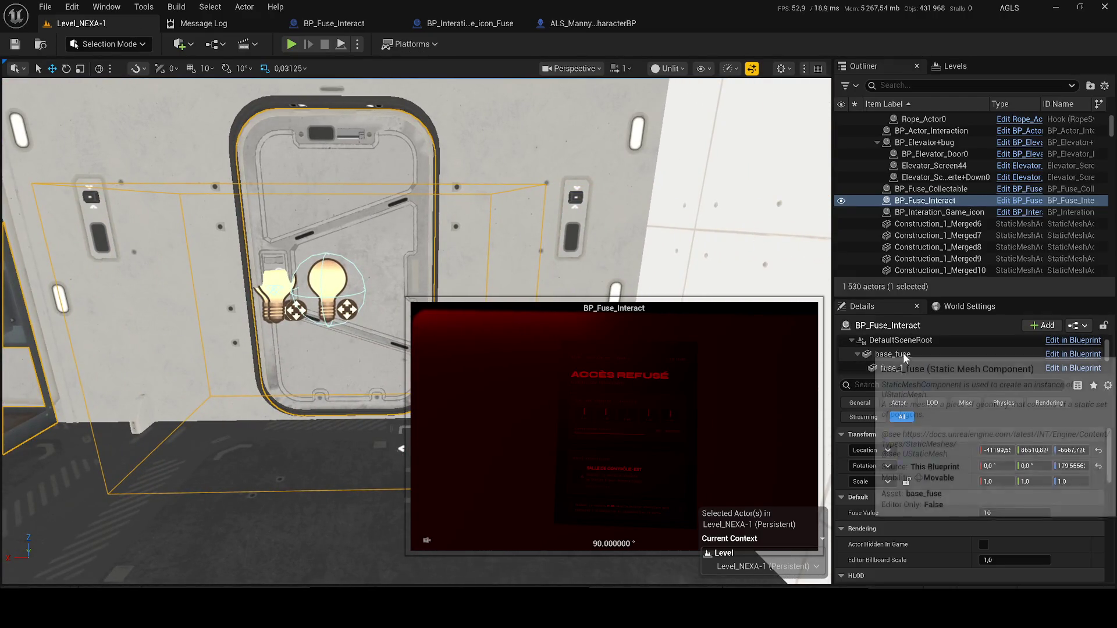
{"action": "scroll", "coordinate": [900, 361], "scroll_direction": "down", "scroll_amount": 1}
{"action": "scroll", "coordinate": [896, 355], "scroll_direction": "up", "scroll_amount": 3}
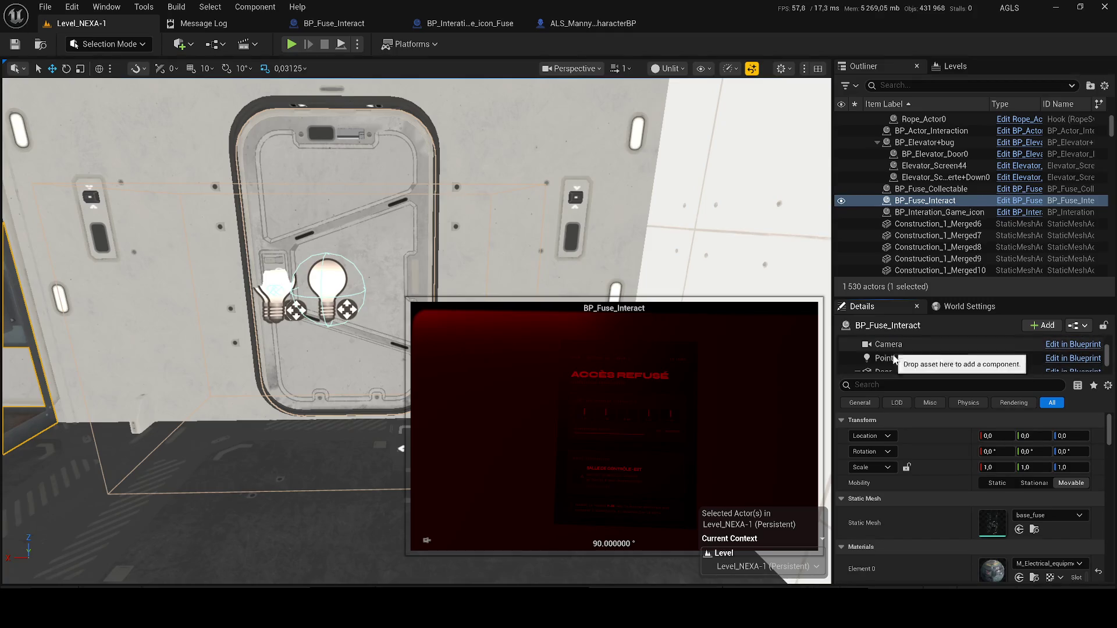
{"action": "scroll", "coordinate": [896, 356], "scroll_direction": "down", "scroll_amount": 1}
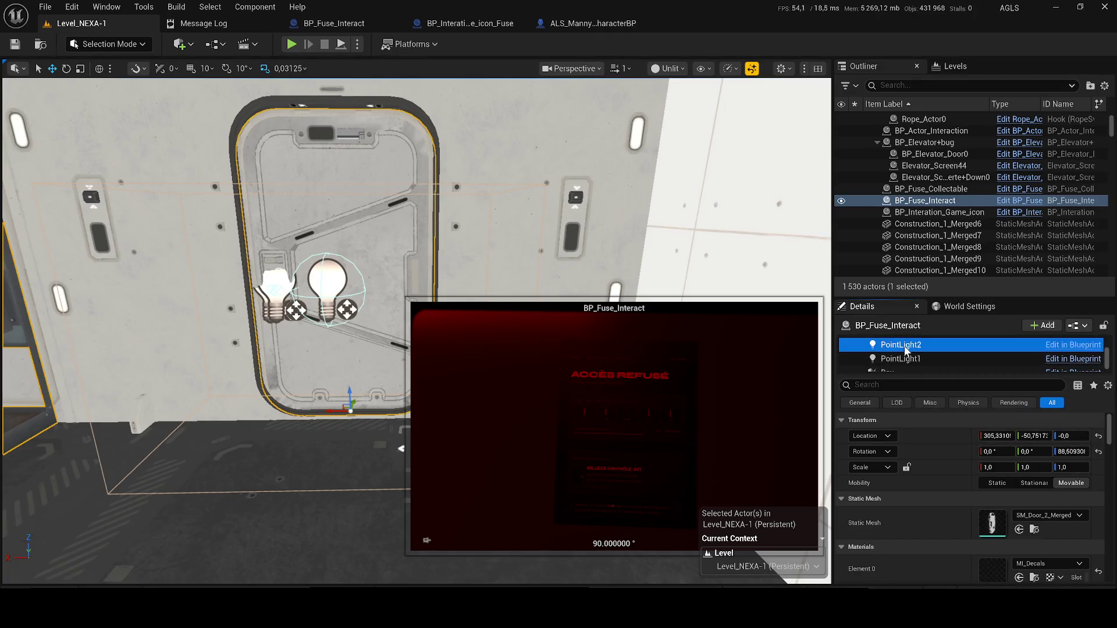
{"action": "left_click", "coordinate": [923, 358]}
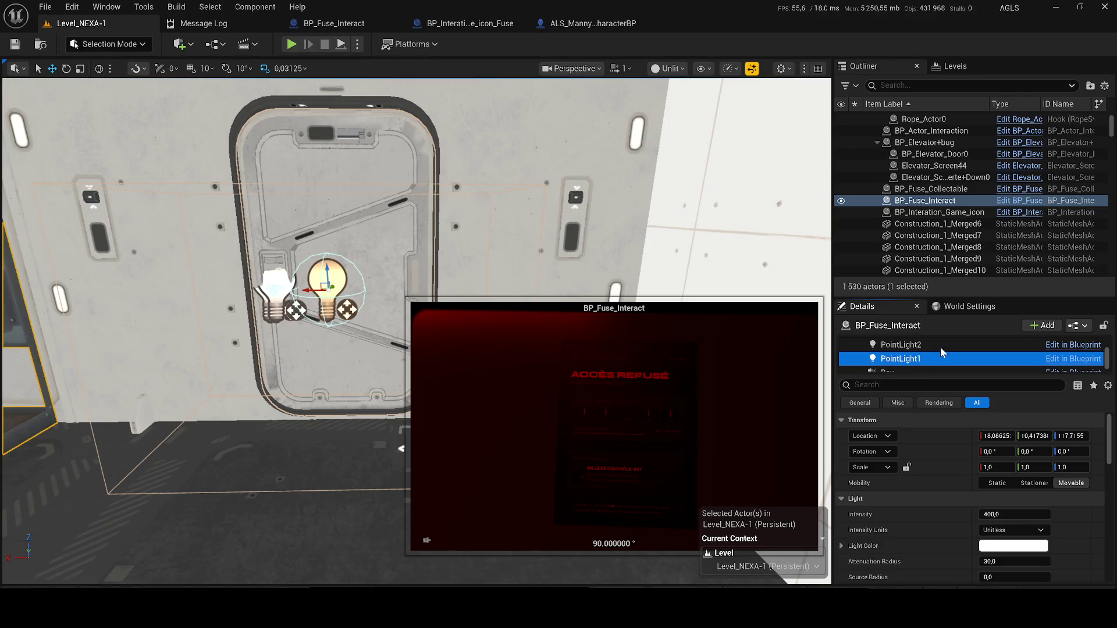
{"action": "left_click", "coordinate": [232, 21]}
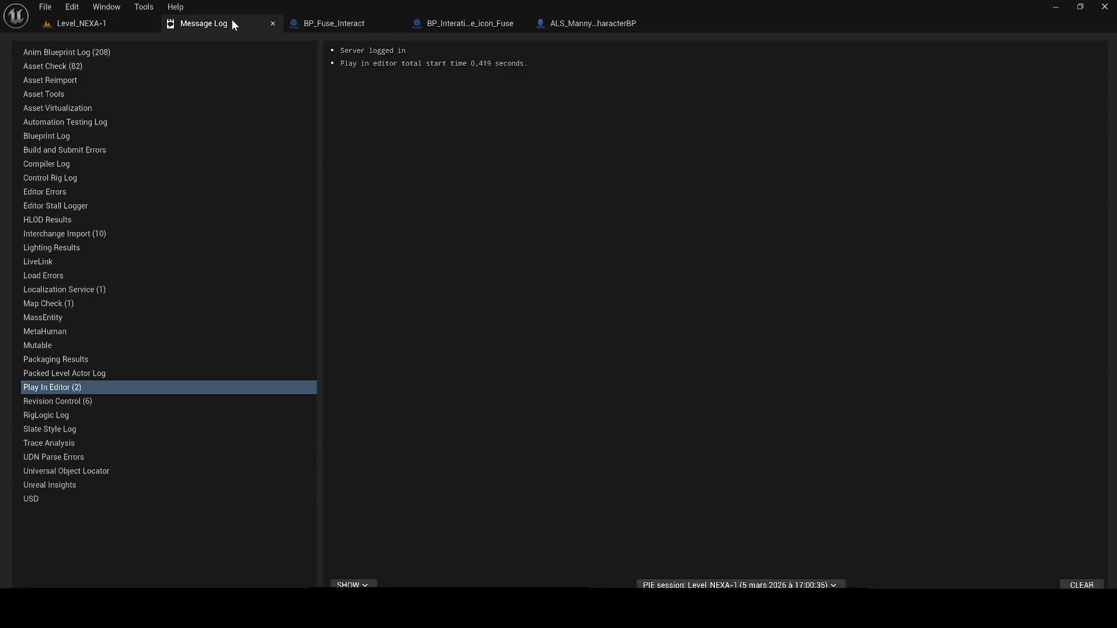
{"action": "left_click", "coordinate": [317, 24]}
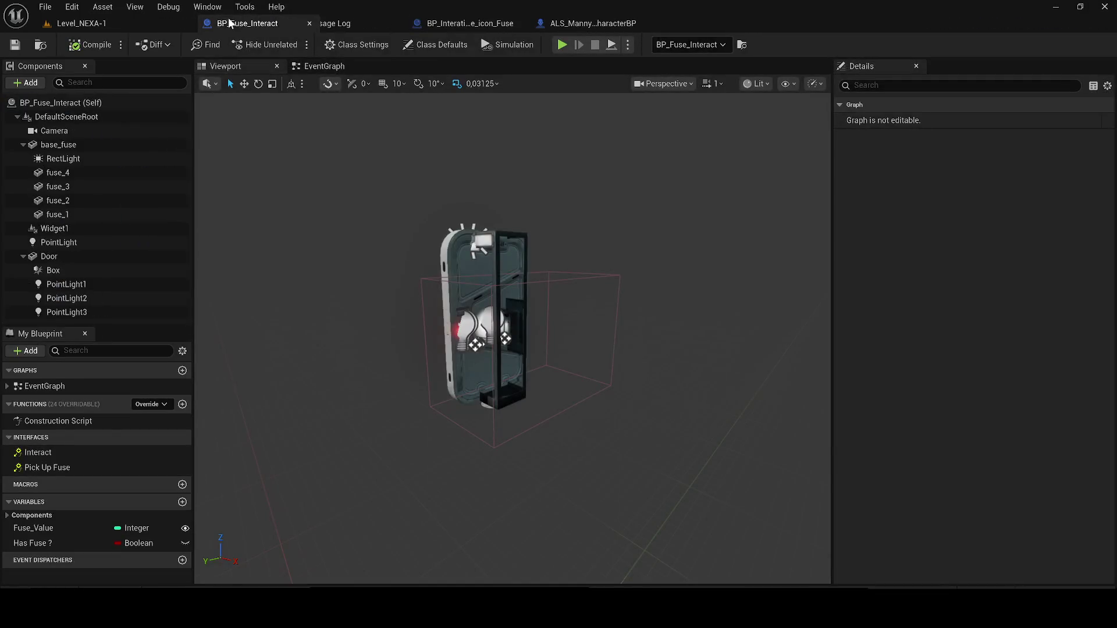
Delete PointLight1 from BP_Fuse_Interact, compile and save, then return to Level_NEXA-1.
{"action": "left_click_drag", "start_coordinate": [390, 195], "coordinate": [338, 192]}
{"action": "double_click", "coordinate": [66, 284]}
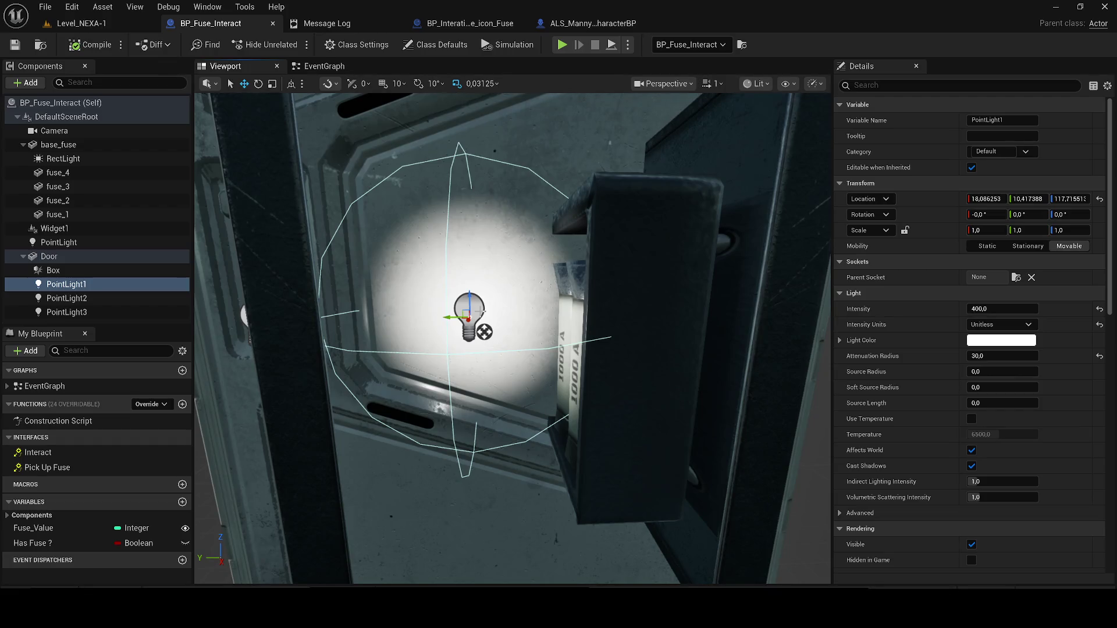
{"action": "key", "text": "Delete"}
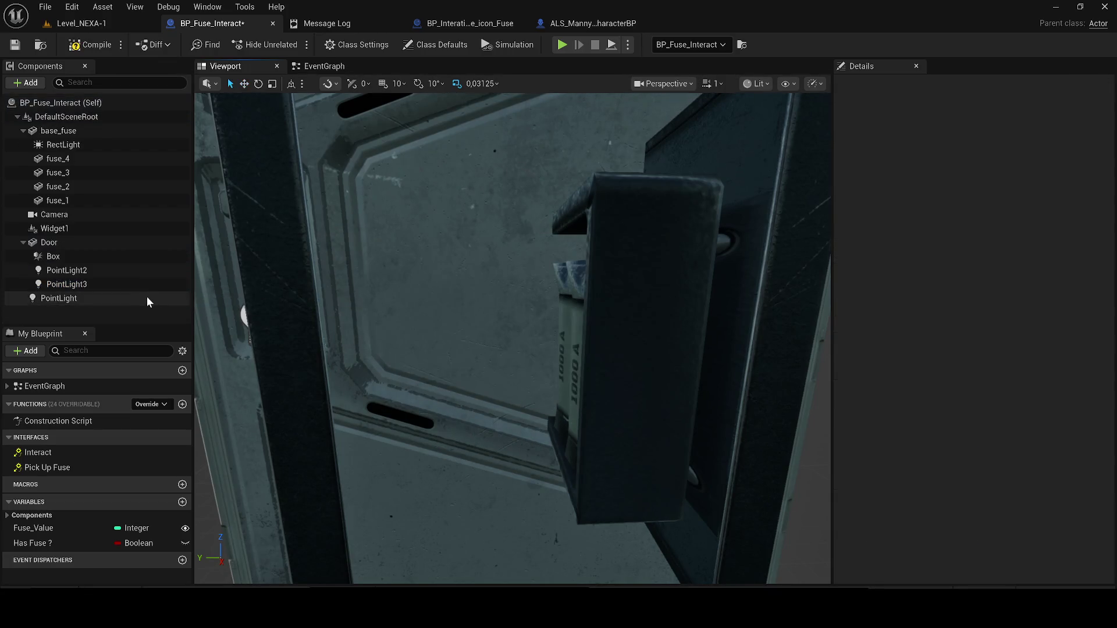
{"action": "left_click", "coordinate": [88, 284]}
{"action": "left_click", "coordinate": [90, 45]}
{"action": "left_click", "coordinate": [14, 44]}
{"action": "left_click", "coordinate": [81, 23]}
{"action": "left_click_drag", "start_coordinate": [435, 249], "coordinate": [410, 302]}
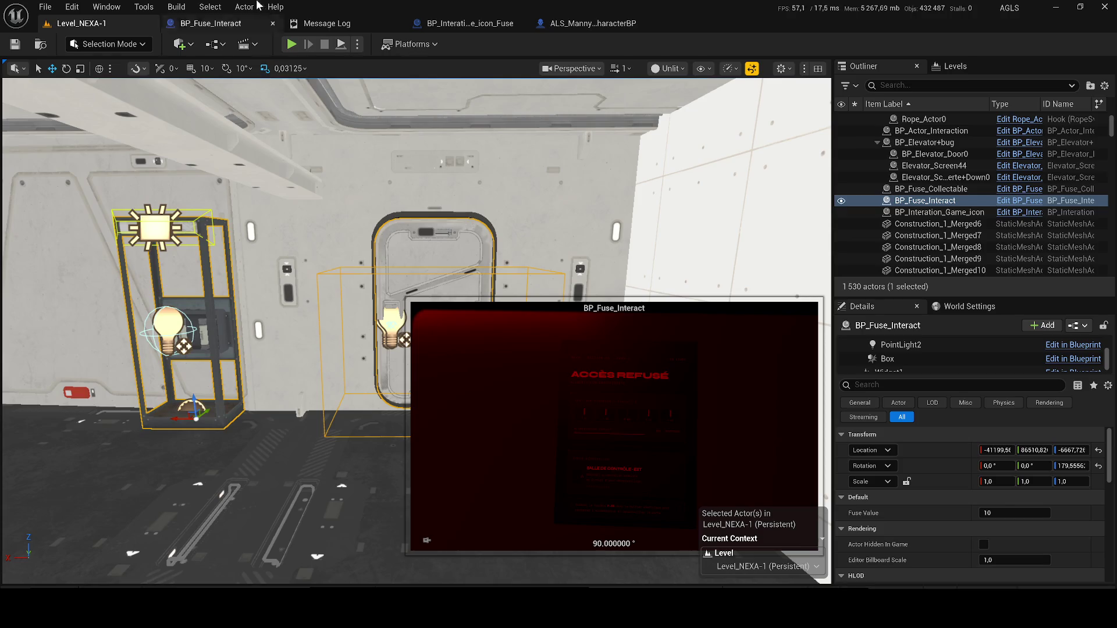
Close the Message Log and fuse icon blueprint tabs, then select BP_Fuse_Collectable in the level.
{"action": "left_click", "coordinate": [396, 25]}
{"action": "left_click", "coordinate": [396, 24]}
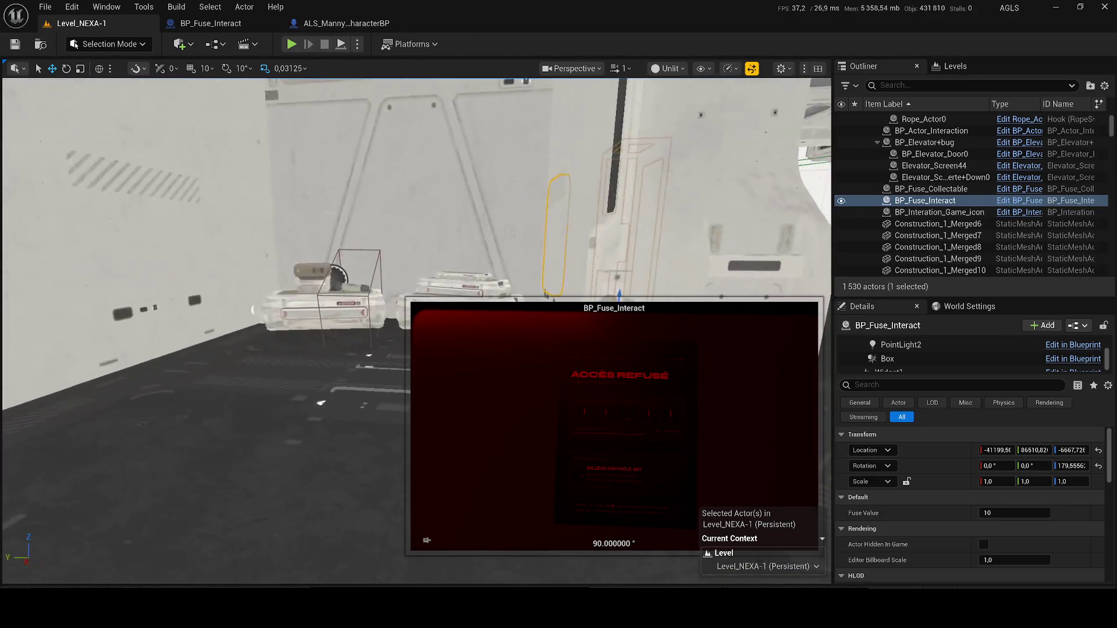
{"action": "left_click", "coordinate": [442, 192]}
{"action": "left_click", "coordinate": [337, 279]}
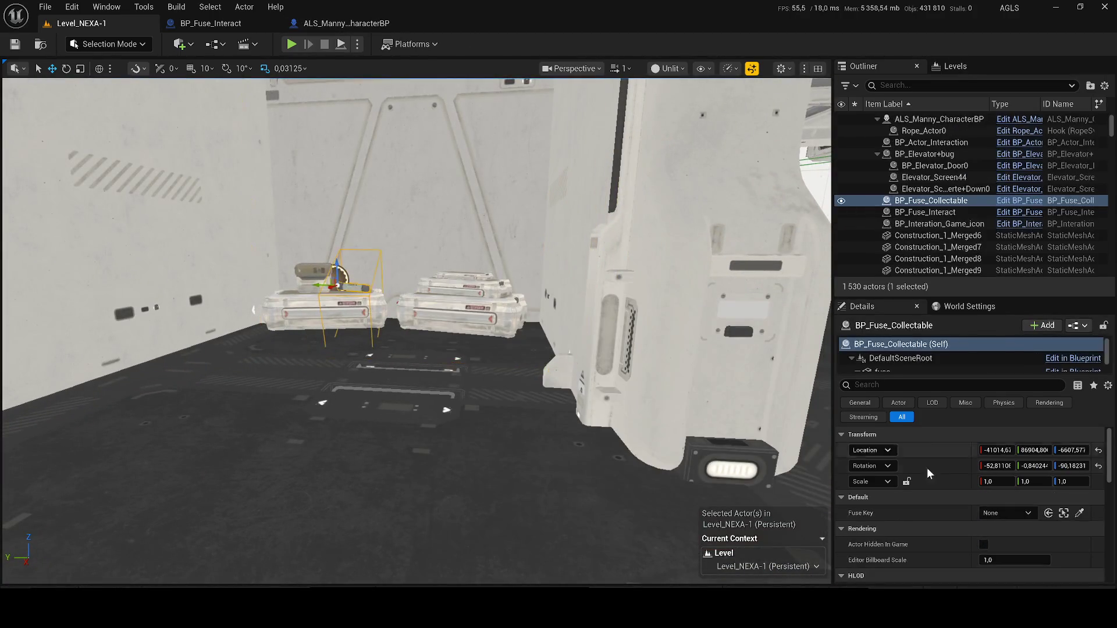
Try picking an actor for the Fuse Key, cancel leaving it None, and go to BP_Fuse_Interact.
{"action": "left_click", "coordinate": [1077, 512]}
{"action": "mouse_move", "coordinate": [518, 301]}
{"action": "left_mouse_down"}
{"action": "mouse_move", "coordinate": [495, 308]}
{"action": "mouse_move", "coordinate": [526, 302]}
{"action": "mouse_move", "coordinate": [454, 294]}
{"action": "left_mouse_up"}
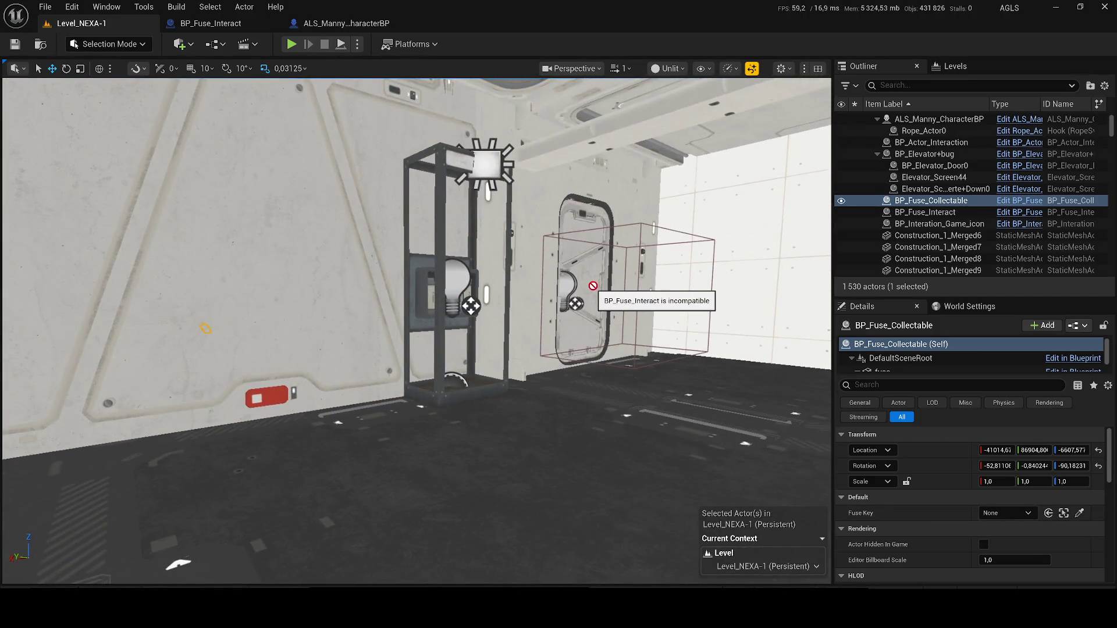
{"action": "key", "text": "Escape"}
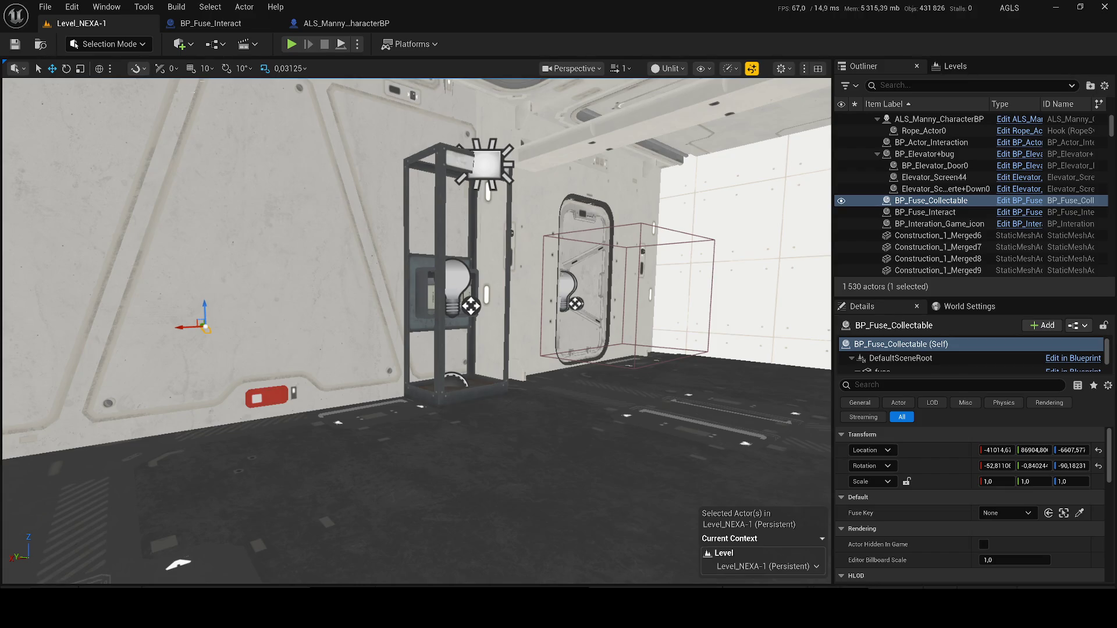
{"action": "left_click", "coordinate": [223, 26]}
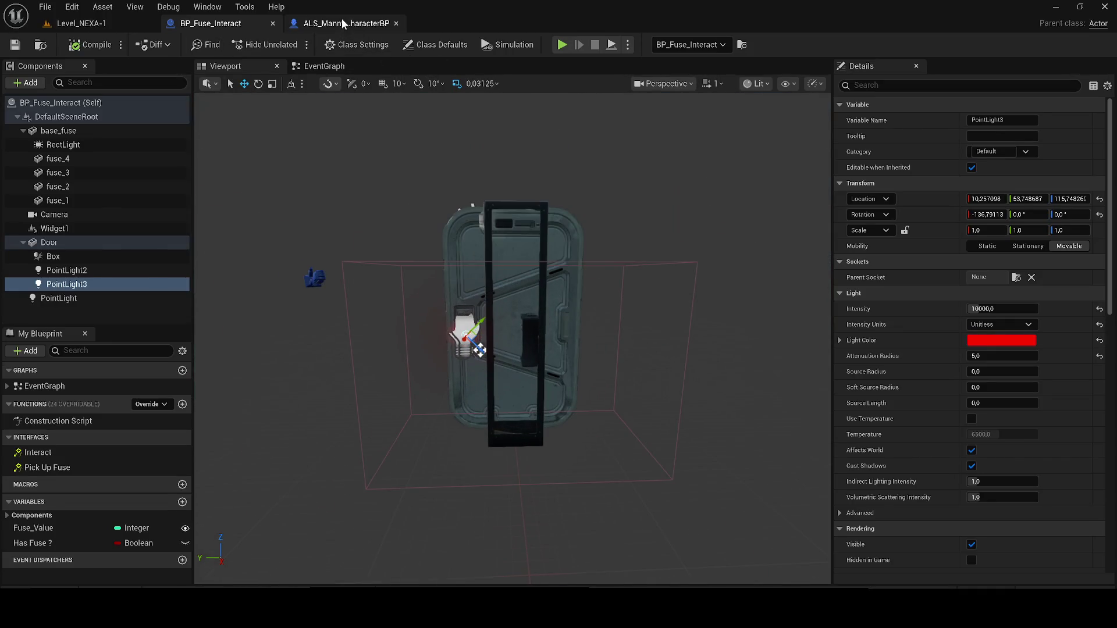
Browse BP_Fuse_Interact's event graph past the Delay, Timeline and Create Widget nodes to Fuse ok.
{"action": "left_click", "coordinate": [344, 23]}
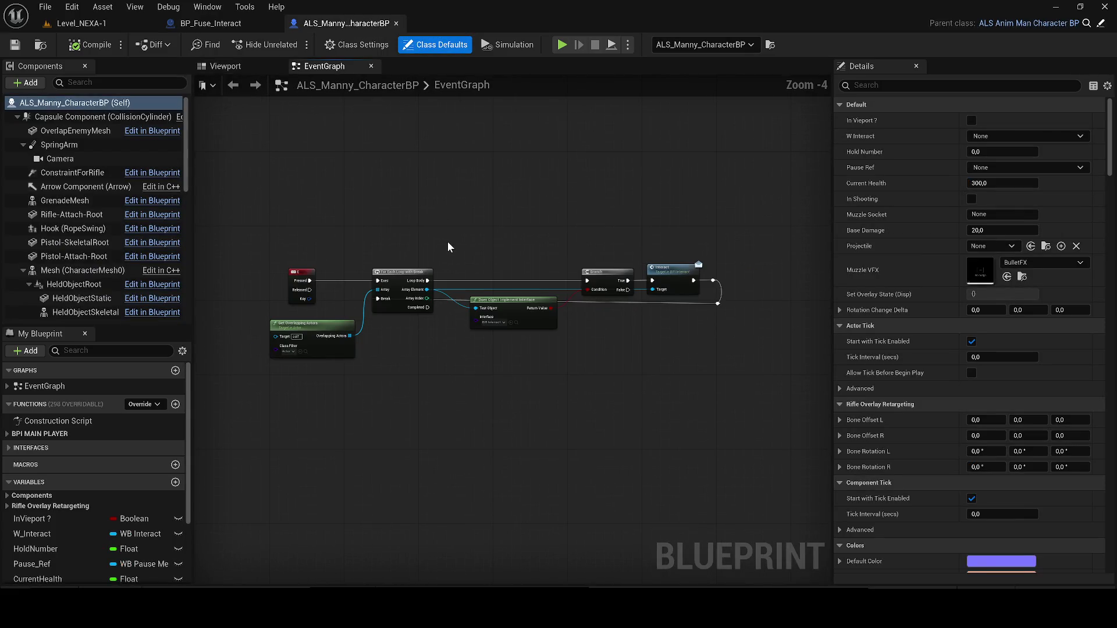
{"action": "scroll", "coordinate": [451, 247], "scroll_direction": "up", "scroll_amount": 1}
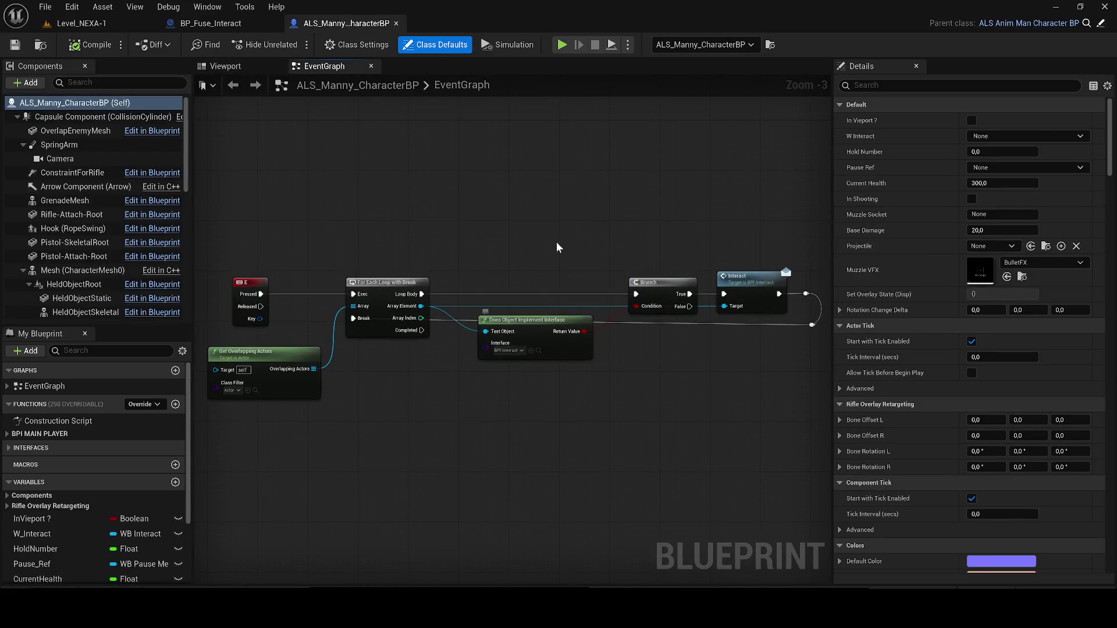
{"action": "left_click", "coordinate": [233, 24]}
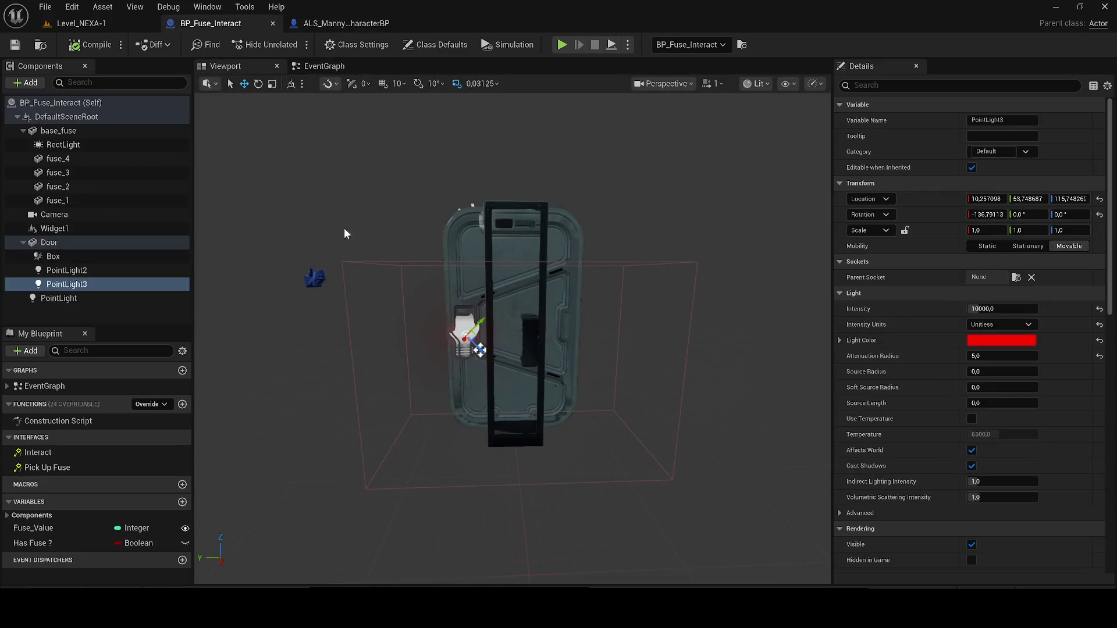
{"action": "left_click", "coordinate": [324, 65]}
{"action": "scroll", "coordinate": [295, 262], "scroll_direction": "down", "scroll_amount": 2}
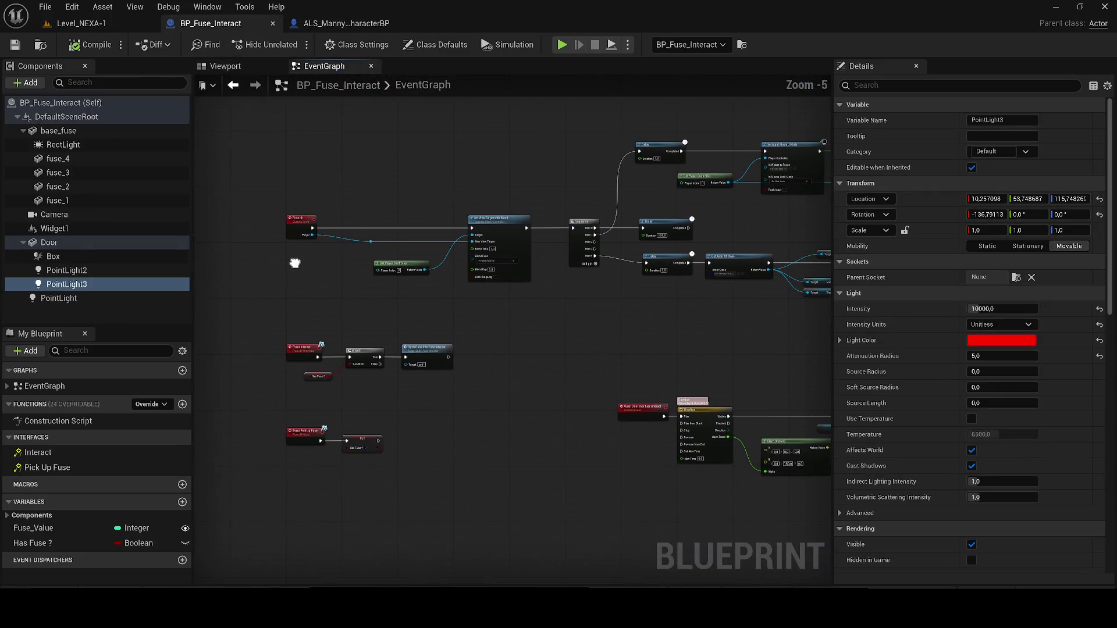
{"action": "scroll", "coordinate": [295, 262], "scroll_direction": "up", "scroll_amount": 1}
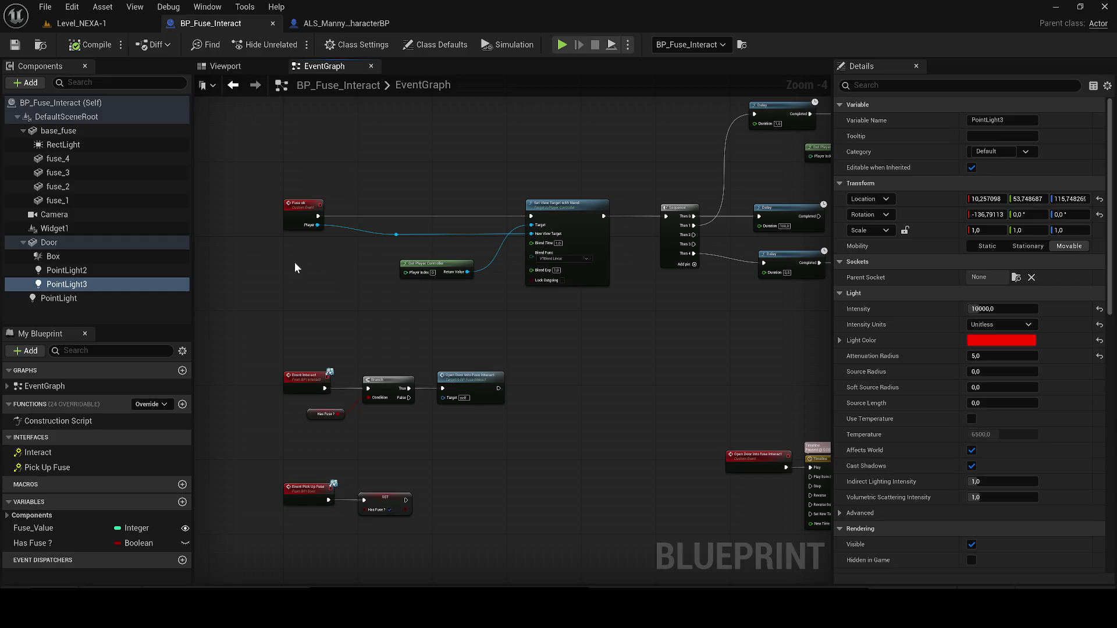
{"action": "left_click_drag", "start_coordinate": [295, 259], "coordinate": [540, 296]}
{"action": "left_click_drag", "start_coordinate": [703, 247], "coordinate": [511, 263]}
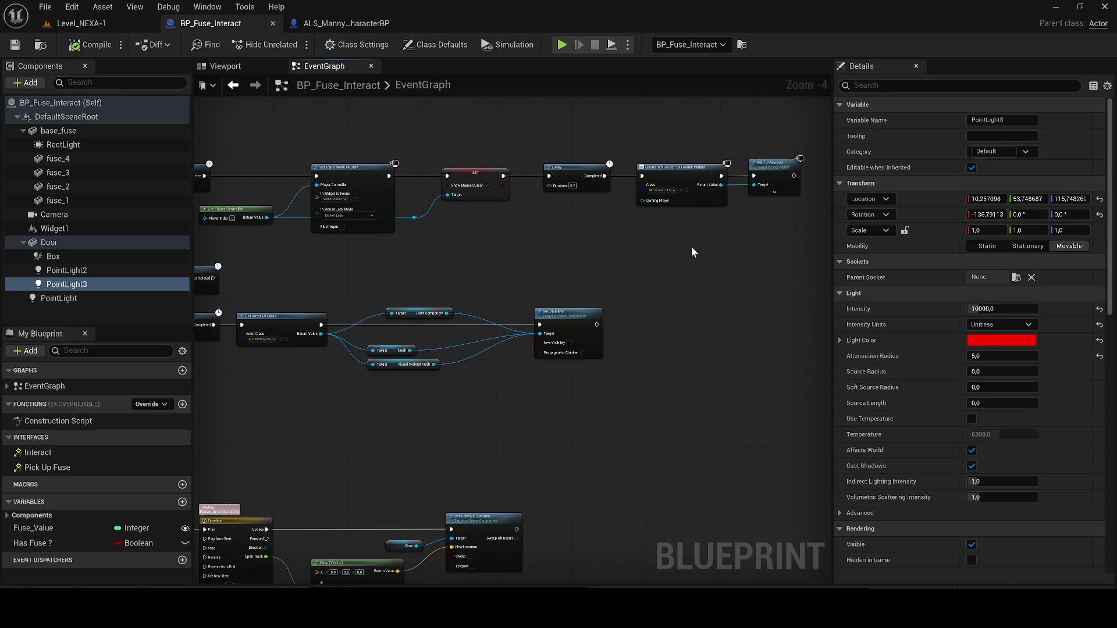
{"action": "mouse_move", "coordinate": [438, 330]}
{"action": "left_mouse_down"}
{"action": "mouse_move", "coordinate": [669, 373]}
{"action": "mouse_move", "coordinate": [416, 349]}
{"action": "left_mouse_up"}
{"action": "scroll", "coordinate": [416, 349], "scroll_direction": "down", "scroll_amount": 1}
{"action": "scroll", "coordinate": [293, 348], "scroll_direction": "up", "scroll_amount": 1}
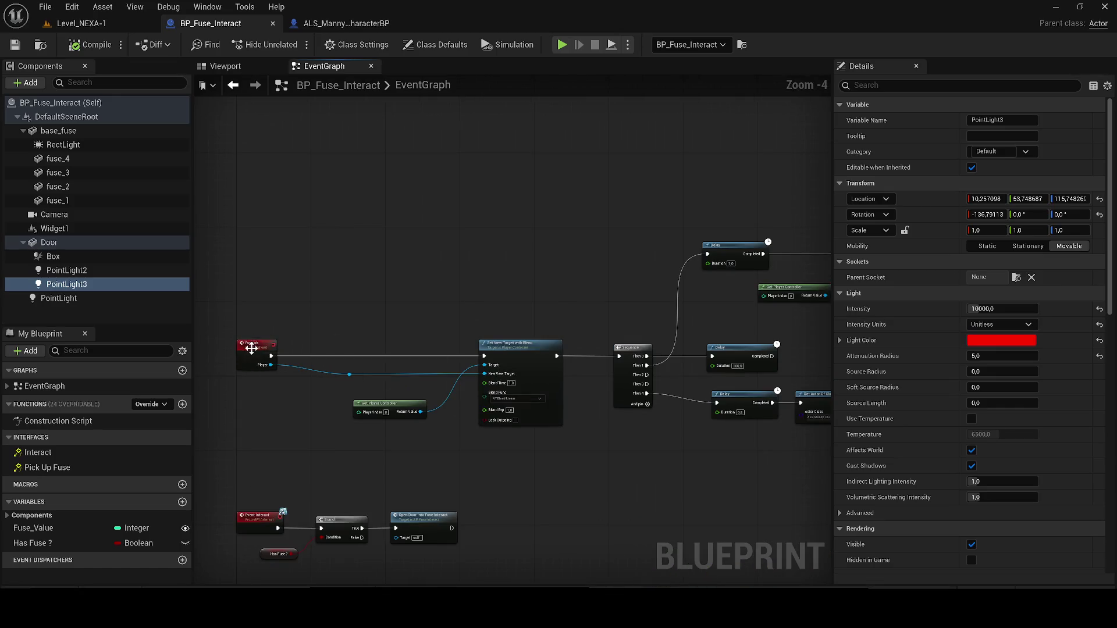
Move the Fuse ok event node down and to the left, then return to Level_NEXA-1.
{"action": "left_click", "coordinate": [251, 348]}
{"action": "scroll", "coordinate": [361, 294], "scroll_direction": "down", "scroll_amount": 3}
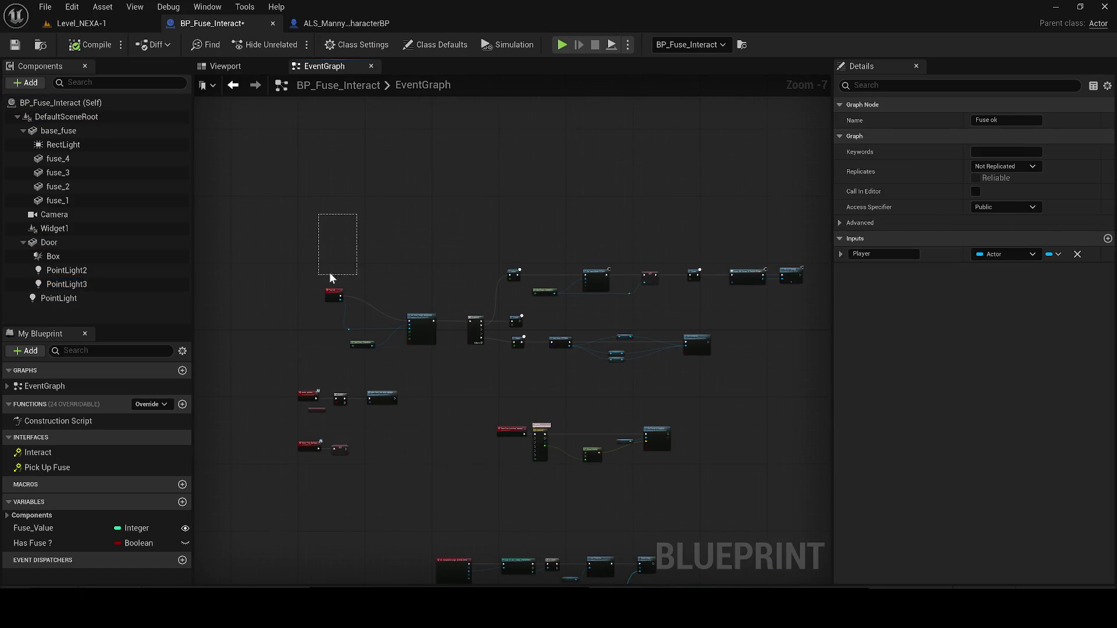
{"action": "scroll", "coordinate": [346, 276], "scroll_direction": "up", "scroll_amount": 3}
{"action": "left_click_drag", "start_coordinate": [367, 308], "coordinate": [333, 381]}
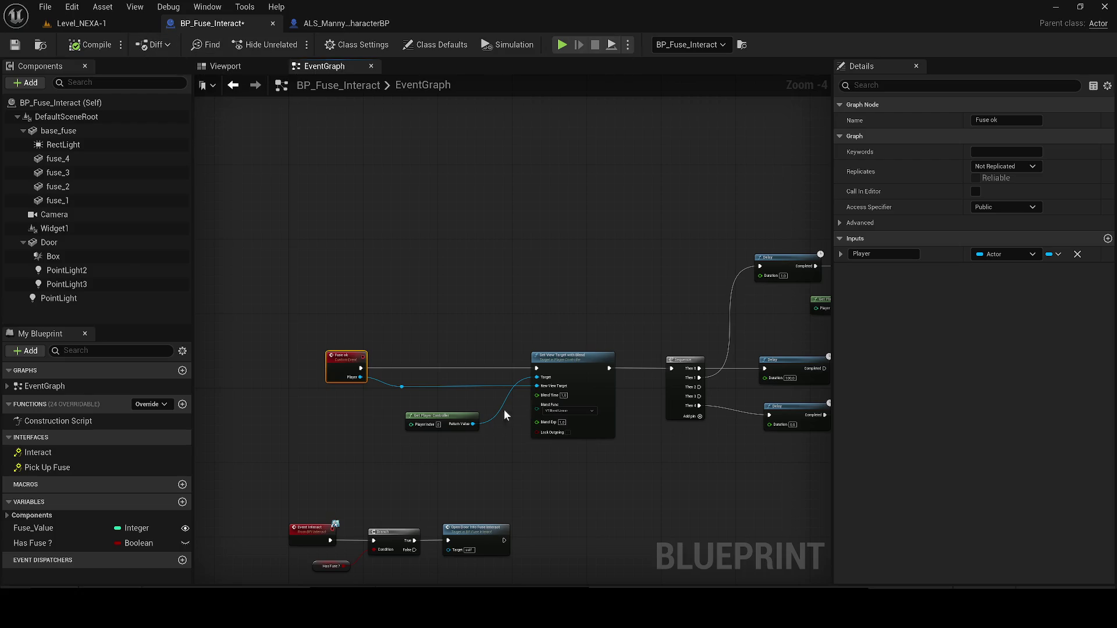
{"action": "left_click", "coordinate": [102, 6]}
{"action": "left_click", "coordinate": [82, 23]}
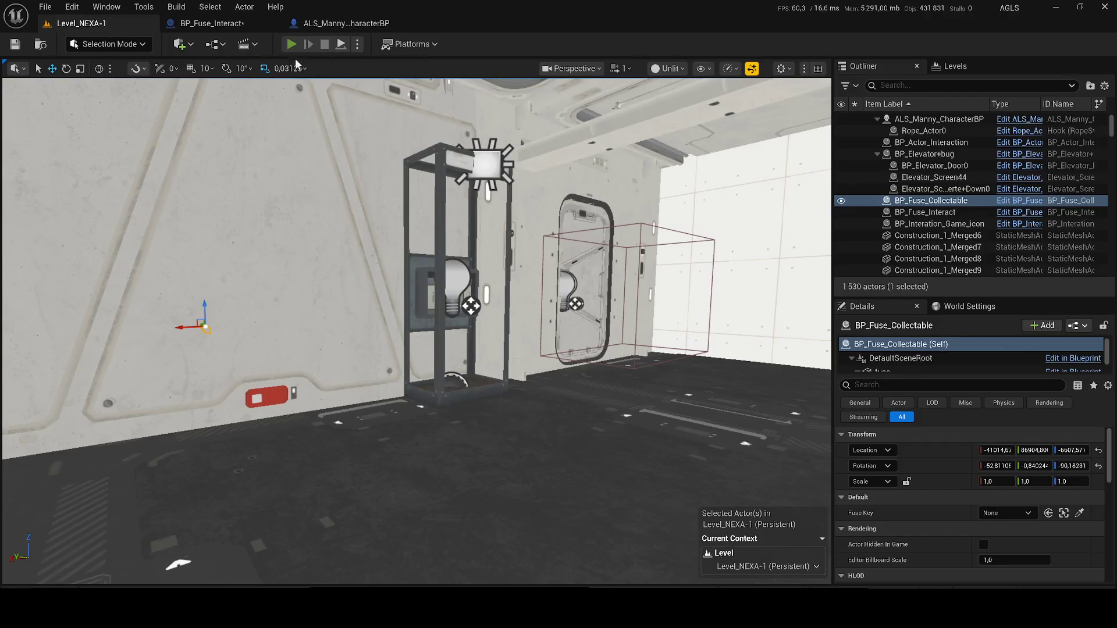
{"action": "key", "text": "alt+p"}
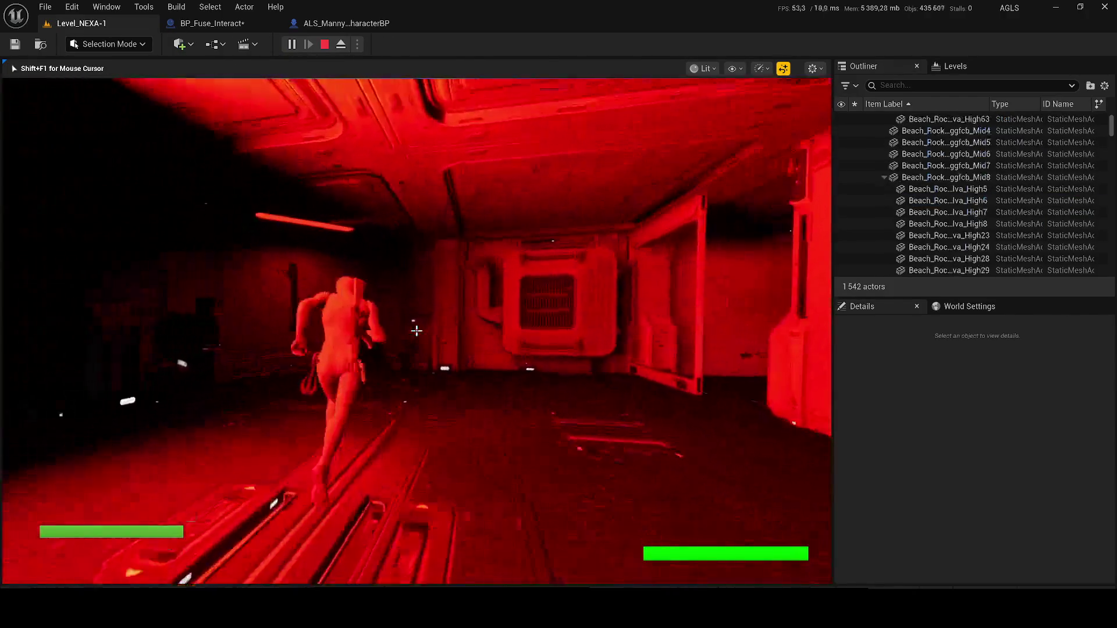
{"action": "key", "text": "w"}
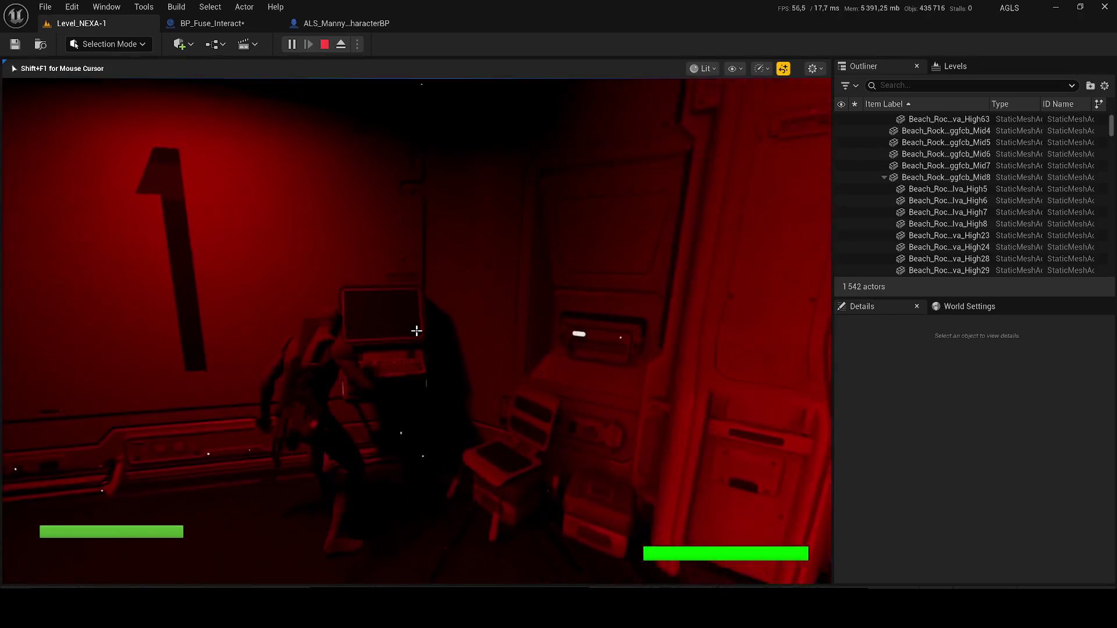
{"action": "key", "text": "e"}
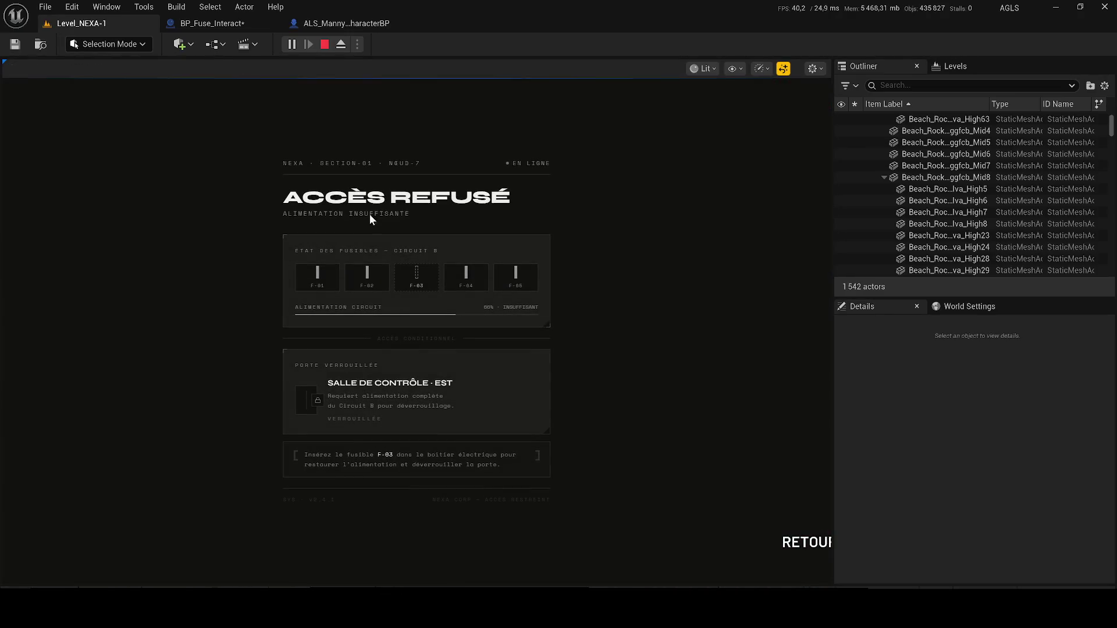
{"action": "left_click", "coordinate": [803, 541]}
{"action": "key", "text": "w"}
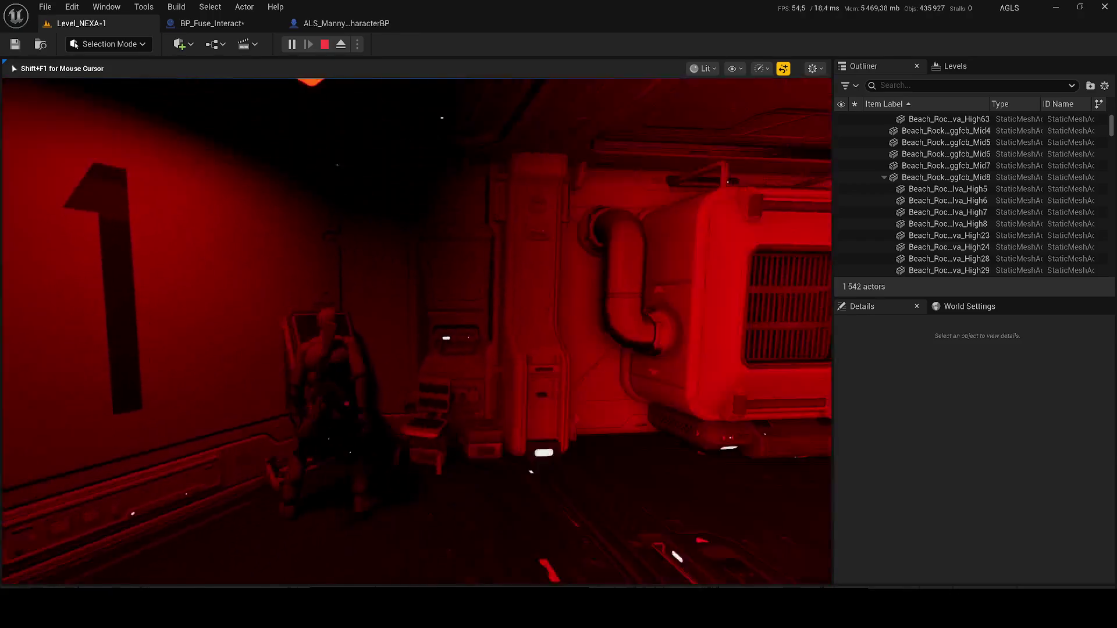
{"action": "key", "text": "w"}
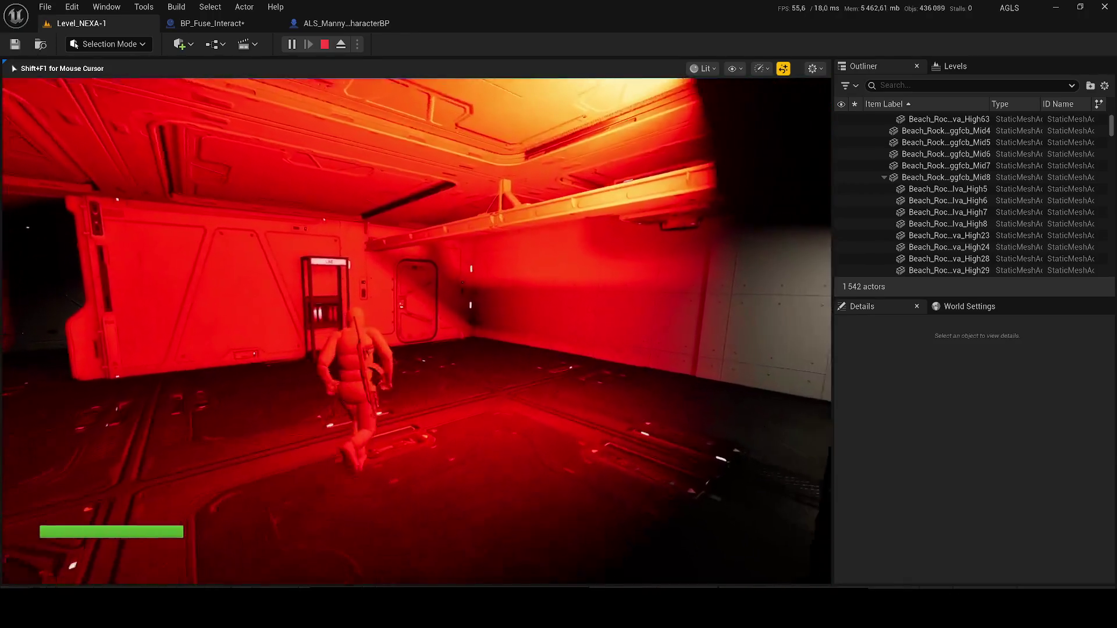
{"action": "key", "text": "w"}
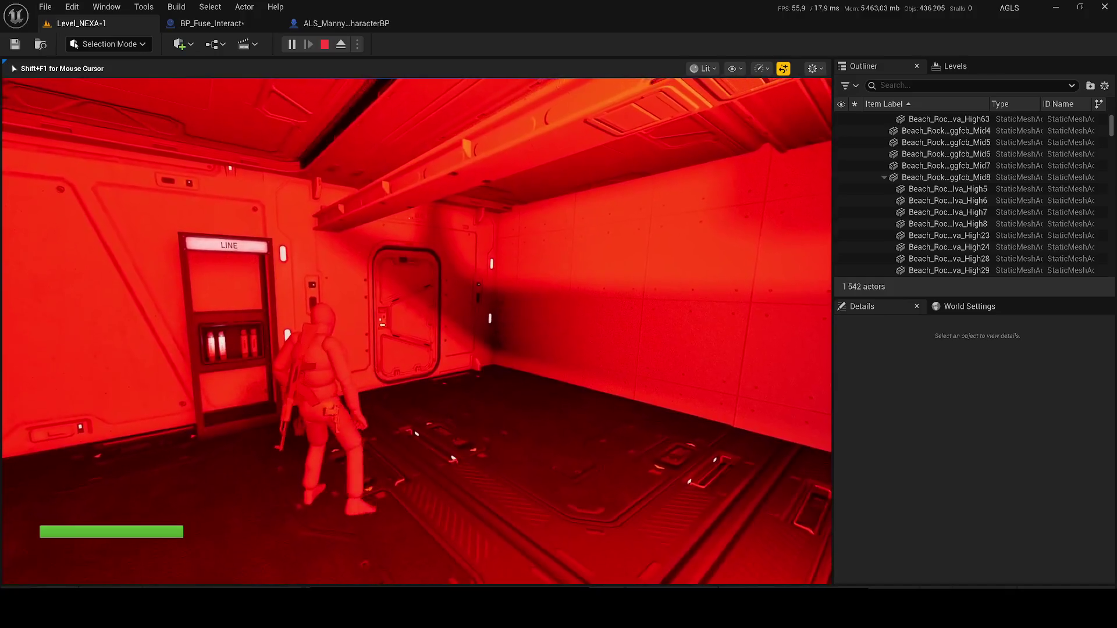
{"action": "key", "text": "w"}
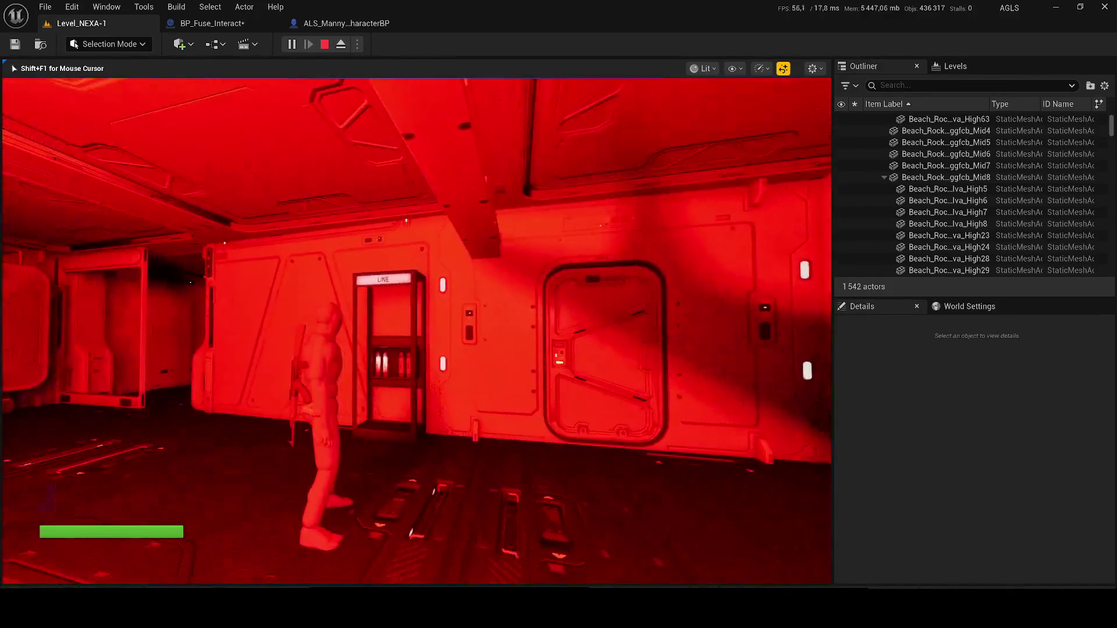
{"action": "key", "text": "w"}
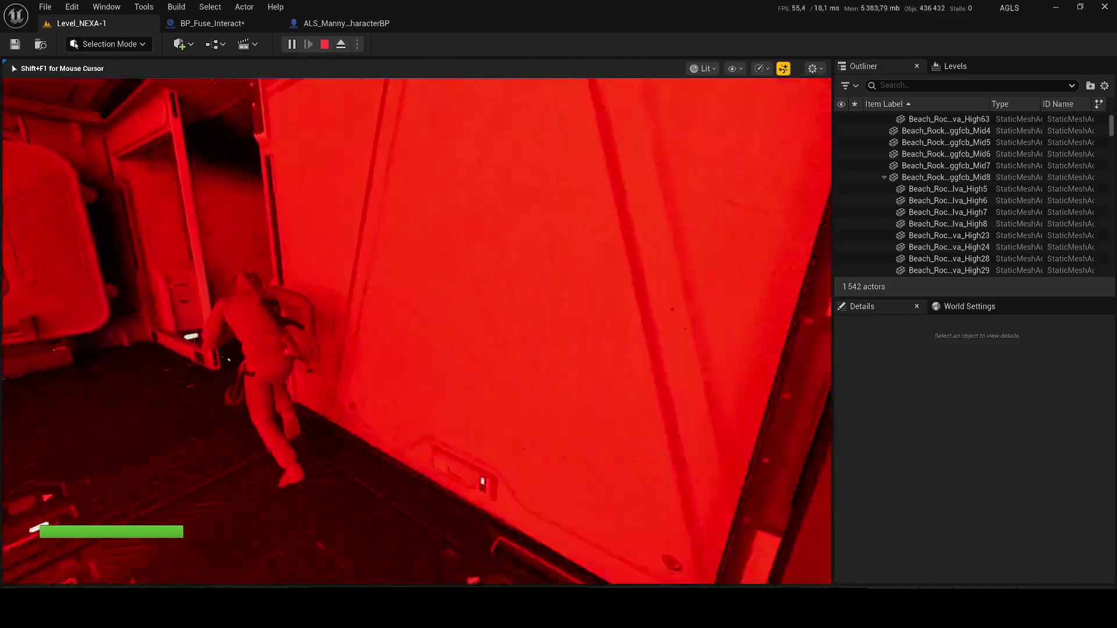
{"action": "key", "text": "w"}
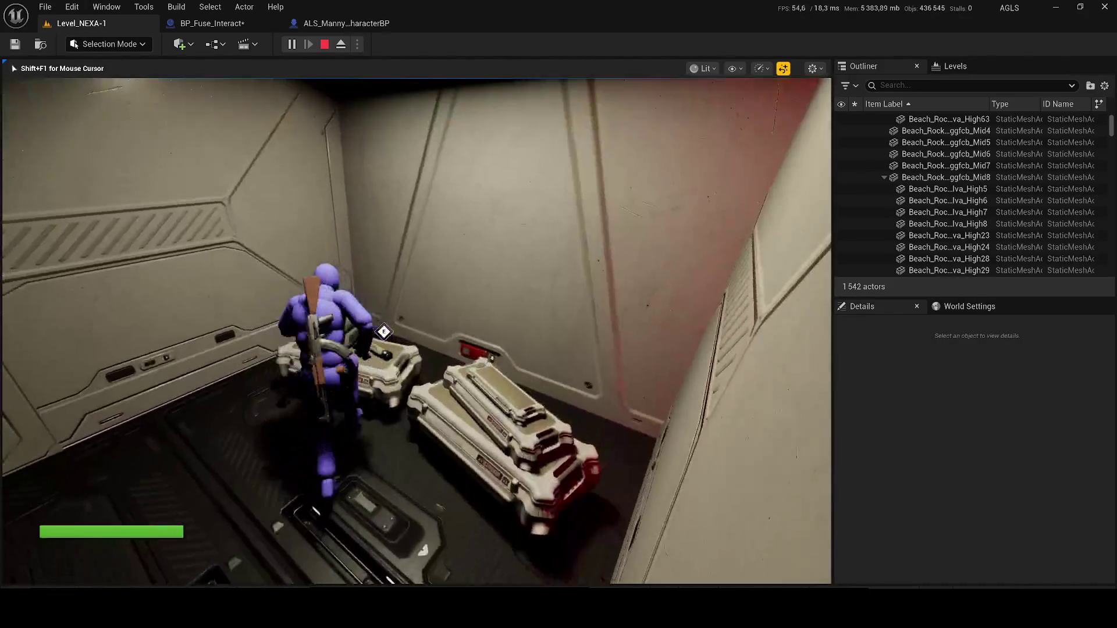
{"action": "key", "text": "w"}
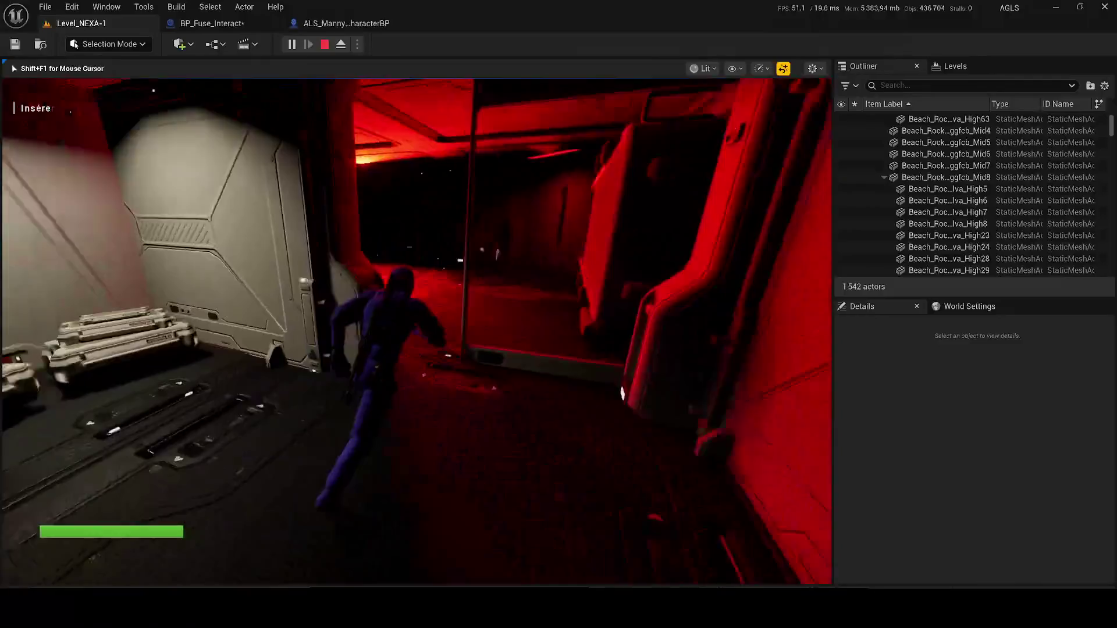
{"action": "key", "text": "w"}
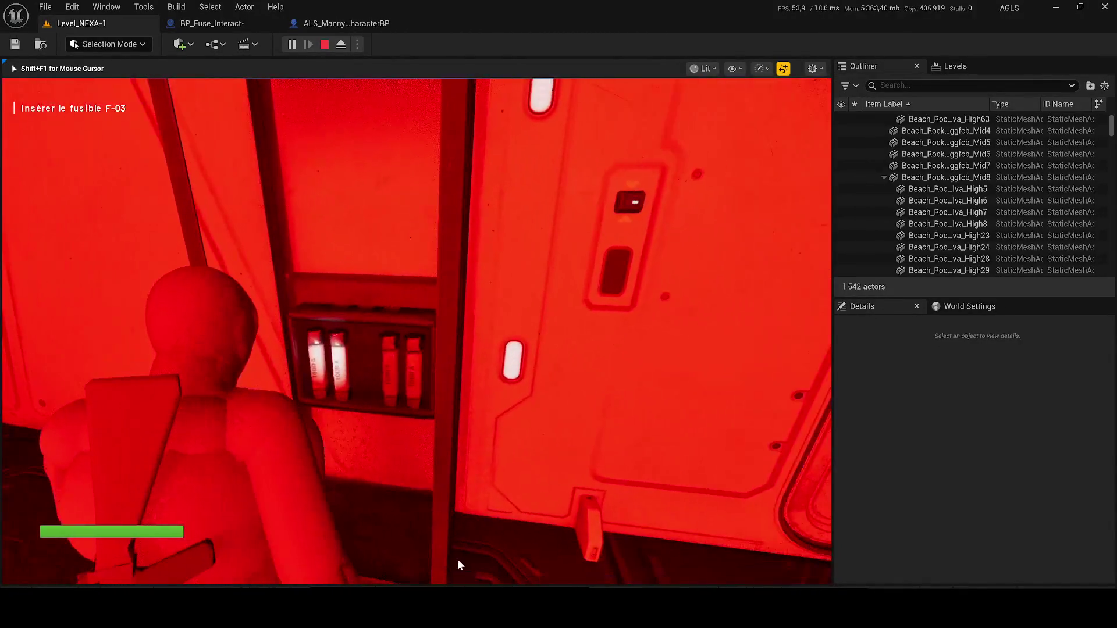
{"action": "key", "text": "Escape"}
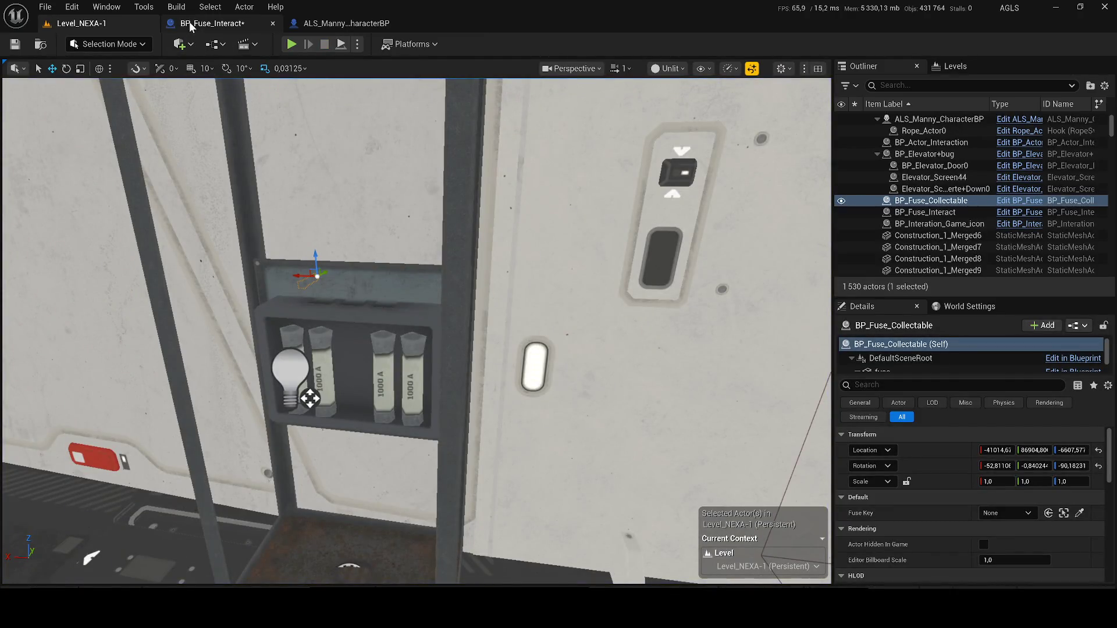
Frame the fuse box door in BP_Fuse_Interact's viewport preview.
{"action": "left_click", "coordinate": [190, 23]}
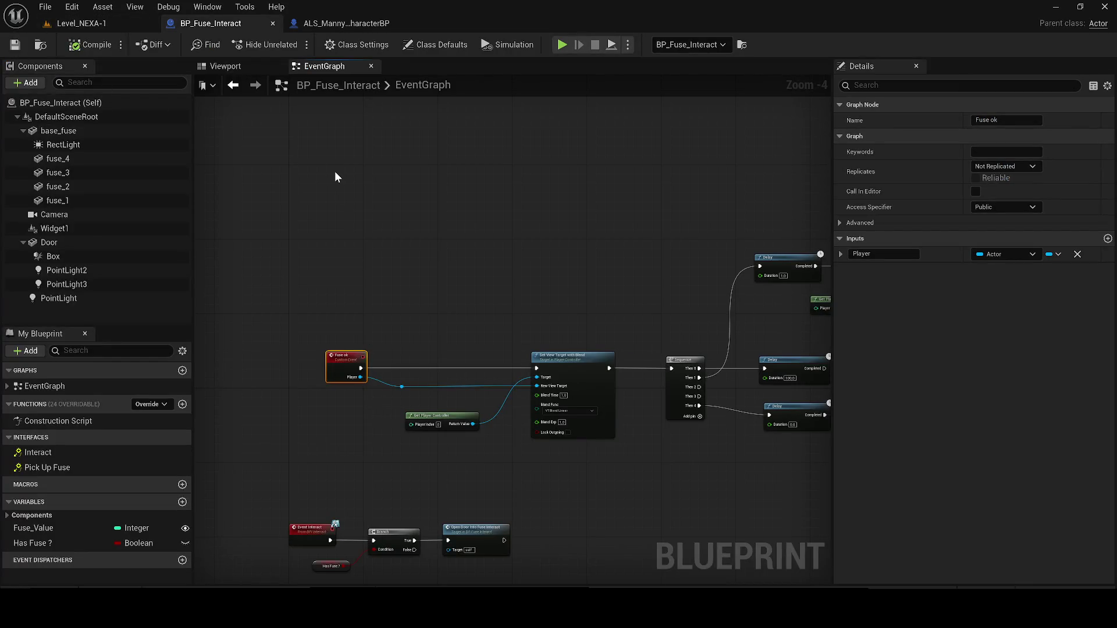
{"action": "left_click", "coordinate": [221, 67]}
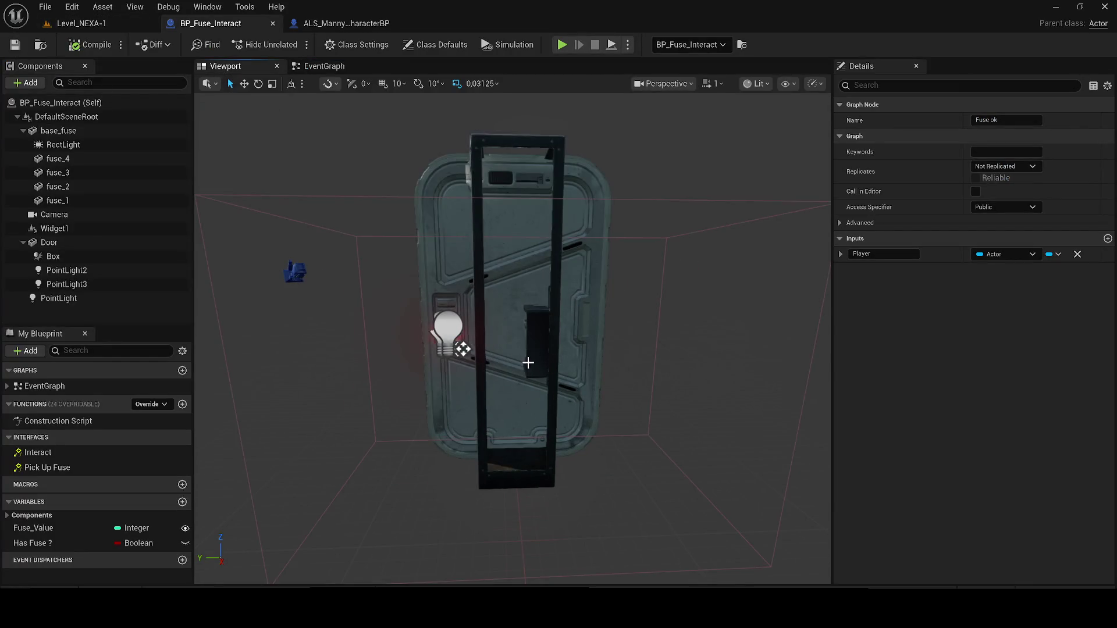
{"action": "left_click", "coordinate": [473, 279]}
{"action": "left_click_drag", "start_coordinate": [474, 279], "coordinate": [407, 273]}
{"action": "key", "text": "f"}
{"action": "mouse_move", "coordinate": [558, 349]}
{"action": "left_mouse_down"}
{"action": "mouse_move", "coordinate": [543, 324]}
{"action": "mouse_move", "coordinate": [568, 326]}
{"action": "left_mouse_up"}
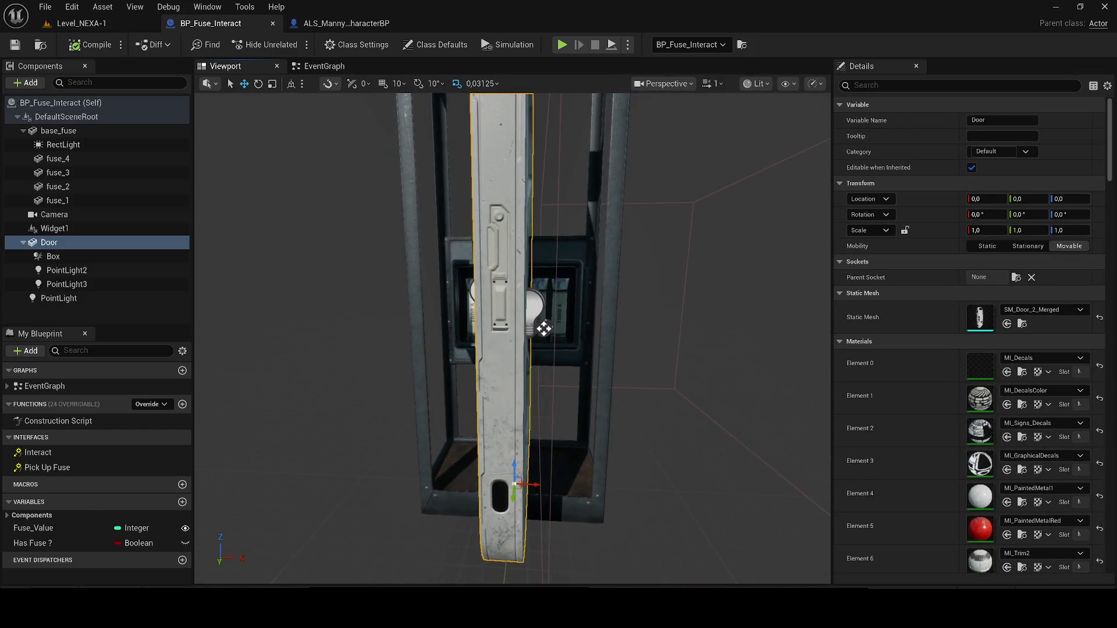
{"action": "scroll", "coordinate": [543, 328], "scroll_direction": "up", "scroll_amount": 10}
Duplicate fuse_4 into the empty second slot, name it Fusible_Manquant_hide, then compile and save.
{"action": "left_click", "coordinate": [568, 328]}
{"action": "key", "text": "ctrl+d"}
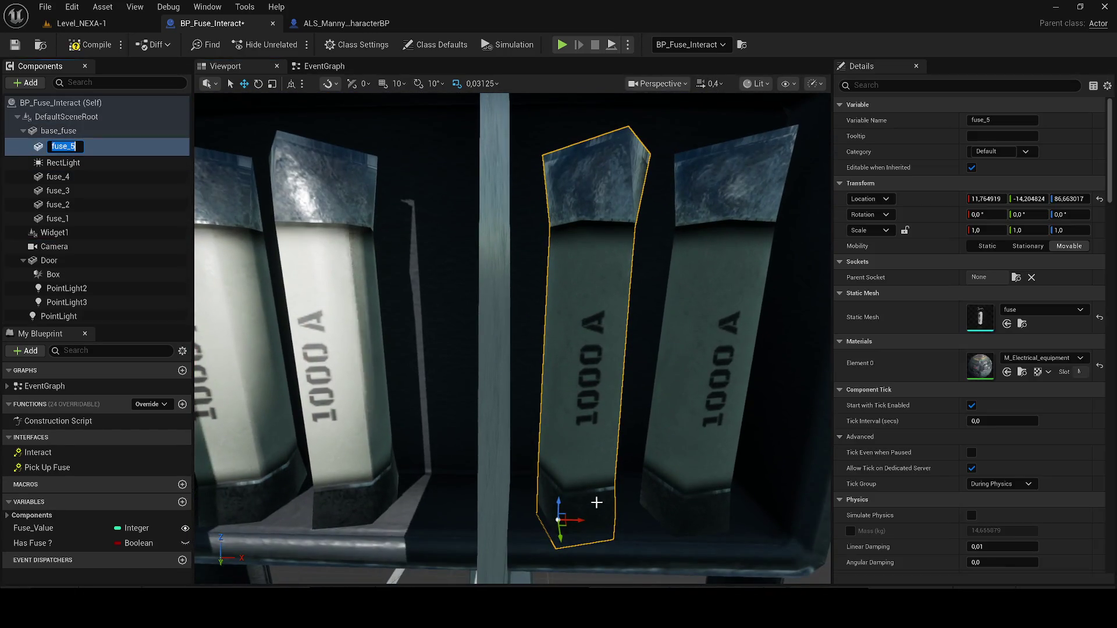
{"action": "left_click_drag", "start_coordinate": [567, 518], "coordinate": [466, 516]}
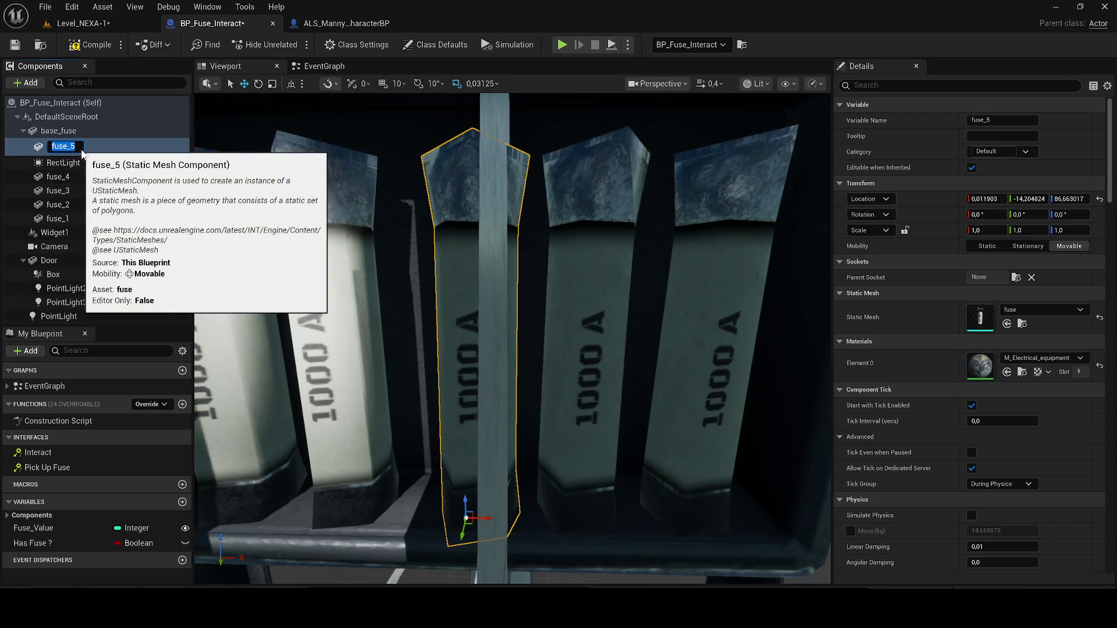
{"action": "type", "text": "Fusi"}
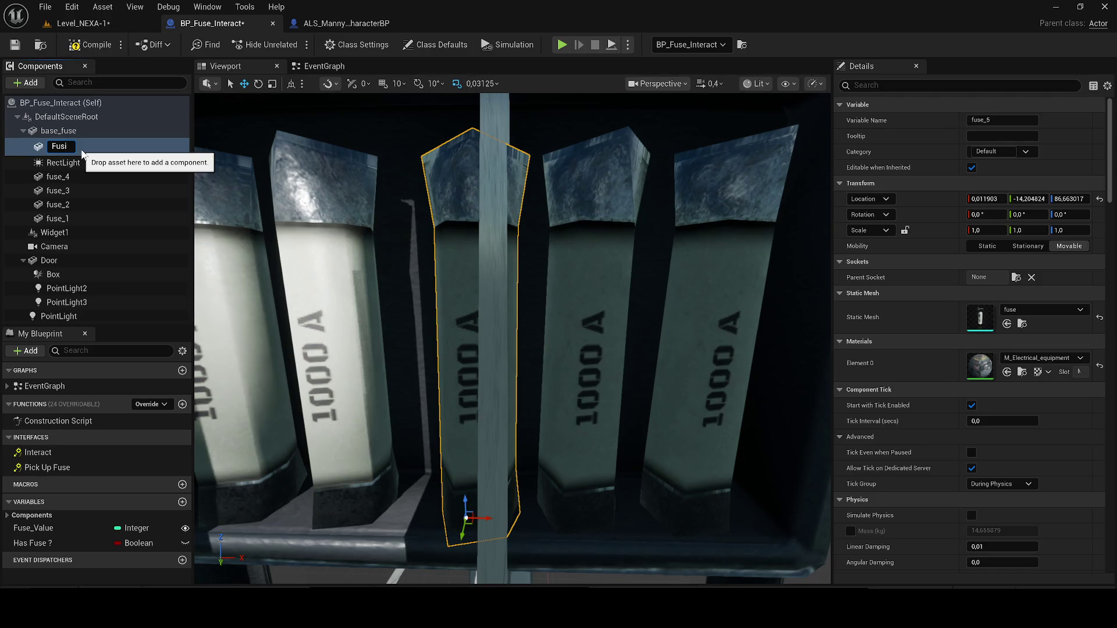
{"action": "type", "text": "ble_Manquant_hi"}
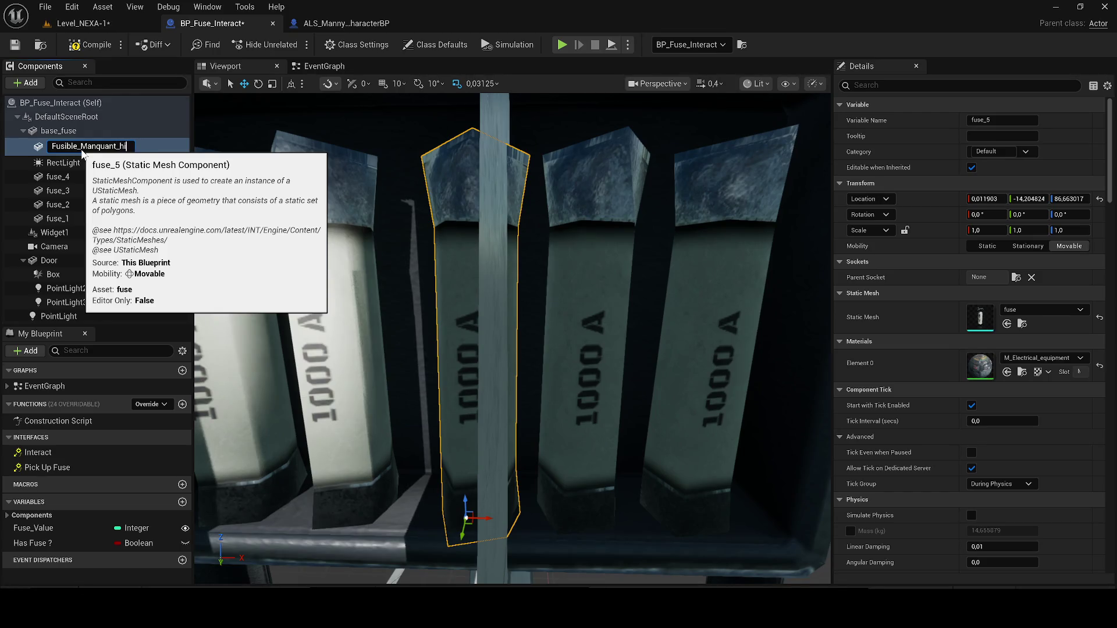
{"action": "type", "text": "de"}
{"action": "key", "text": "Return"}
{"action": "left_click", "coordinate": [15, 45]}
{"action": "left_click", "coordinate": [324, 66]}
{"action": "right_click", "coordinate": [415, 200]}
Add Event BeginPlay wired to a Set Visibility node for Fusible_Manquant_hide.
{"action": "type", "text": "begin"}
{"action": "key", "text": "Return"}
{"action": "scroll", "coordinate": [413, 204], "scroll_direction": "up", "scroll_amount": 3}
{"action": "left_click_drag", "start_coordinate": [411, 206], "coordinate": [314, 207]}
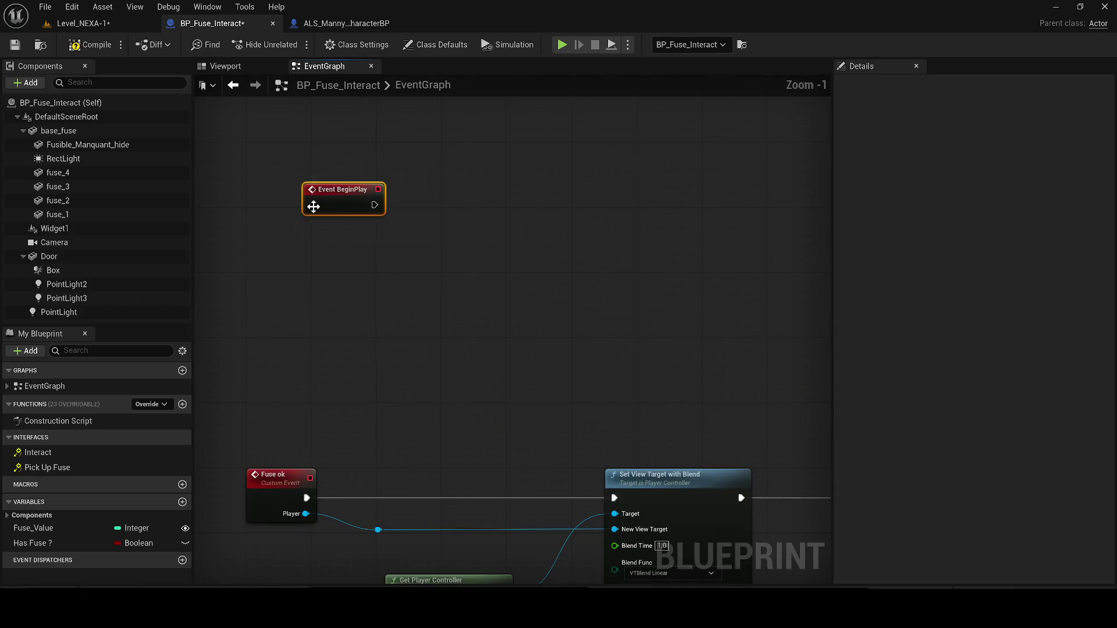
{"action": "mouse_move", "coordinate": [61, 146]}
{"action": "left_mouse_down"}
{"action": "mouse_move", "coordinate": [350, 321]}
{"action": "mouse_move", "coordinate": [457, 295]}
{"action": "left_mouse_up"}
{"action": "type", "text": "set visi"}
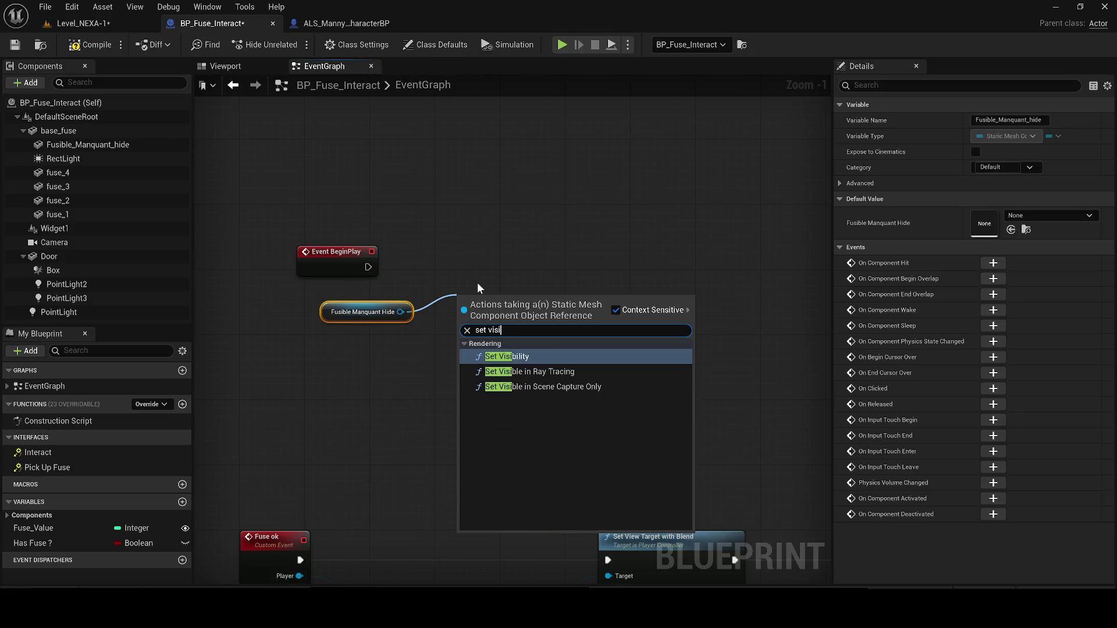
{"action": "key", "text": "Return"}
{"action": "mouse_move", "coordinate": [368, 267]}
{"action": "left_mouse_down"}
{"action": "mouse_move", "coordinate": [451, 291]}
{"action": "mouse_move", "coordinate": [493, 263]}
{"action": "left_mouse_up"}
Compile and save BP_Fuse_Interact, then review the Delay, Sequence and Set Input Mode nodes.
{"action": "left_click", "coordinate": [15, 44]}
{"action": "left_click", "coordinate": [434, 235]}
{"action": "left_click_drag", "start_coordinate": [478, 425], "coordinate": [324, 267]}
{"action": "scroll", "coordinate": [324, 266], "scroll_direction": "down", "scroll_amount": 3}
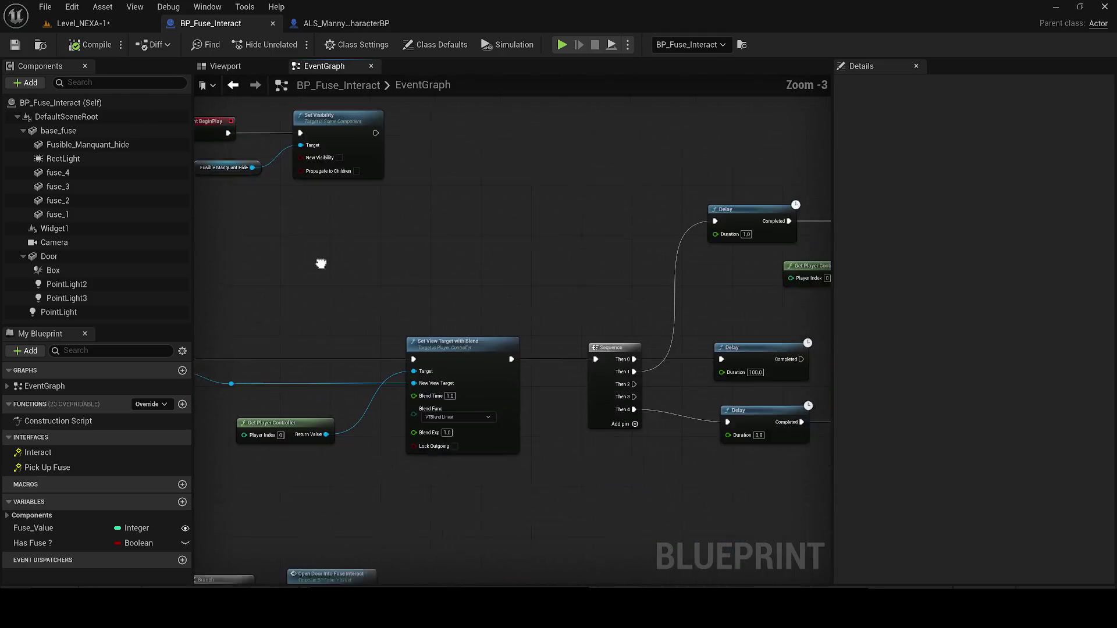
{"action": "left_click_drag", "start_coordinate": [515, 267], "coordinate": [346, 273]}
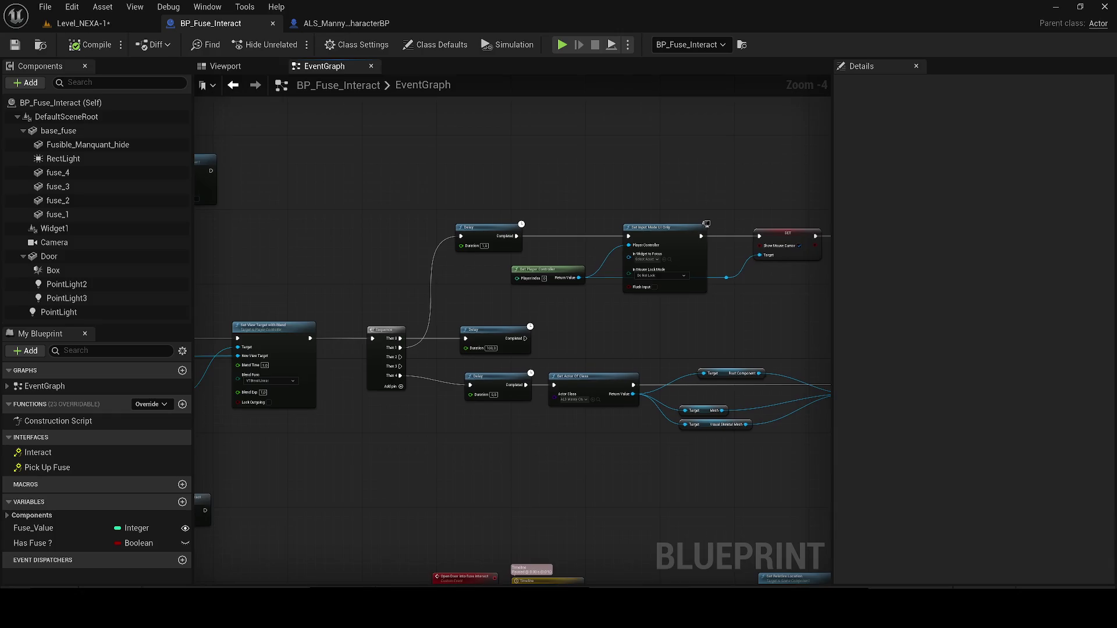
Inspect the Event Interact and Pick Up Fuse events and the BPI_Door Pick Up Fuse function.
{"action": "double_click", "coordinate": [35, 454]}
{"action": "double_click", "coordinate": [40, 461]}
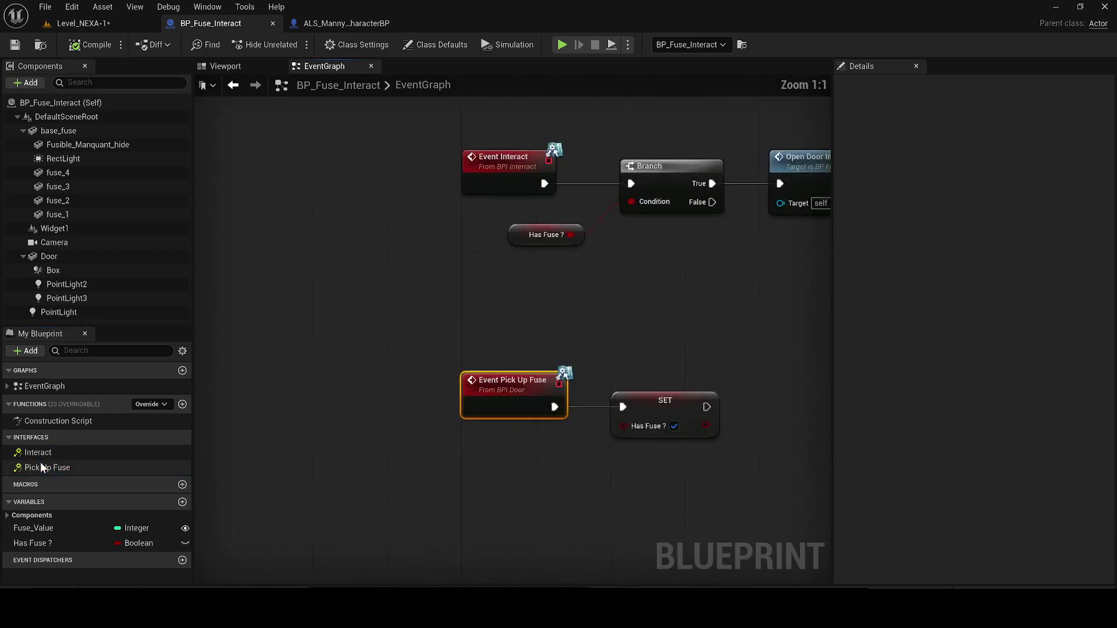
{"action": "left_click", "coordinate": [365, 43]}
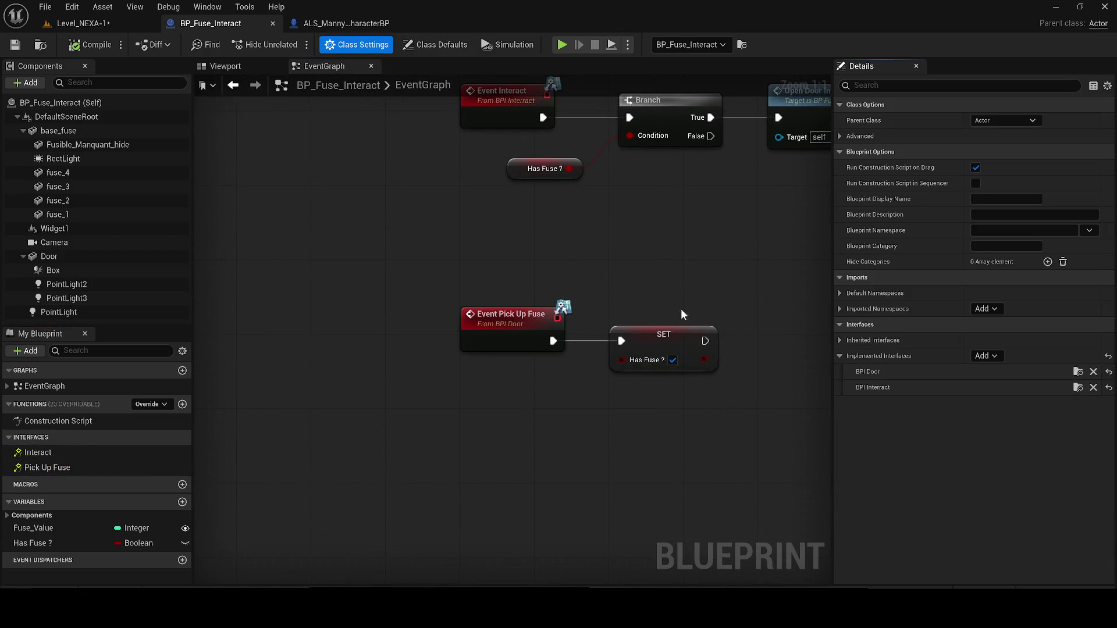
{"action": "double_click", "coordinate": [445, 339]}
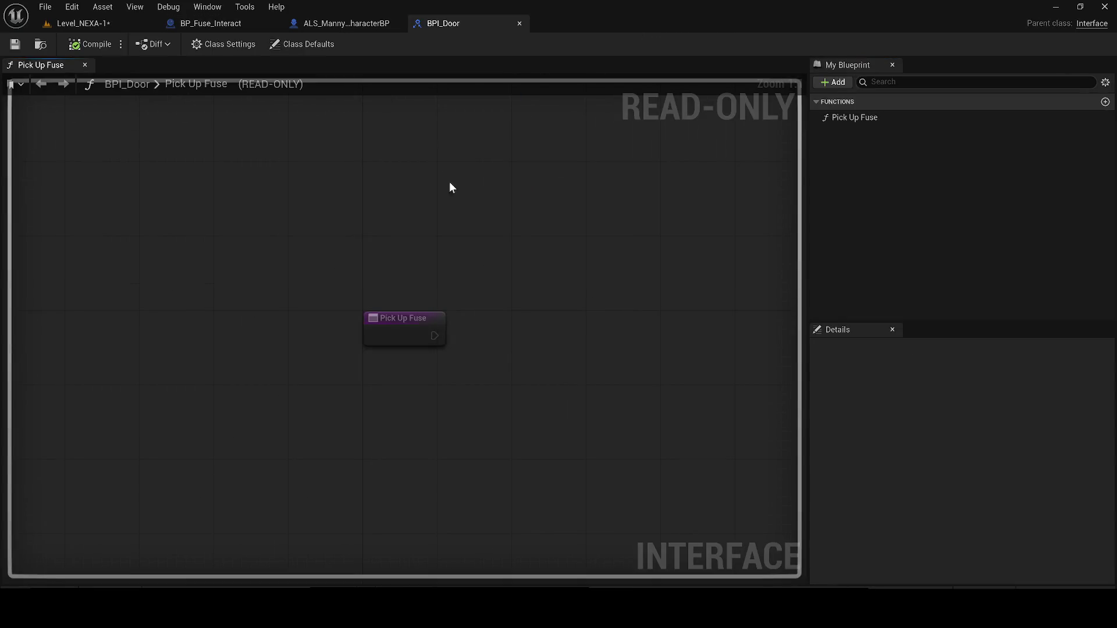
{"action": "key", "text": "ctrl+w"}
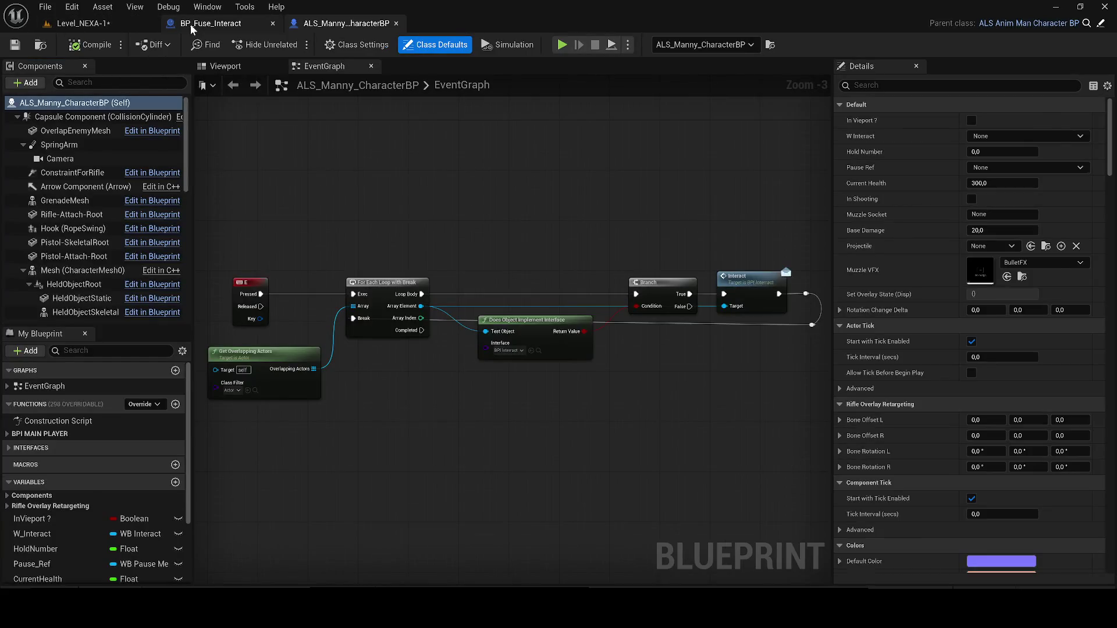
{"action": "left_click", "coordinate": [210, 24]}
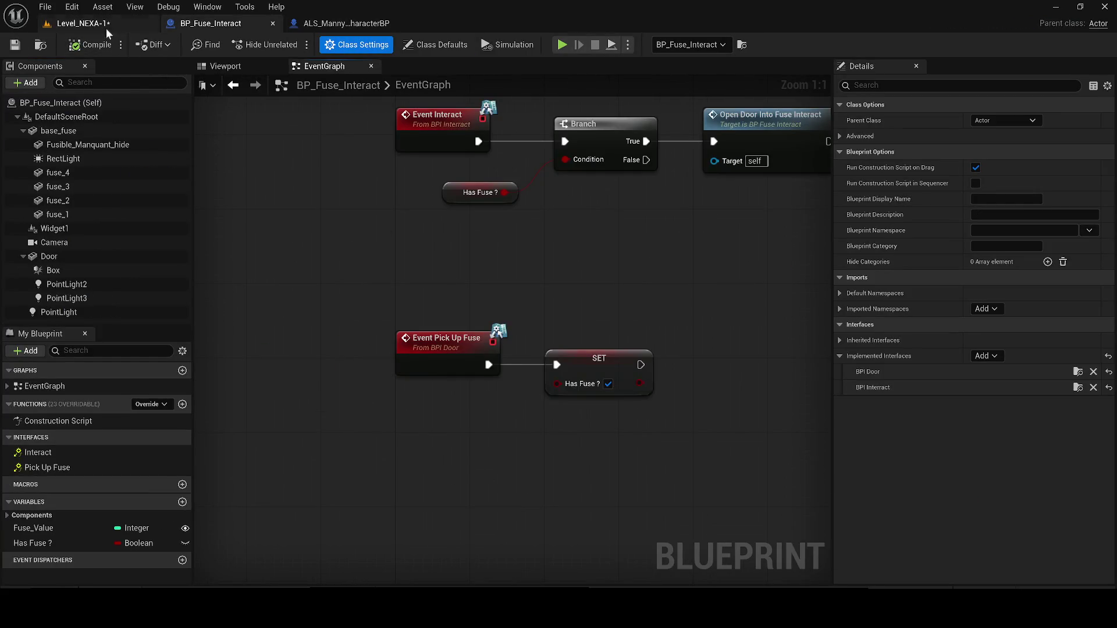
Close the character blueprint, save Level_NEXA-1, and edit the placed fuse box's Fuse Value.
{"action": "left_click", "coordinate": [397, 23]}
{"action": "left_click", "coordinate": [106, 22]}
{"action": "left_click", "coordinate": [17, 50]}
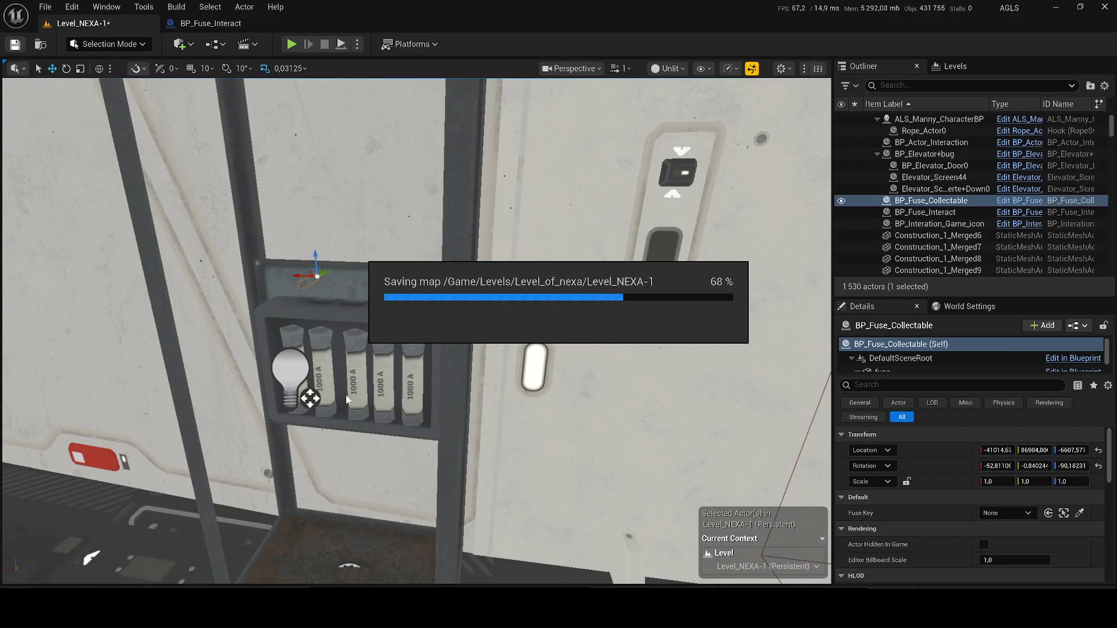
{"action": "left_click", "coordinate": [330, 344]}
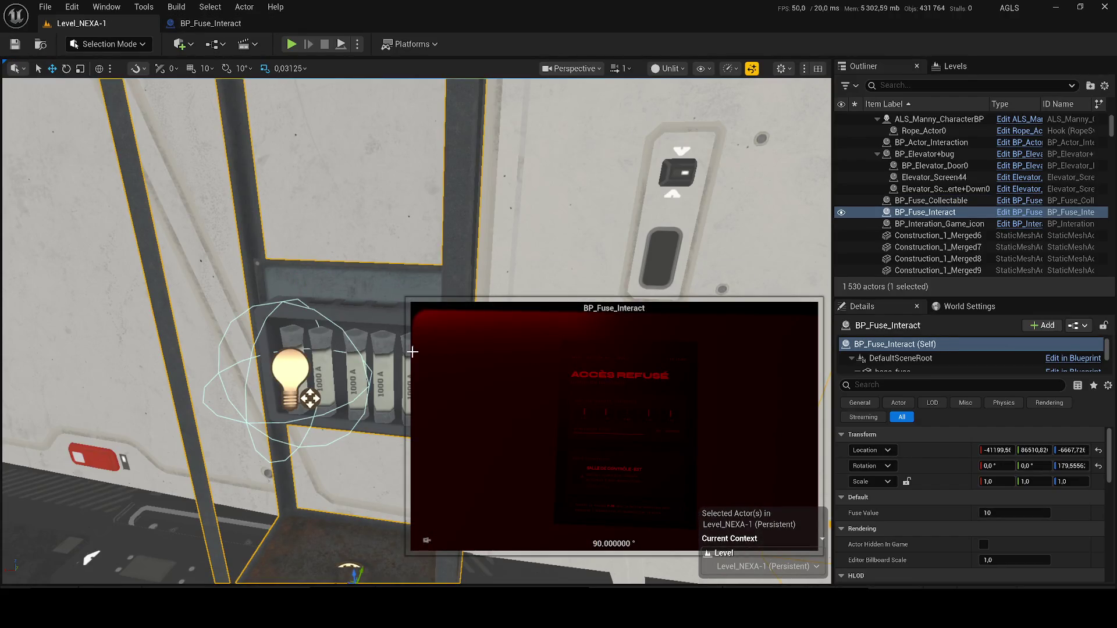
{"action": "left_click", "coordinate": [997, 514]}
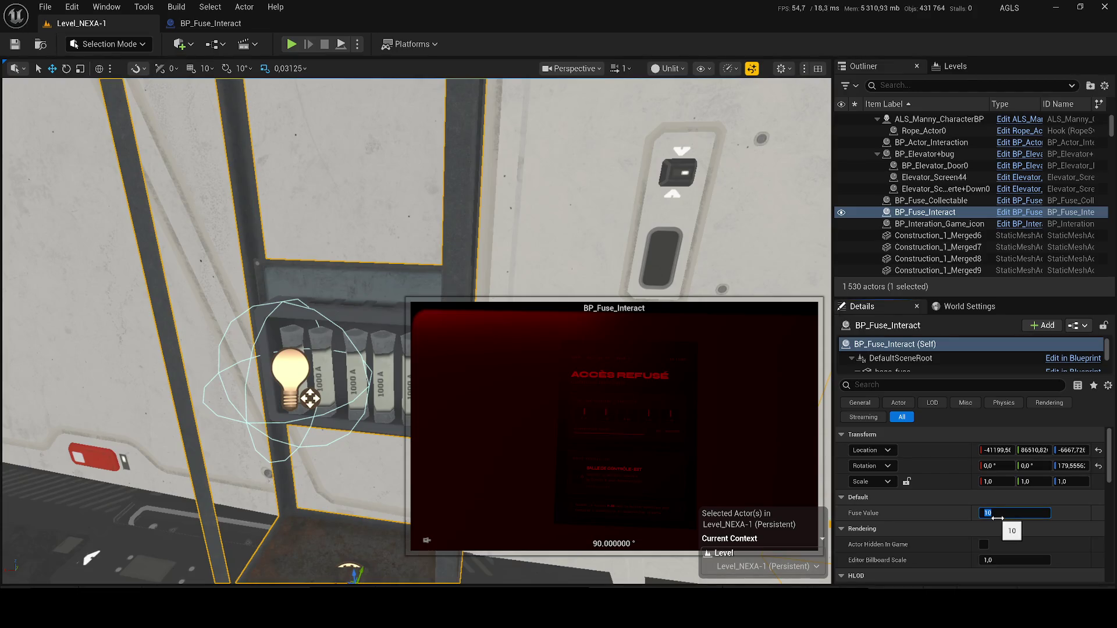
{"action": "mouse_move", "coordinate": [699, 245]}
{"action": "left_mouse_down"}
{"action": "mouse_move", "coordinate": [698, 303]}
{"action": "mouse_move", "coordinate": [629, 291]}
{"action": "left_mouse_up"}
{"action": "left_click_drag", "start_coordinate": [407, 349], "coordinate": [338, 320]}
{"action": "left_click", "coordinate": [212, 23]}
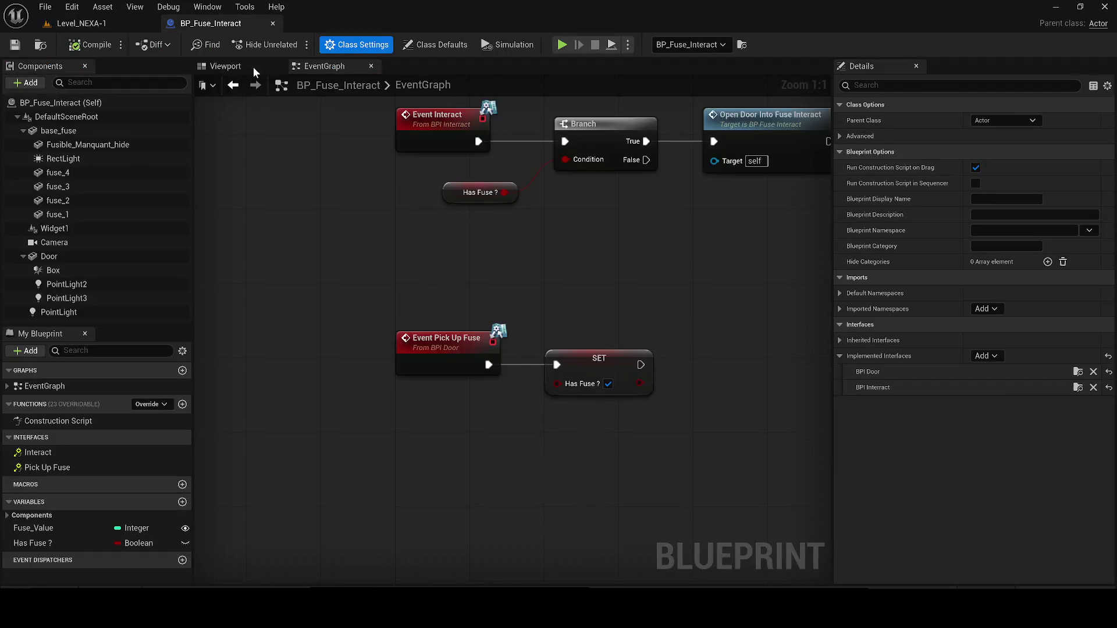
{"action": "left_click", "coordinate": [58, 23]}
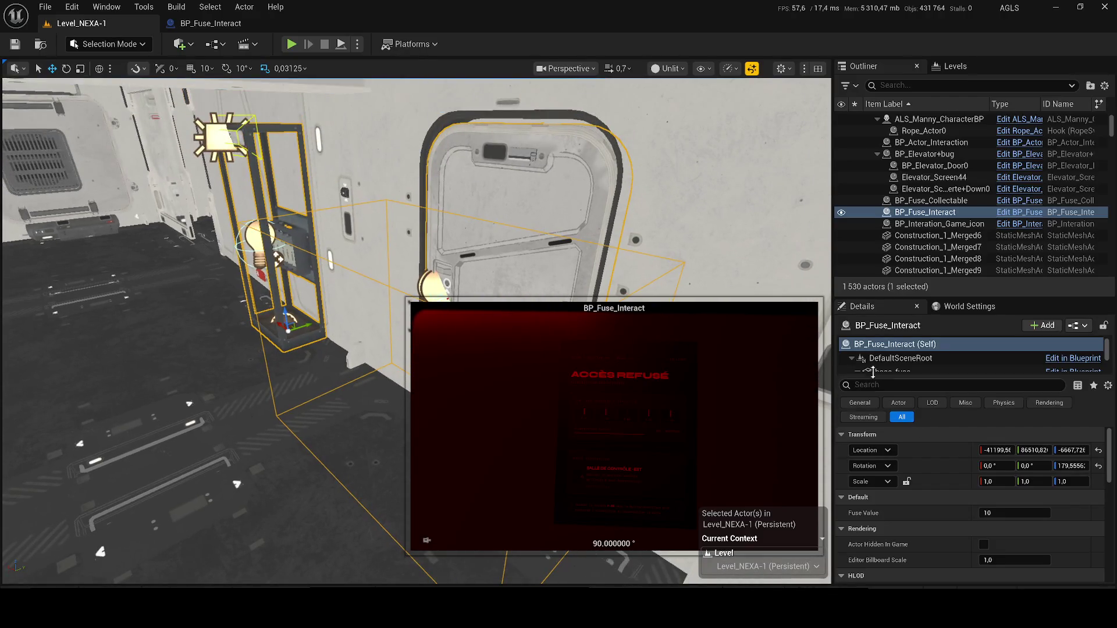
{"action": "scroll", "coordinate": [918, 364], "scroll_direction": "down", "scroll_amount": 4}
{"action": "scroll", "coordinate": [917, 364], "scroll_direction": "down", "scroll_amount": 2}
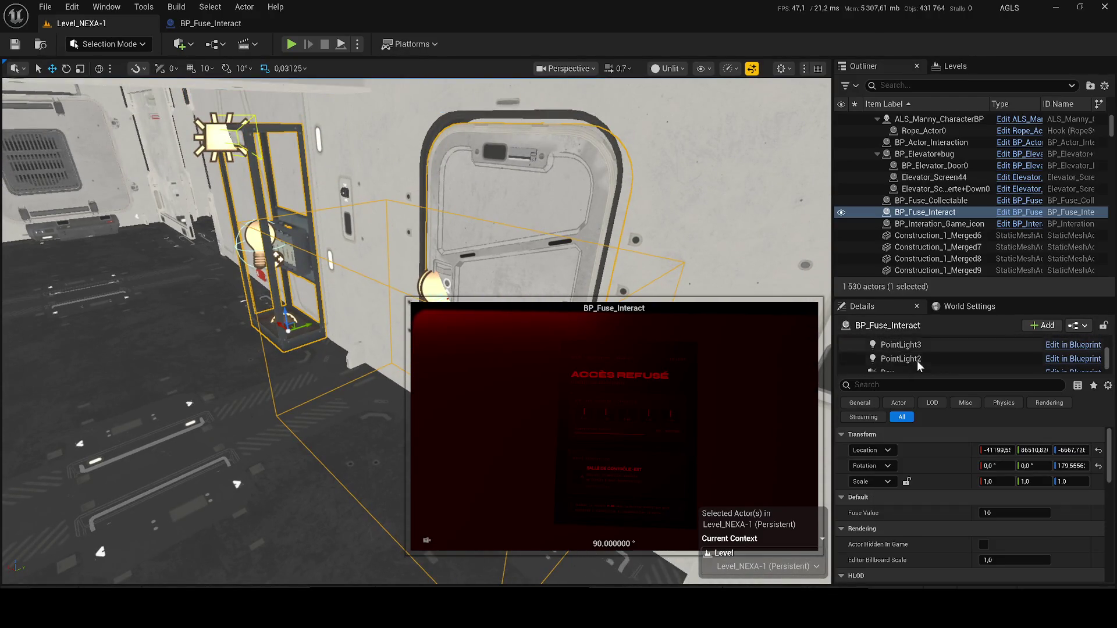
Move the fuse box's Box trigger from the door onto the fuse box, scale it to 2.84375 × 3.65625, and save all.
{"action": "left_click", "coordinate": [885, 351]}
{"action": "left_click_drag", "start_coordinate": [459, 299], "coordinate": [506, 274]}
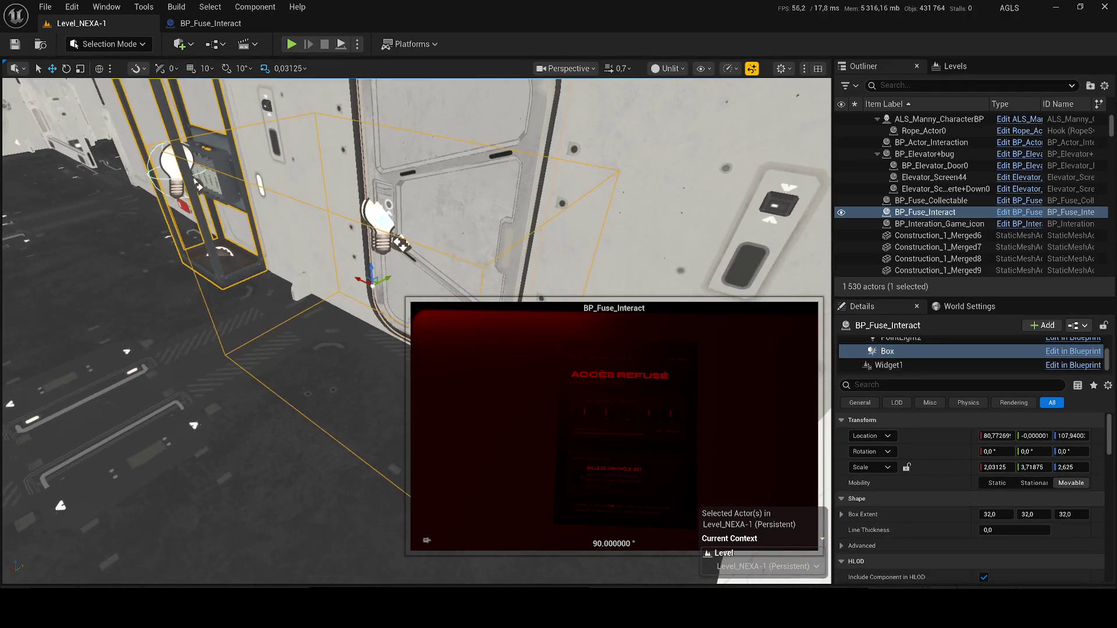
{"action": "mouse_move", "coordinate": [369, 279]}
{"action": "left_mouse_down"}
{"action": "mouse_move", "coordinate": [261, 238]}
{"action": "mouse_move", "coordinate": [180, 174]}
{"action": "left_mouse_up"}
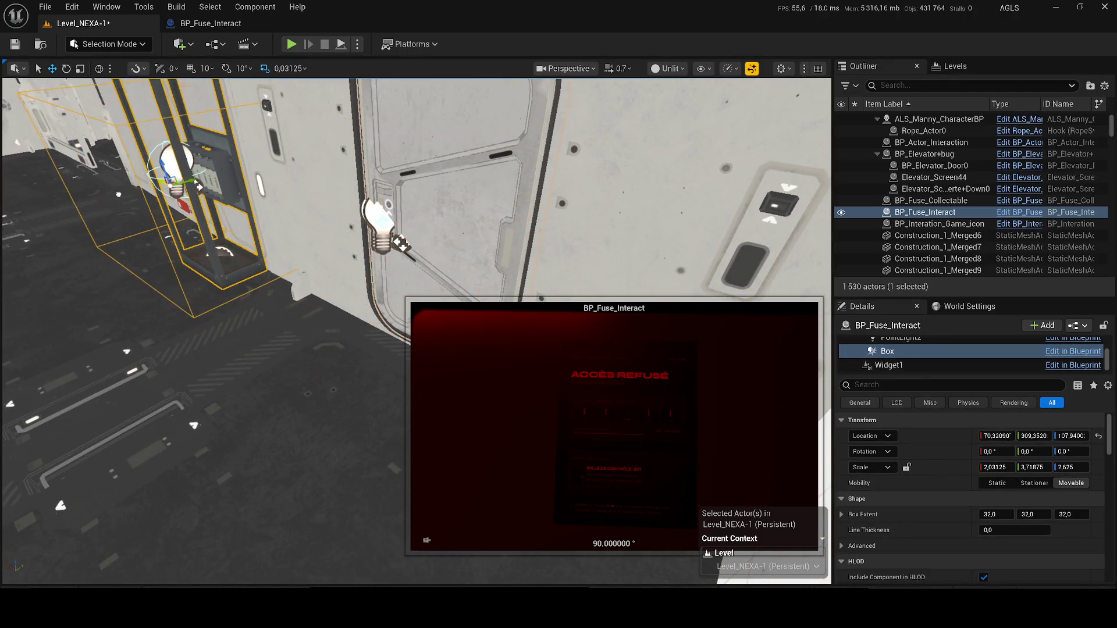
{"action": "left_click_drag", "start_coordinate": [466, 174], "coordinate": [454, 145]}
{"action": "key", "text": "f"}
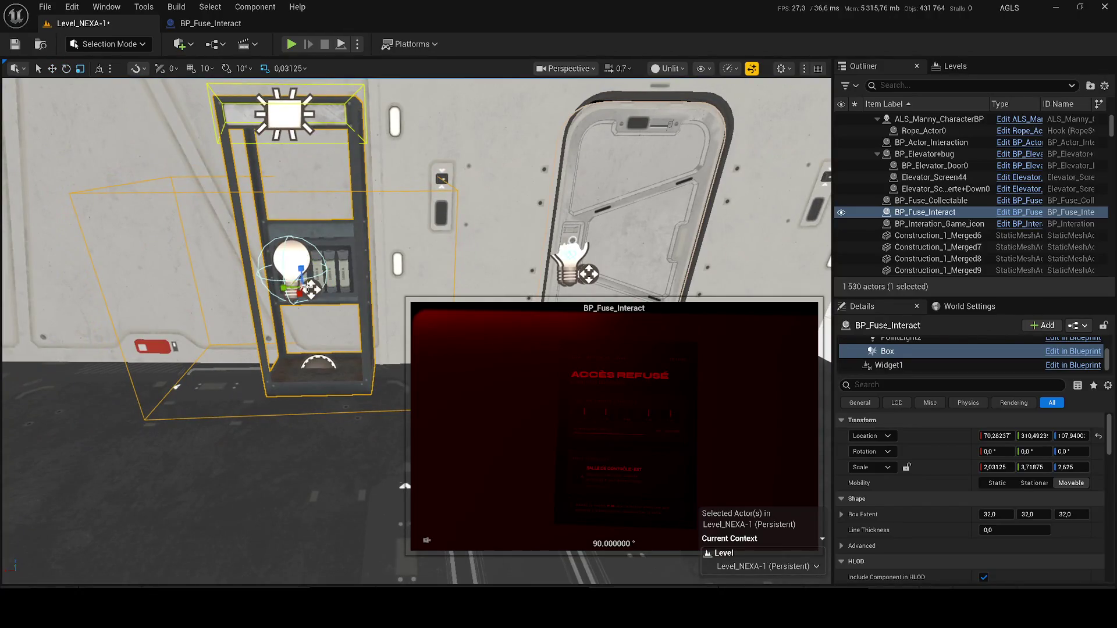
{"action": "left_click_drag", "start_coordinate": [286, 286], "coordinate": [269, 283]}
{"action": "key", "text": "w"}
{"action": "key", "text": "ctrl+s"}
Walk the character through the crate room to the LINE fuse box's 'Insérer le fusible F-03' prompt, then stop.
{"action": "left_click", "coordinate": [292, 45]}
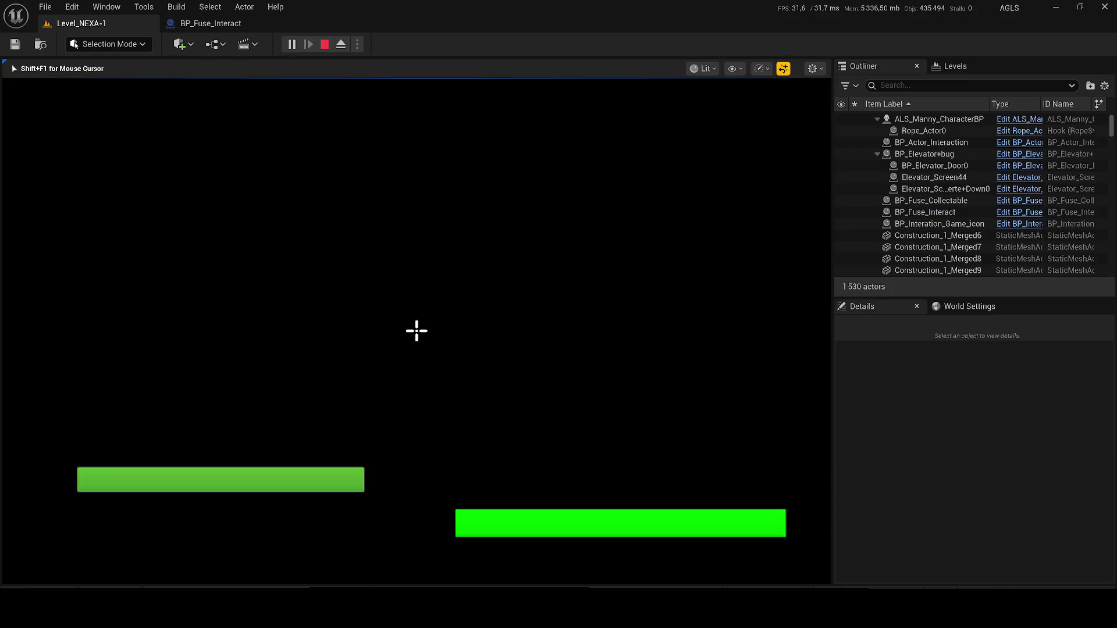
{"action": "key", "text": "w"}
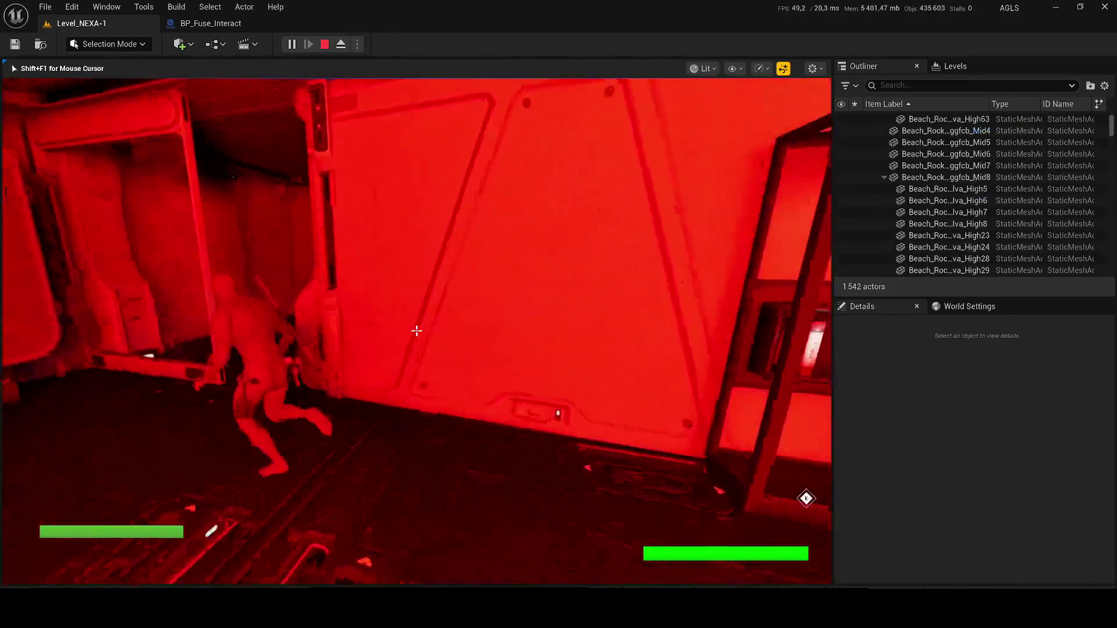
{"action": "key", "text": "w"}
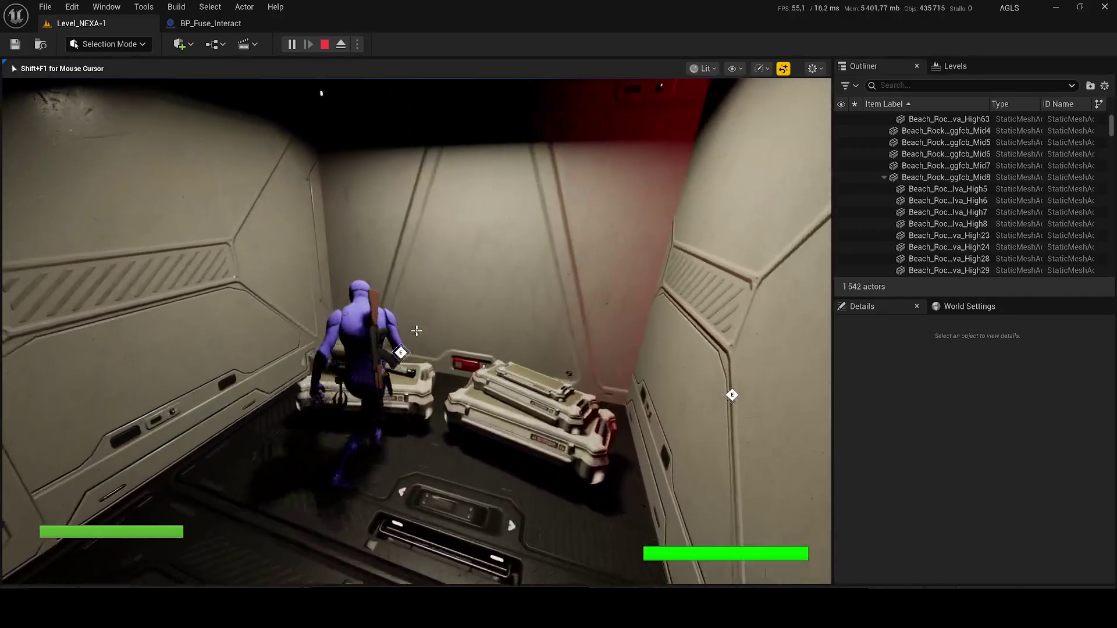
{"action": "key", "text": "w"}
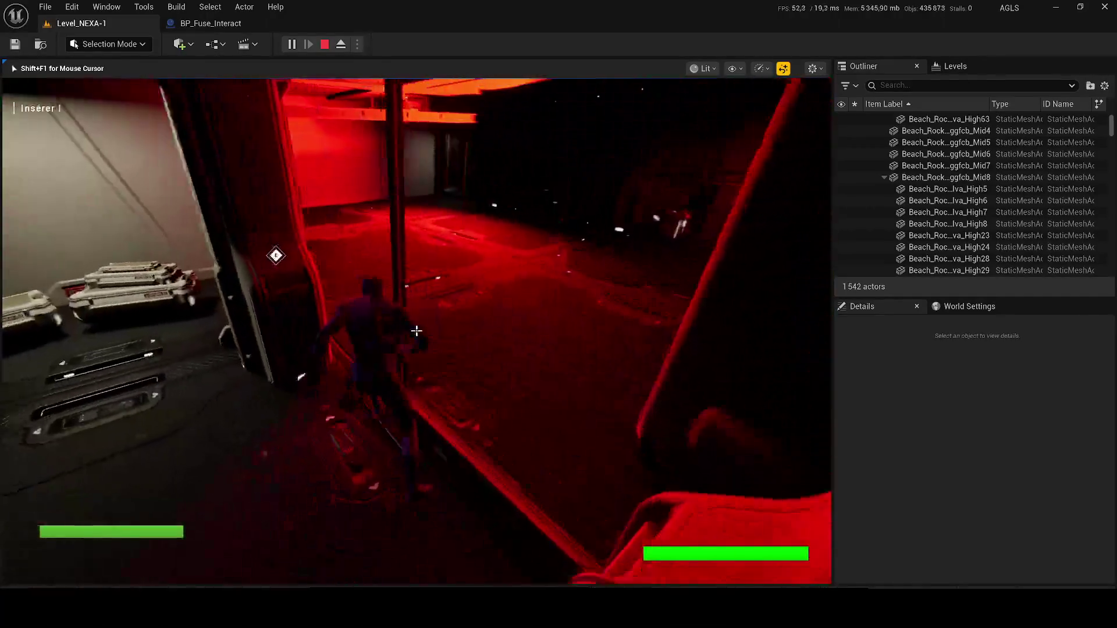
{"action": "key", "text": "w"}
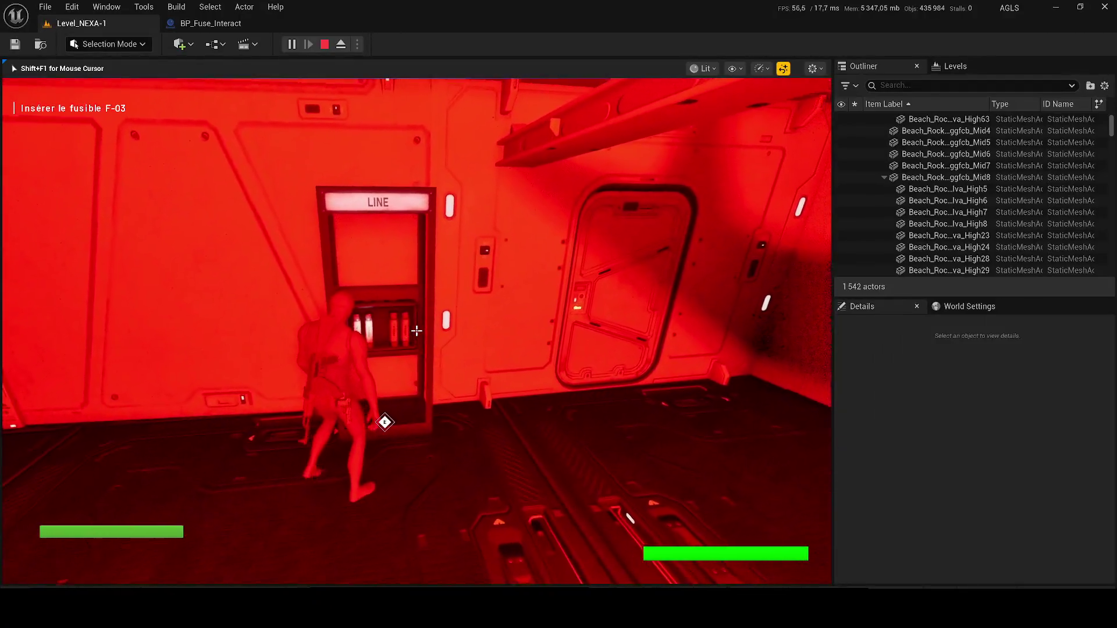
{"action": "key", "text": "w"}
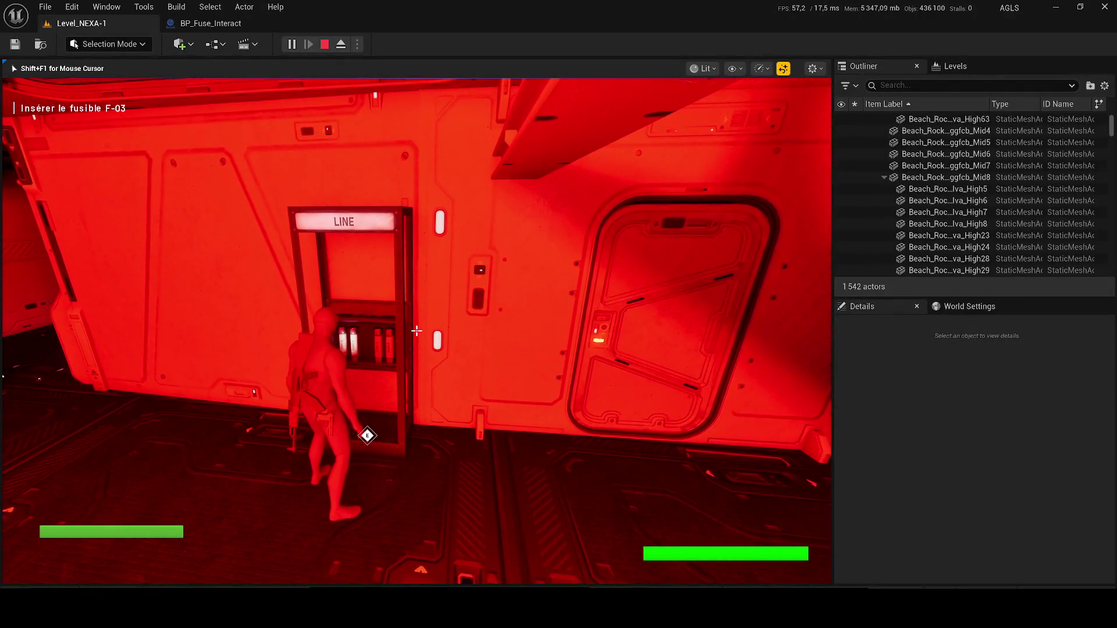
{"action": "key", "text": "w"}
{"action": "key", "text": "Escape"}
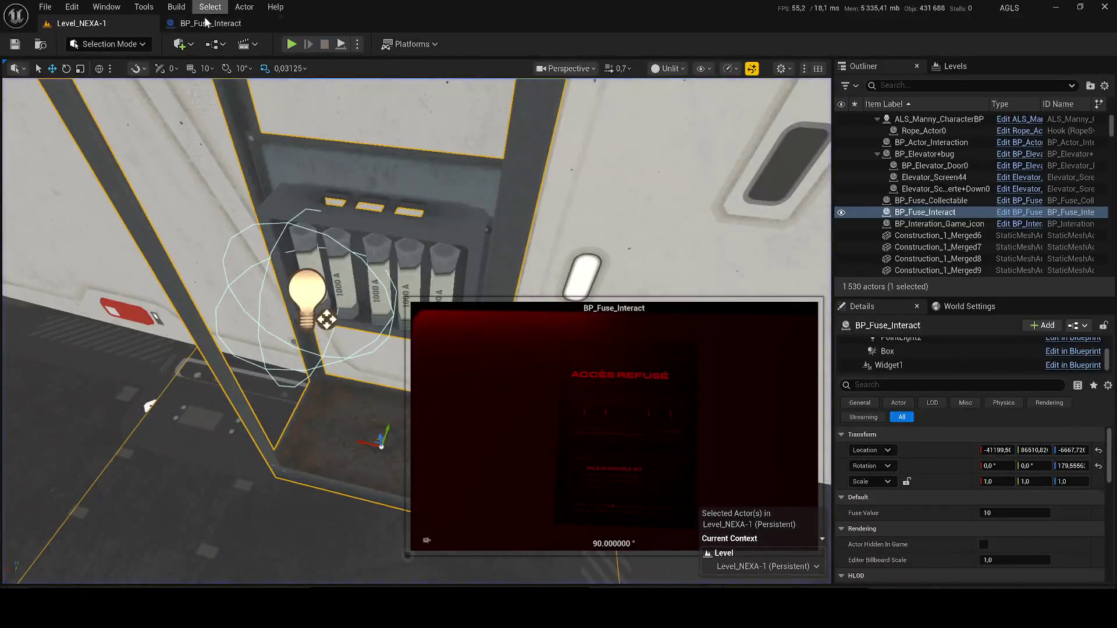
Push the fuse box's Widget1 screen forward to X 4.08, then X 10.52, saving the level.
{"action": "left_click", "coordinate": [217, 33]}
{"action": "left_click", "coordinate": [70, 23]}
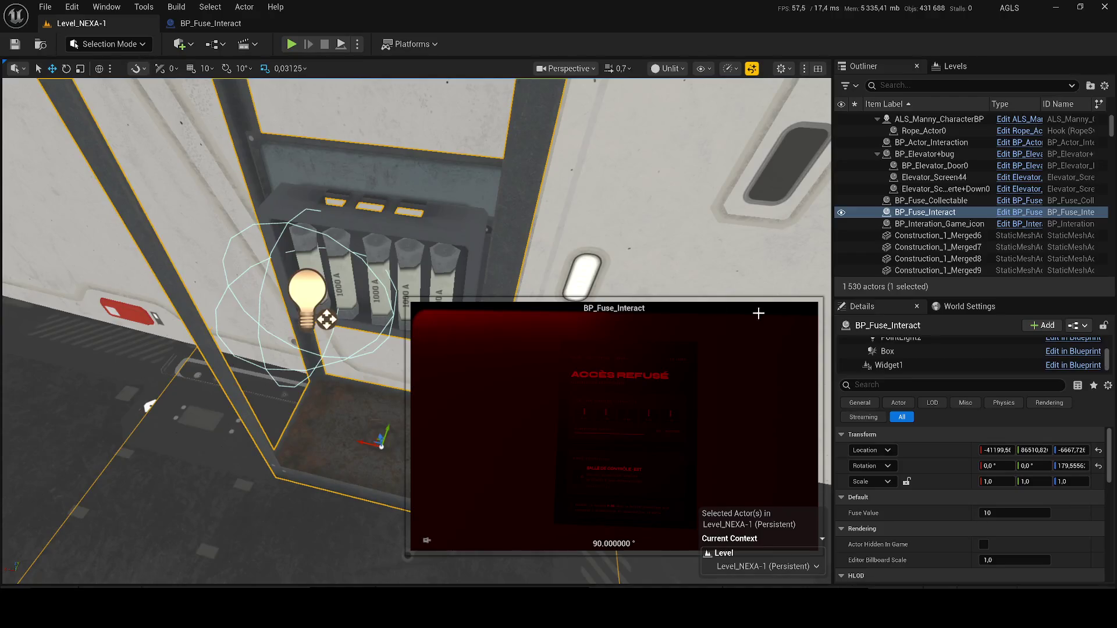
{"action": "left_click", "coordinate": [907, 365]}
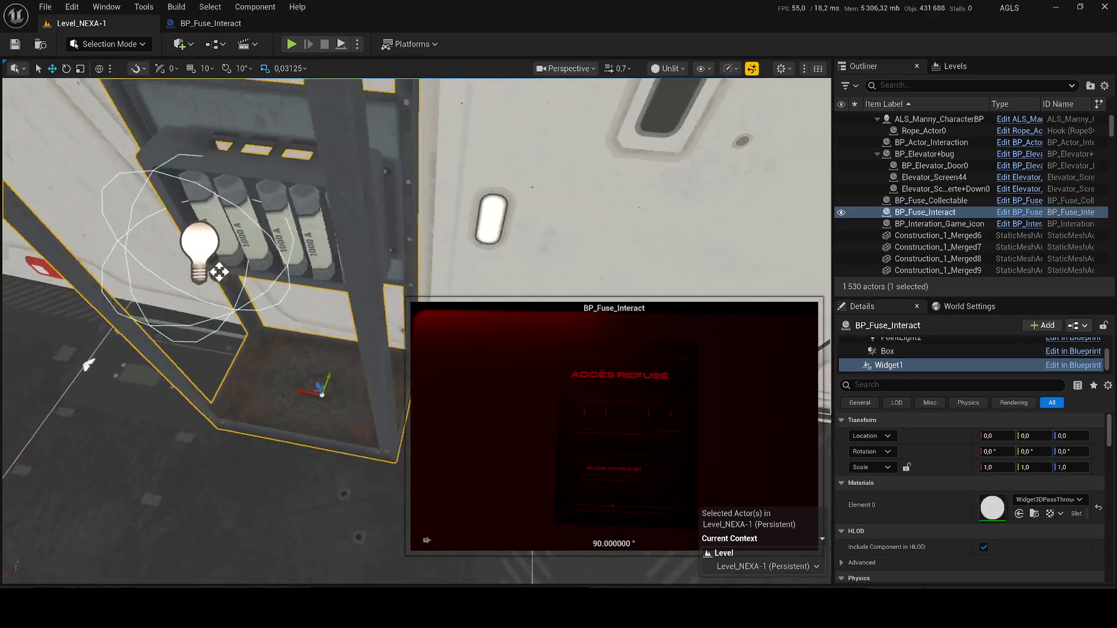
{"action": "left_click_drag", "start_coordinate": [357, 344], "coordinate": [282, 463]}
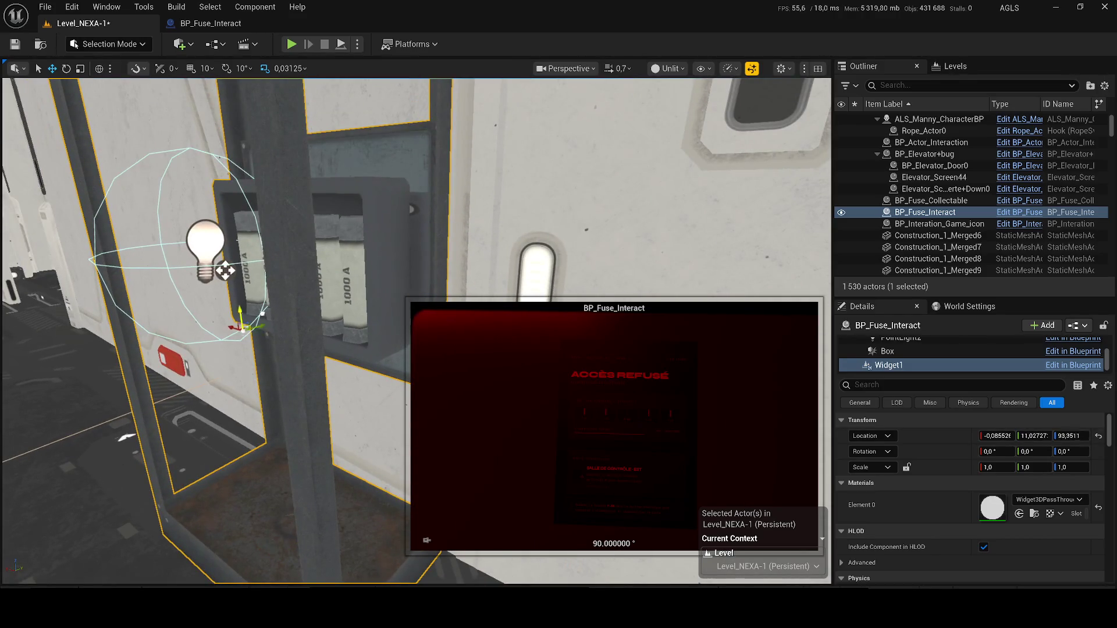
{"action": "mouse_move", "coordinate": [326, 297]}
{"action": "left_mouse_down"}
{"action": "mouse_move", "coordinate": [175, 245]}
{"action": "mouse_move", "coordinate": [209, 265]}
{"action": "left_mouse_up"}
{"action": "key", "text": "ctrl+s"}
{"action": "scroll", "coordinate": [369, 264], "scroll_direction": "down", "scroll_amount": 5}
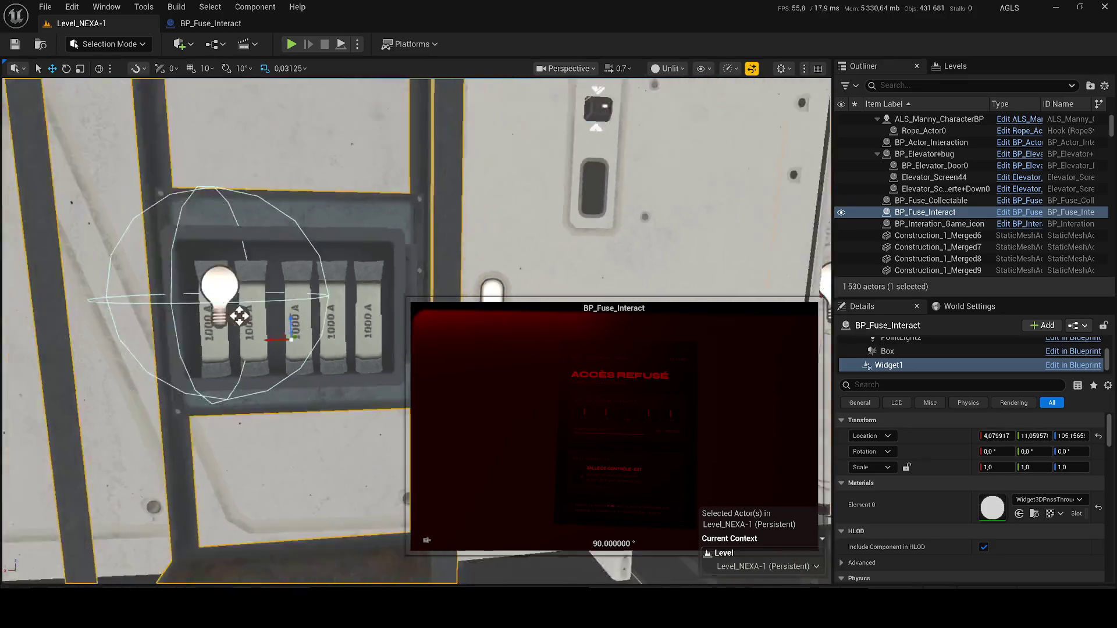
{"action": "scroll", "coordinate": [250, 278], "scroll_direction": "up", "scroll_amount": 3}
{"action": "left_click_drag", "start_coordinate": [251, 279], "coordinate": [267, 279]}
{"action": "key", "text": "ctrl+s"}
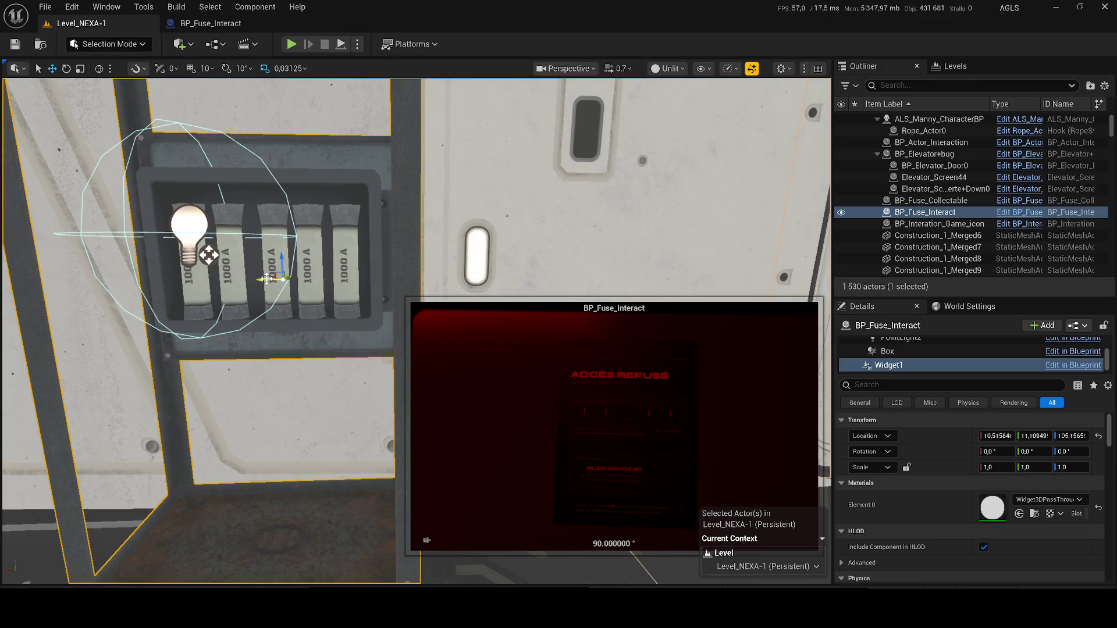
{"action": "key", "text": "f"}
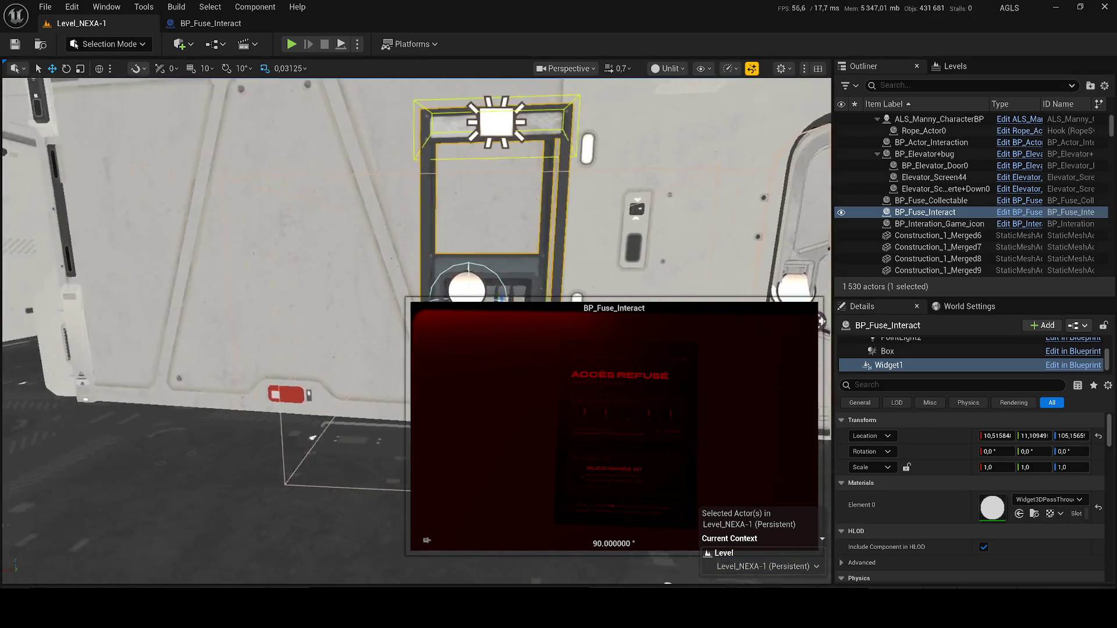
{"action": "left_click", "coordinate": [200, 350]}
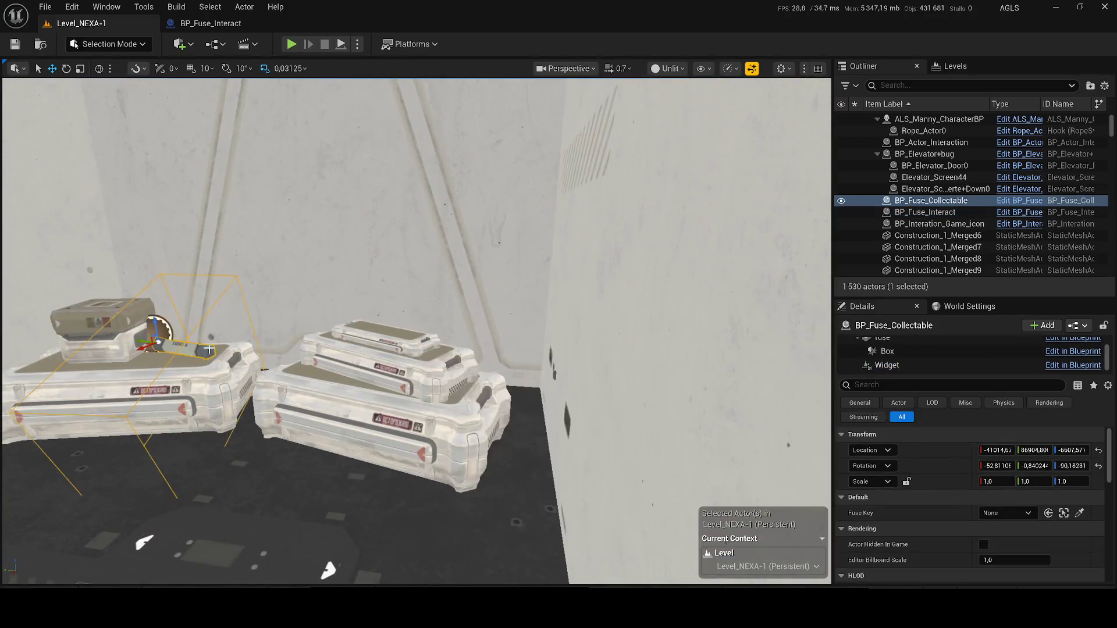
{"action": "left_click", "coordinate": [1079, 513]}
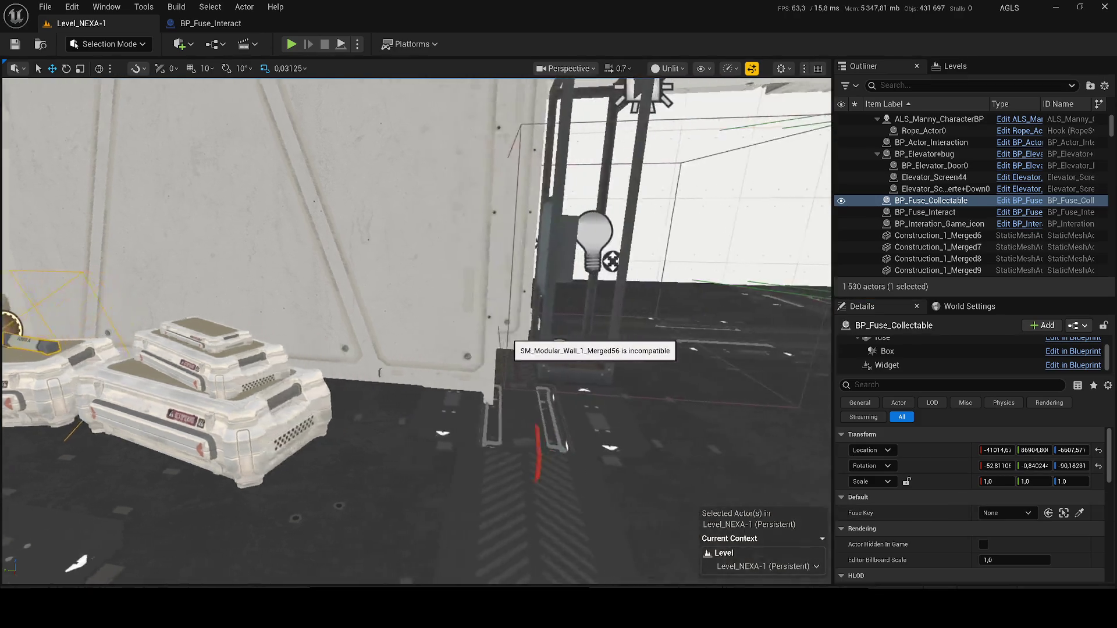
{"action": "left_click", "coordinate": [332, 276]}
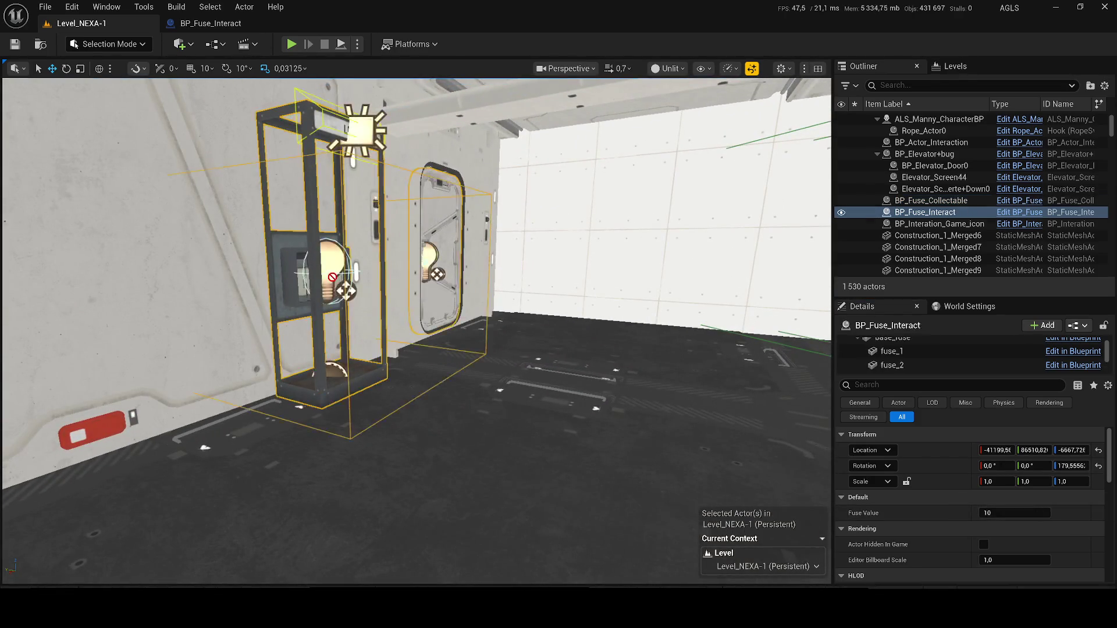
{"action": "left_click", "coordinate": [332, 277]}
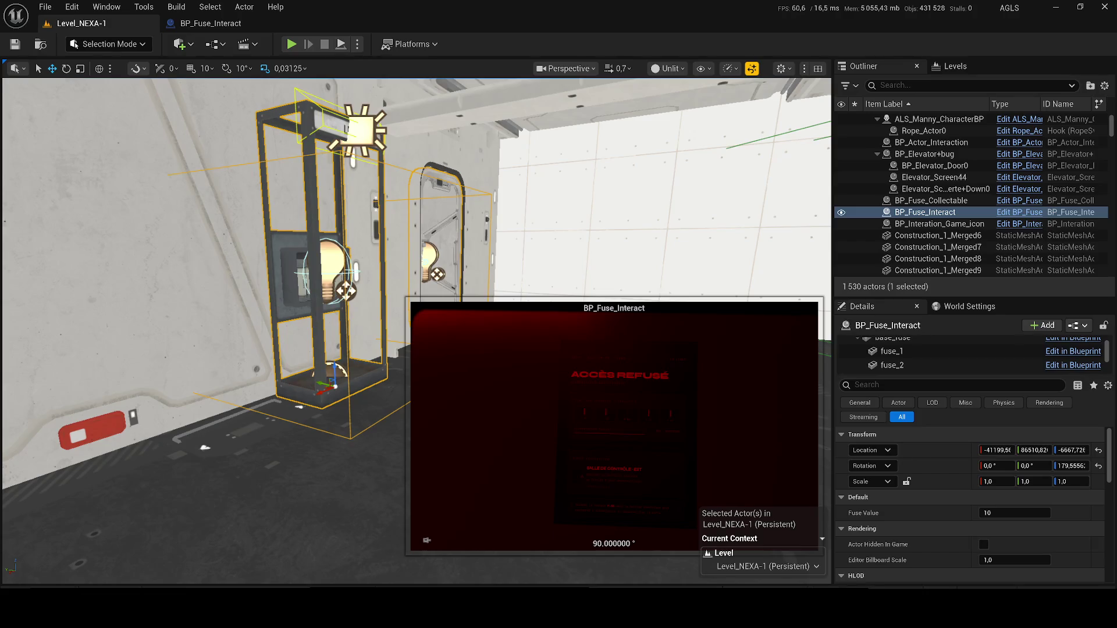
{"action": "left_click", "coordinate": [210, 24]}
Wrap the Fuse ok camera-switch nodes in a comment titled 'SWITCH CAMERA TO ENABLE SCREEN ON SCRENN WEBSITE'.
{"action": "scroll", "coordinate": [316, 196], "scroll_direction": "down", "scroll_amount": 3}
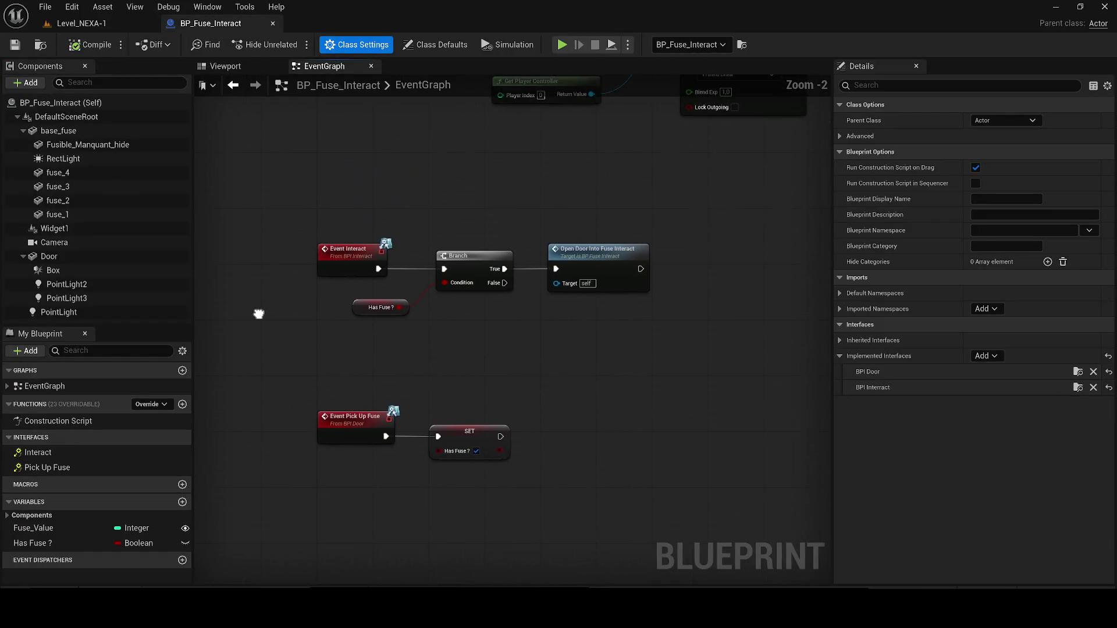
{"action": "double_click", "coordinate": [554, 303]}
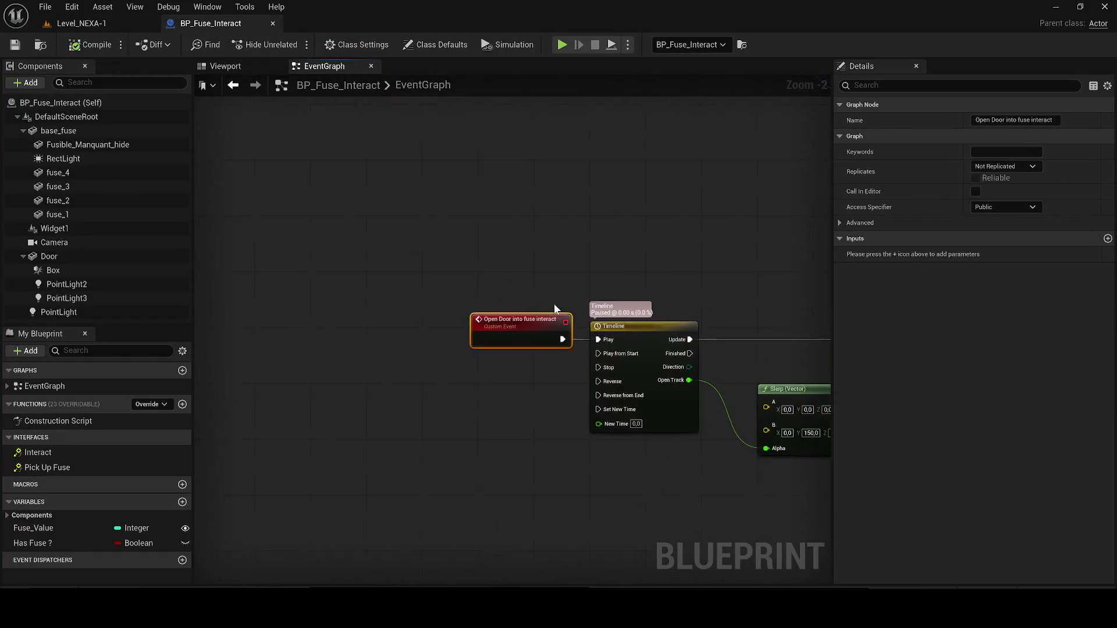
{"action": "scroll", "coordinate": [558, 307], "scroll_direction": "down", "scroll_amount": 4}
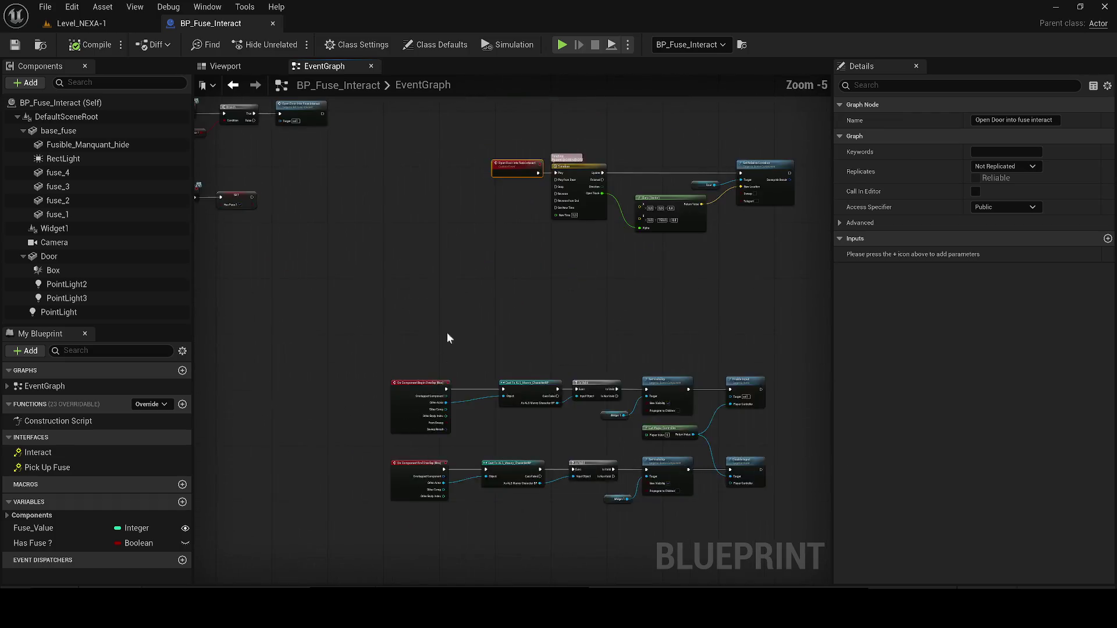
{"action": "scroll", "coordinate": [305, 253], "scroll_direction": "up", "scroll_amount": 2}
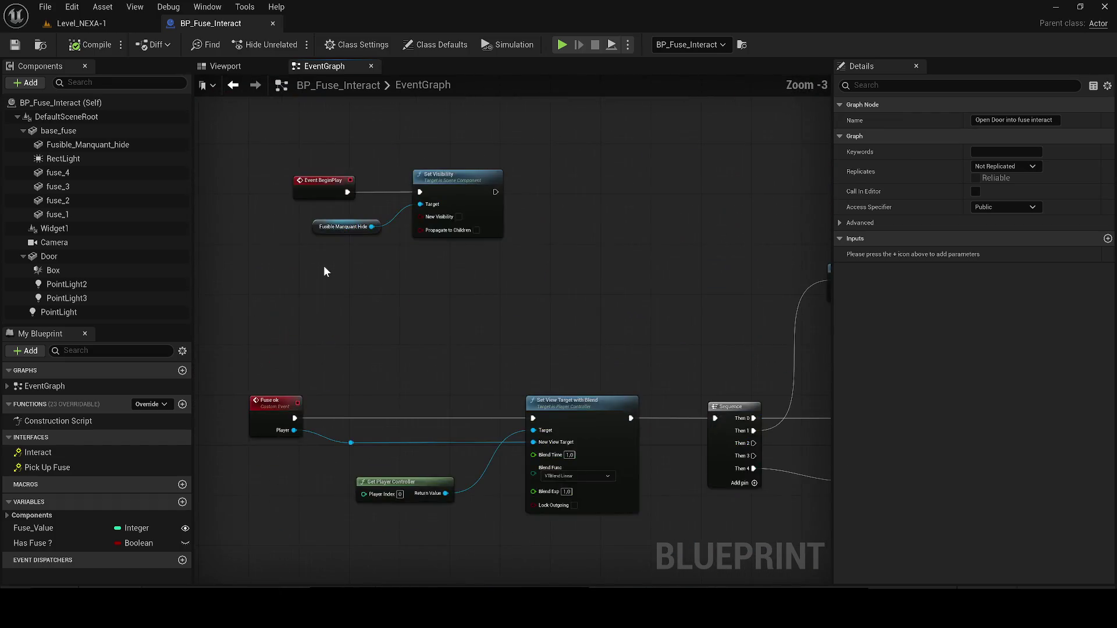
{"action": "scroll", "coordinate": [378, 301], "scroll_direction": "down", "scroll_amount": 4}
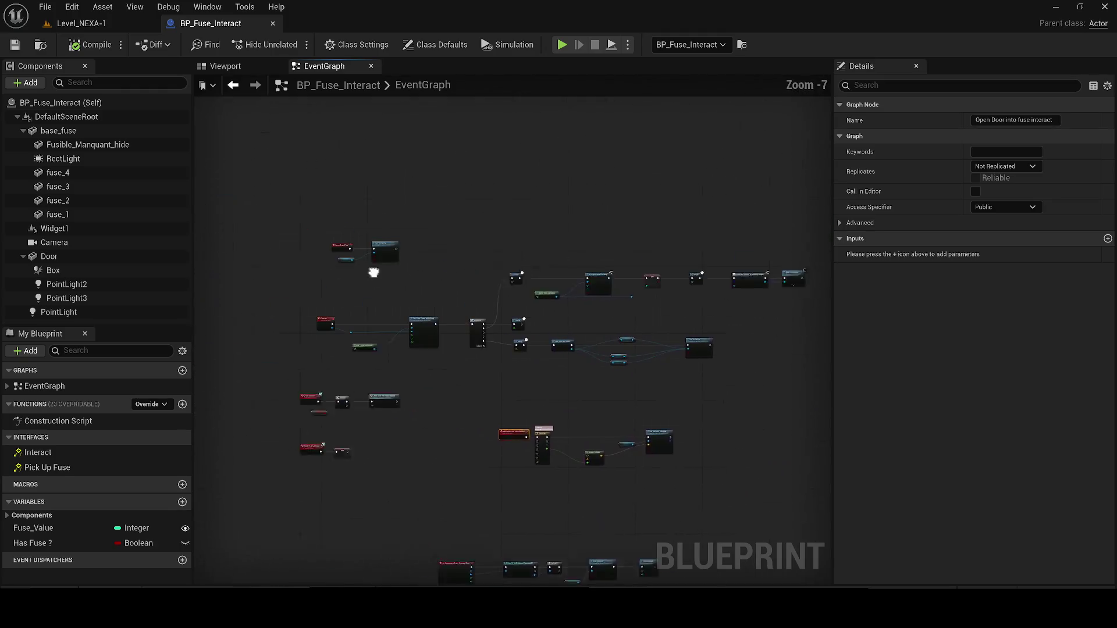
{"action": "left_click_drag", "start_coordinate": [349, 233], "coordinate": [487, 308]}
{"action": "mouse_move", "coordinate": [434, 266]}
{"action": "left_mouse_down"}
{"action": "mouse_move", "coordinate": [413, 211]}
{"action": "mouse_move", "coordinate": [354, 186]}
{"action": "left_mouse_up"}
{"action": "mouse_move", "coordinate": [269, 262]}
{"action": "left_mouse_down"}
{"action": "mouse_move", "coordinate": [768, 384]}
{"action": "mouse_move", "coordinate": [637, 393]}
{"action": "mouse_move", "coordinate": [201, 326]}
{"action": "left_mouse_up"}
{"action": "type", "text": "c"}
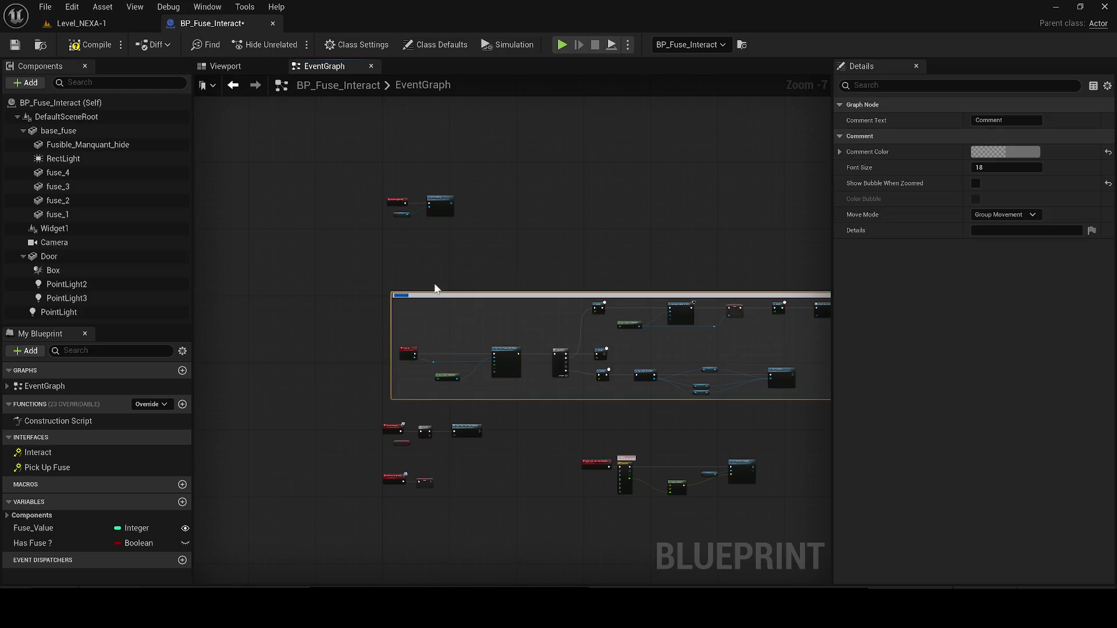
{"action": "type", "text": "SWI"}
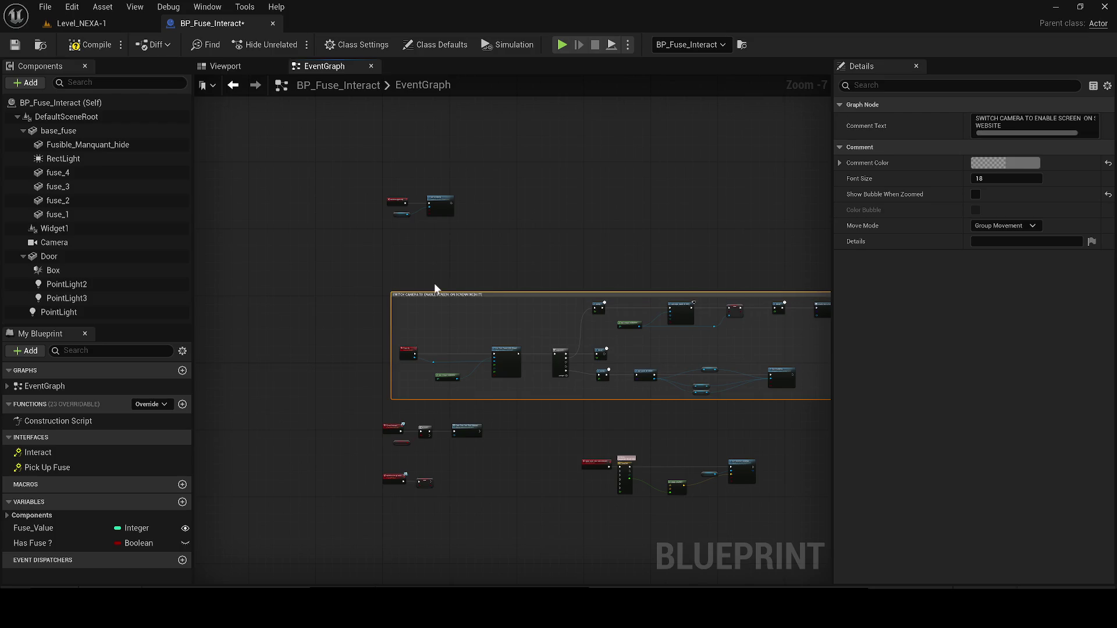
Reposition the comment, set its colour to opaque white, and save the blueprint.
{"action": "scroll", "coordinate": [437, 250], "scroll_direction": "up", "scroll_amount": 4}
{"action": "mouse_move", "coordinate": [393, 375]}
{"action": "left_mouse_down"}
{"action": "mouse_move", "coordinate": [361, 124]}
{"action": "mouse_move", "coordinate": [367, 186]}
{"action": "left_mouse_up"}
{"action": "left_click", "coordinate": [1028, 163]}
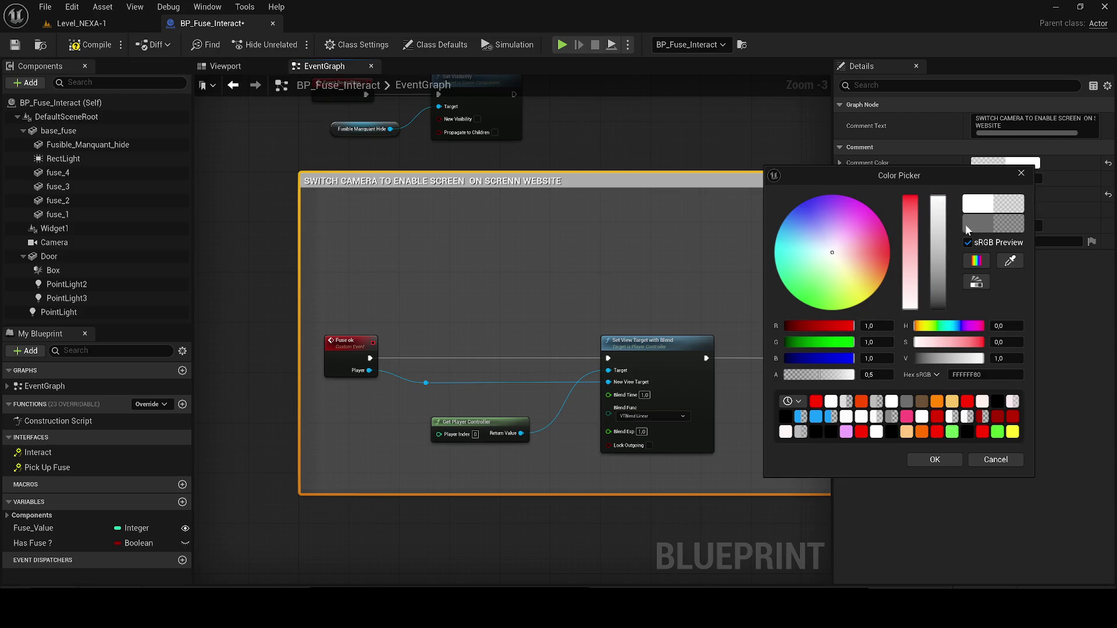
{"action": "left_click", "coordinate": [852, 375]}
{"action": "left_click", "coordinate": [933, 460]}
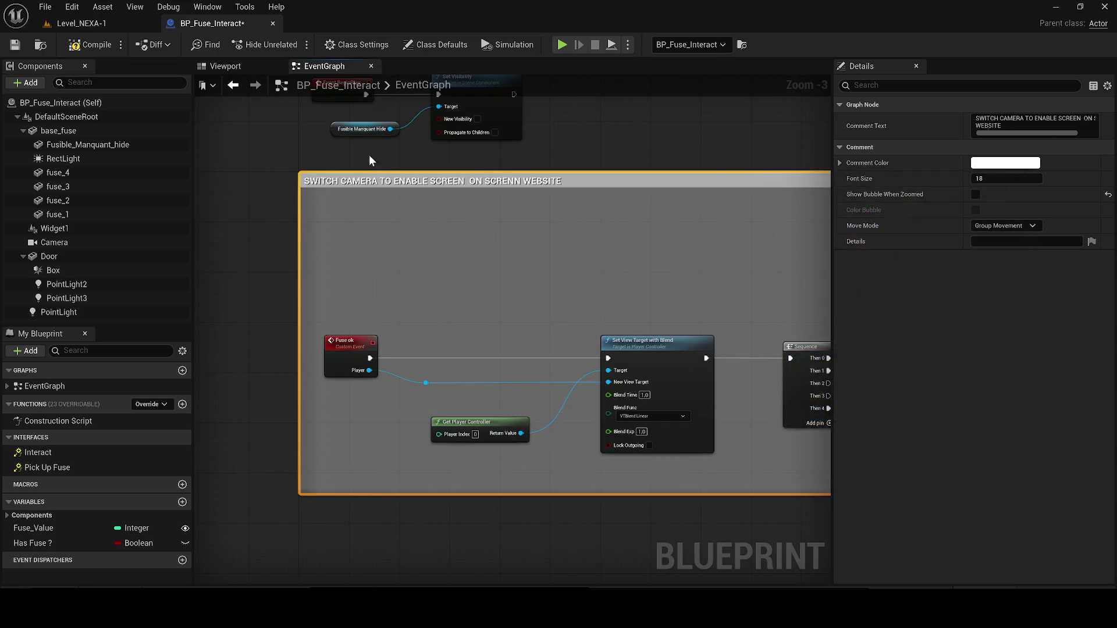
{"action": "key", "text": "ctrl+s"}
{"action": "scroll", "coordinate": [411, 272], "scroll_direction": "down", "scroll_amount": 1}
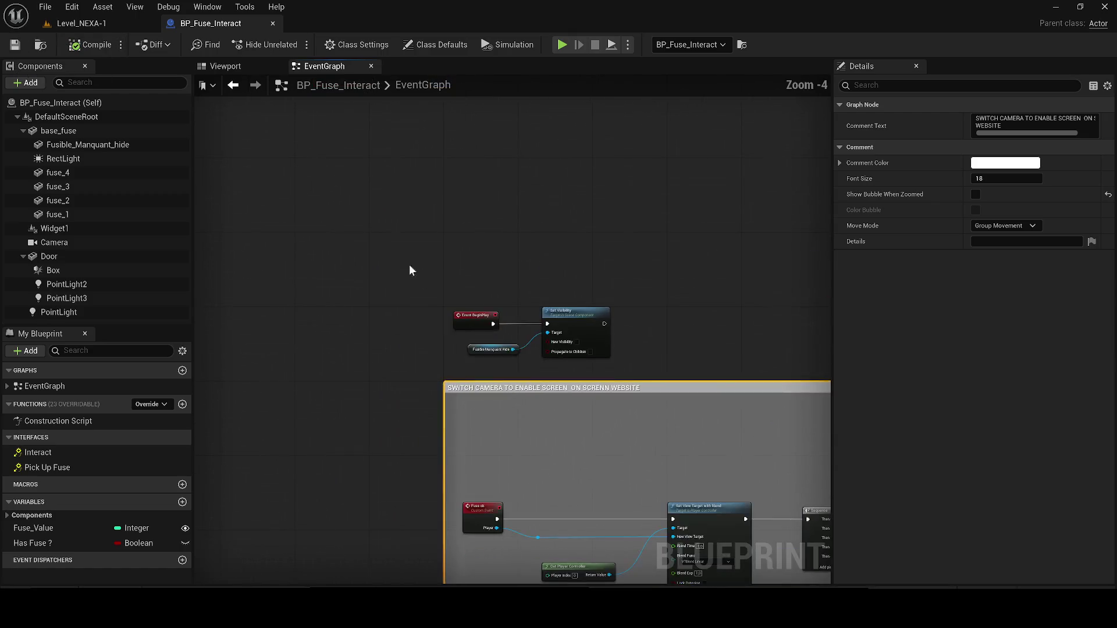
Put Event BeginPlay and Set Visibility in an enlarged 'begin play' comment and save BP_Fuse_Interact.
{"action": "left_click_drag", "start_coordinate": [411, 273], "coordinate": [598, 354]}
{"action": "mouse_move", "coordinate": [487, 317]}
{"action": "left_mouse_down"}
{"action": "mouse_move", "coordinate": [480, 245]}
{"action": "mouse_move", "coordinate": [496, 224]}
{"action": "left_mouse_up"}
{"action": "type", "text": "cbegib"}
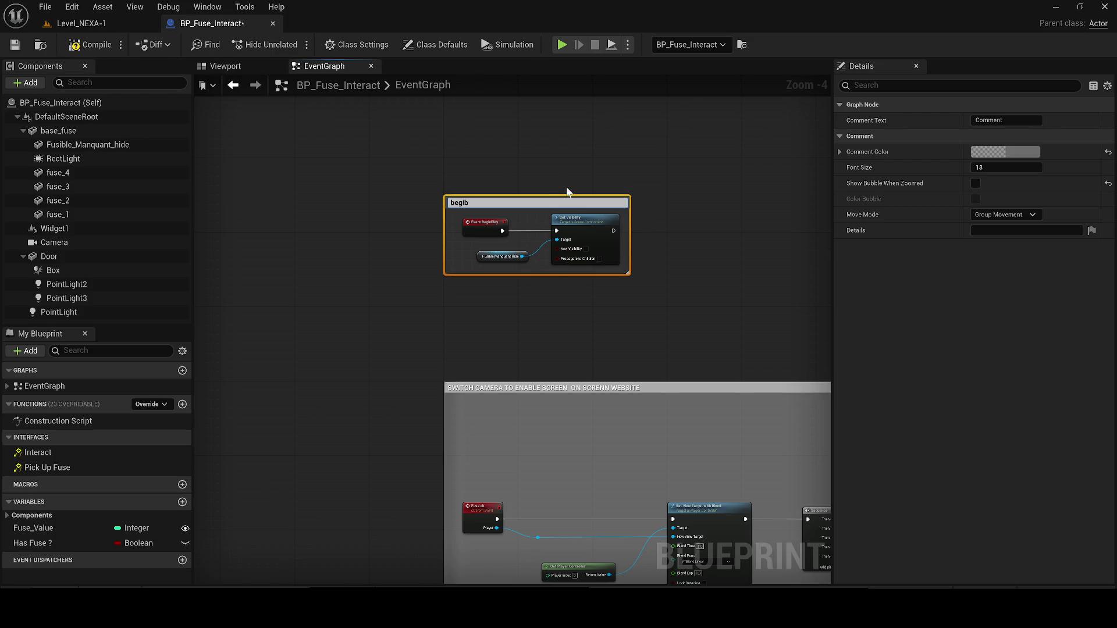
{"action": "scroll", "coordinate": [567, 188], "scroll_direction": "up", "scroll_amount": 2}
{"action": "key", "text": "BackSpace"}
{"action": "type", "text": "n"}
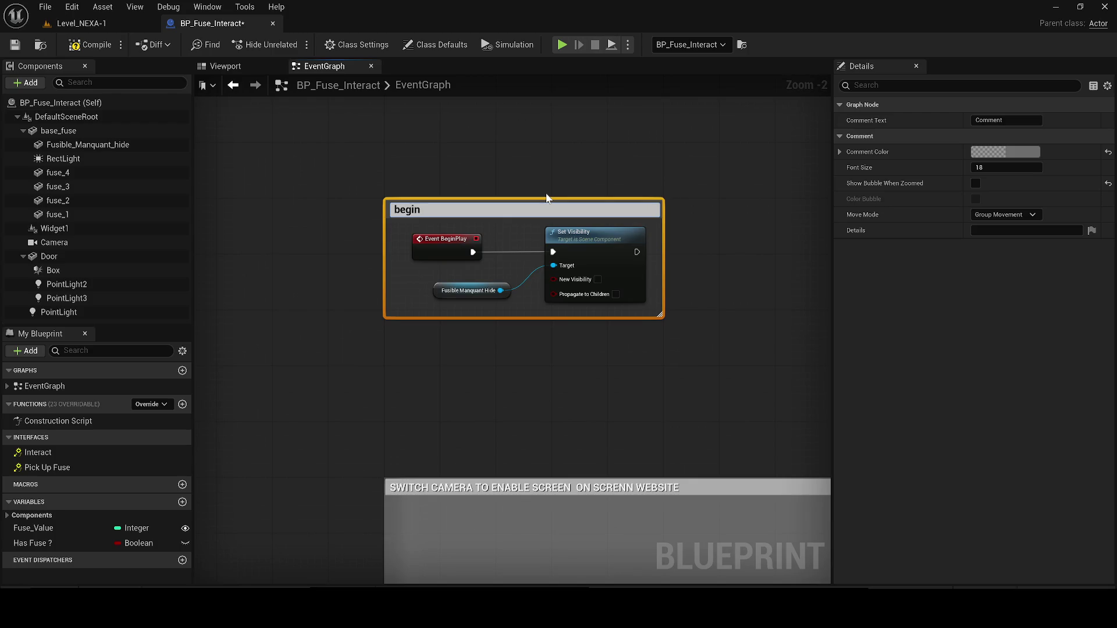
{"action": "type", "text": " play"}
{"action": "key", "text": "Return"}
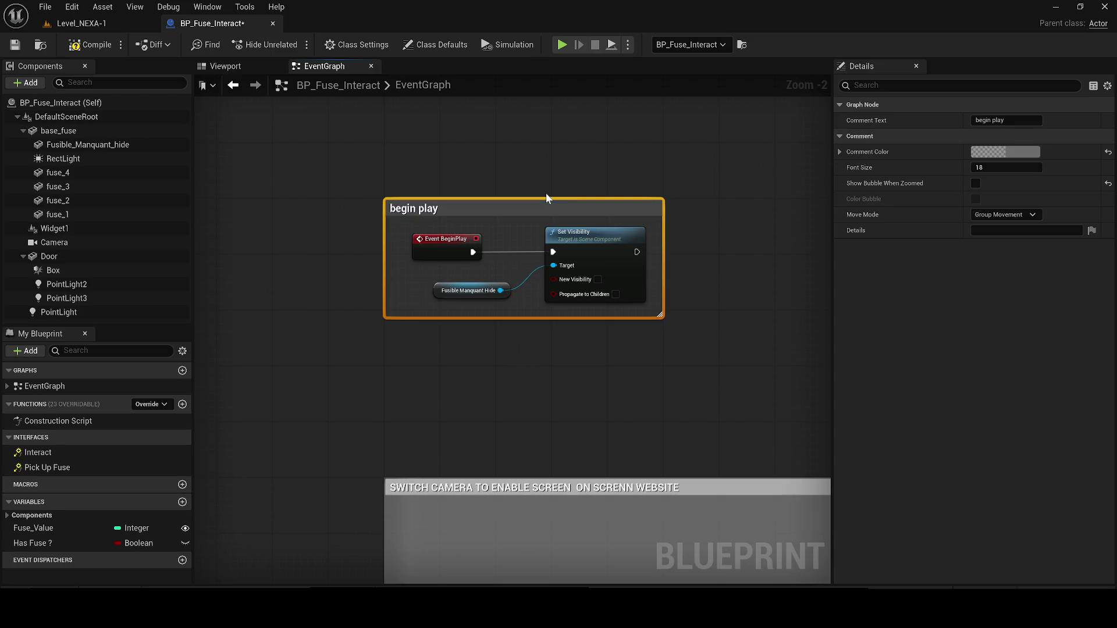
{"action": "mouse_move", "coordinate": [408, 205]}
{"action": "left_mouse_down"}
{"action": "mouse_move", "coordinate": [404, 216]}
{"action": "mouse_move", "coordinate": [407, 205]}
{"action": "left_mouse_up"}
{"action": "left_click_drag", "start_coordinate": [661, 317], "coordinate": [676, 330]}
{"action": "left_click", "coordinate": [15, 45]}
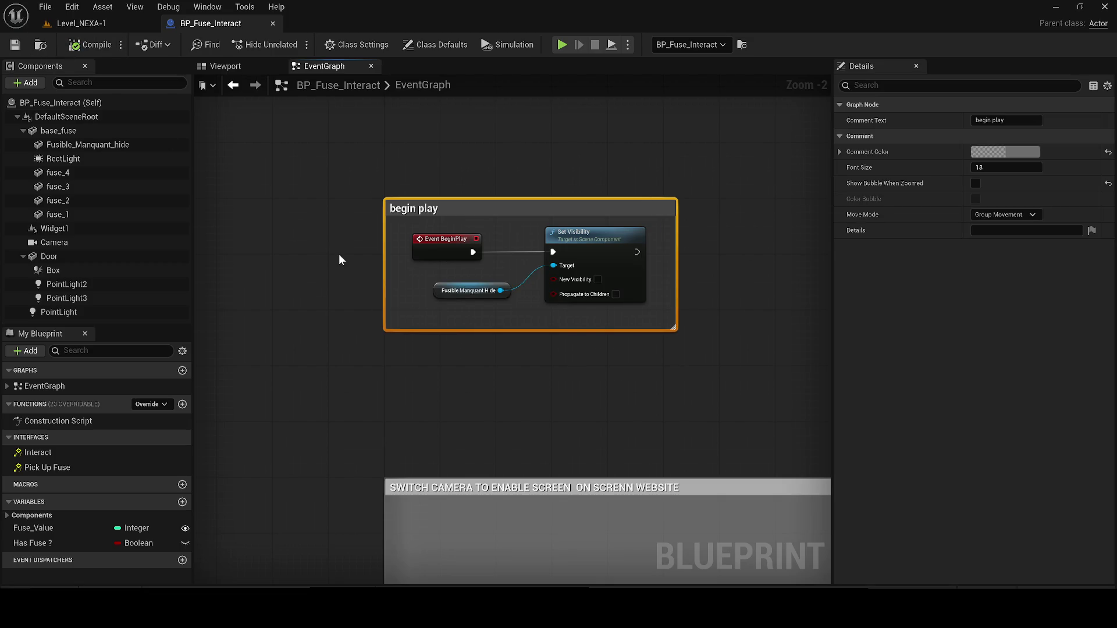